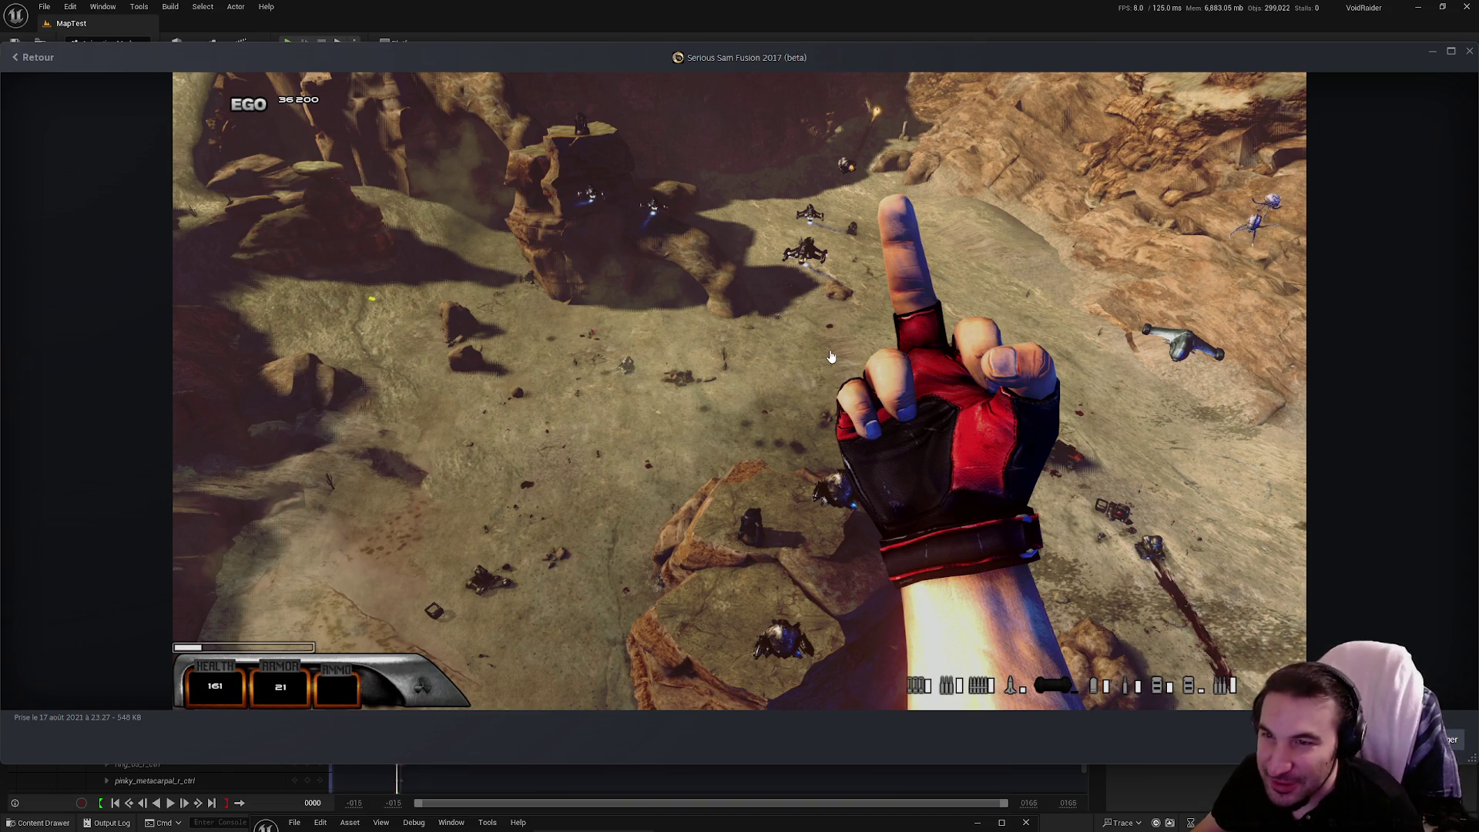
# Close the enlarged Serious Sam screenshot in Steam and bring the Unreal Editor hand rig back.
pyautogui.click(1468, 52)
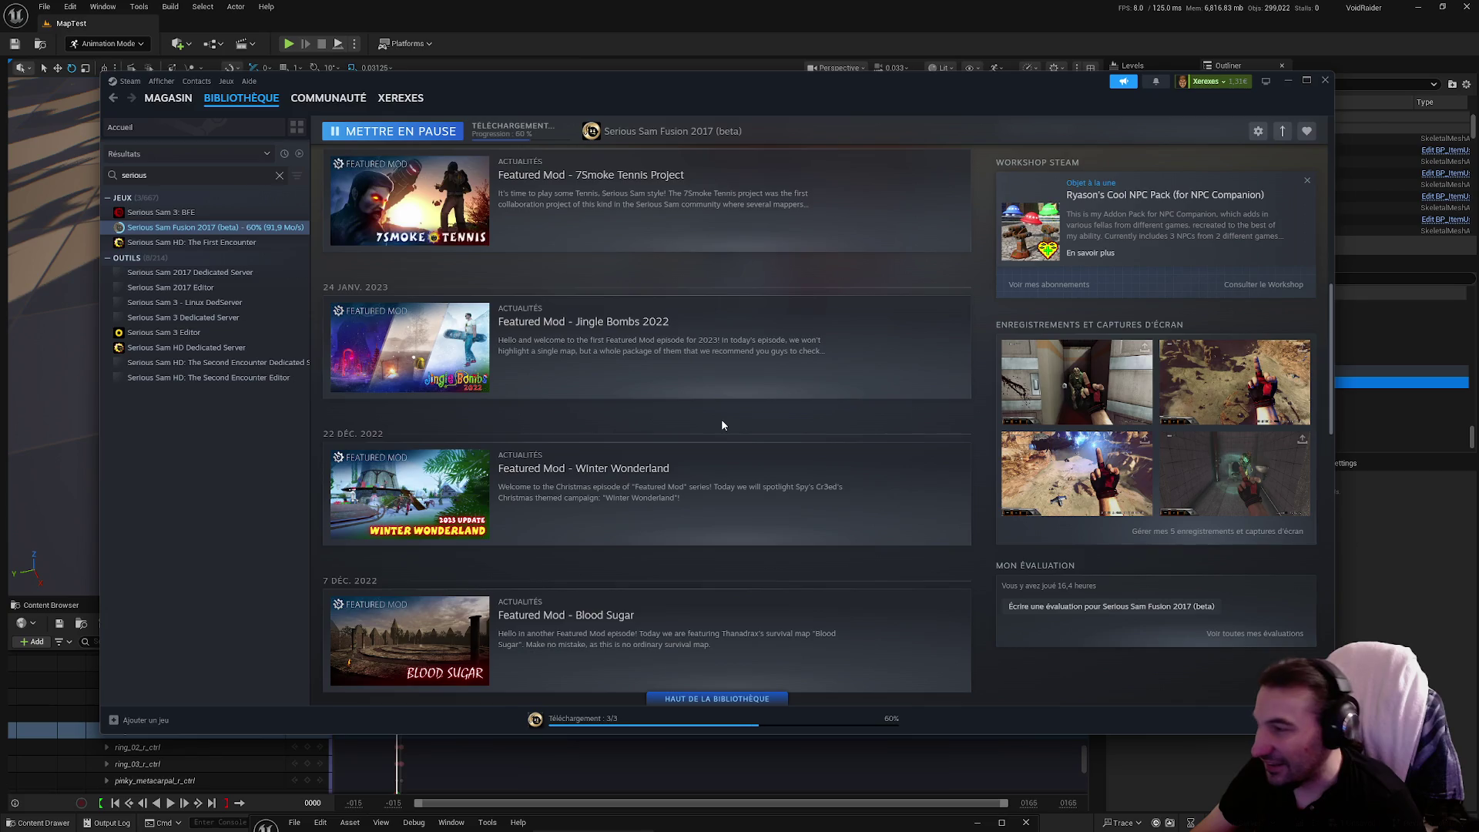
pyautogui.scroll(-3, 716, 432)
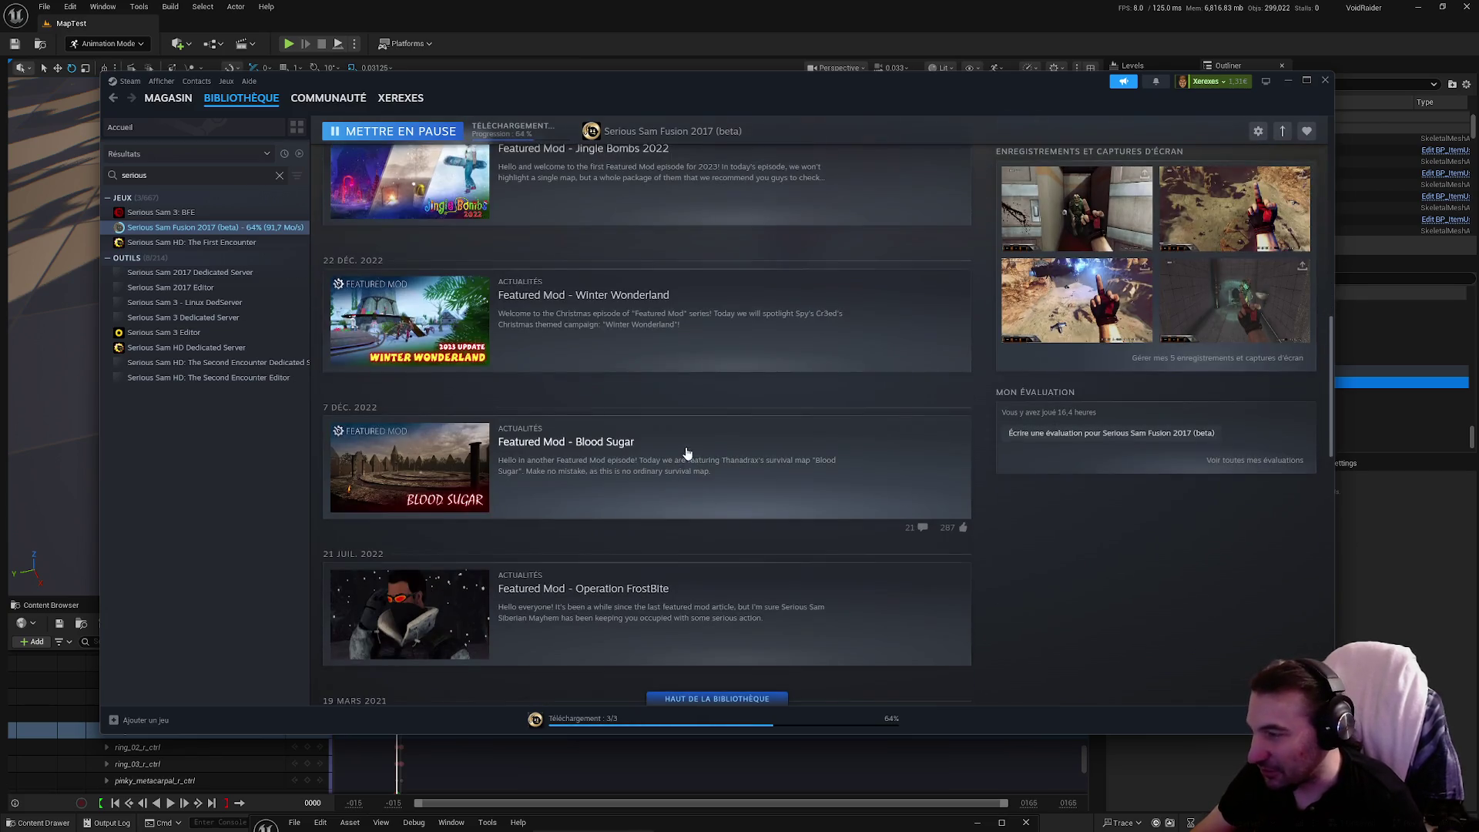
pyautogui.scroll(5, 678, 461)
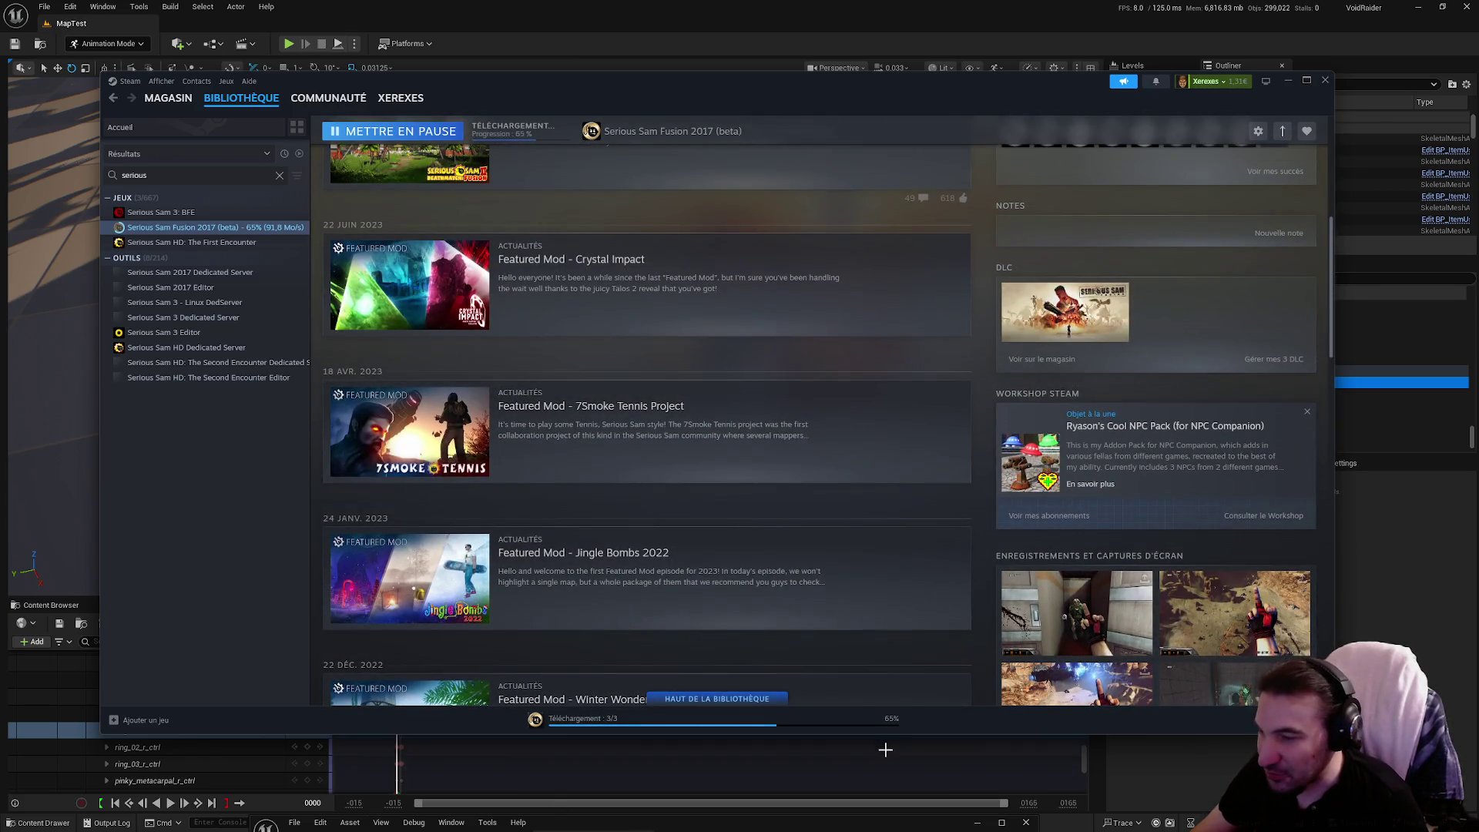
pyautogui.click(885, 750)
pyautogui.moveTo(825, 322)
pyautogui.mouseDown()
pyautogui.moveTo(771, 339)
pyautogui.moveTo(886, 324)
pyautogui.moveTo(836, 339)
pyautogui.moveTo(786, 323)
pyautogui.mouseUp()
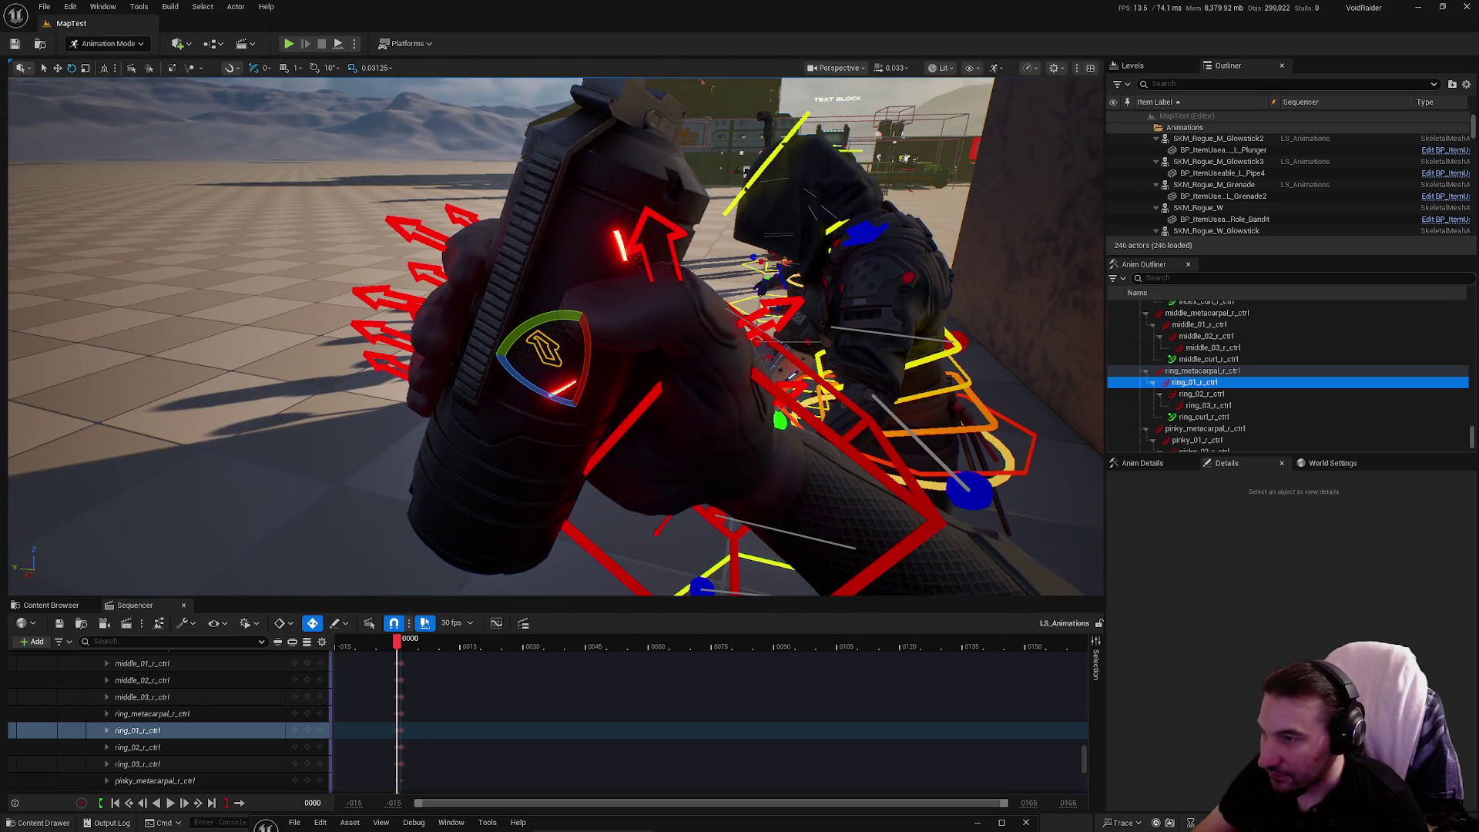
# Rotate thumb_01_r_ctrl and thumb_02_r_ctrl so the right thumb wraps the grenade.
pyautogui.click(773, 307)
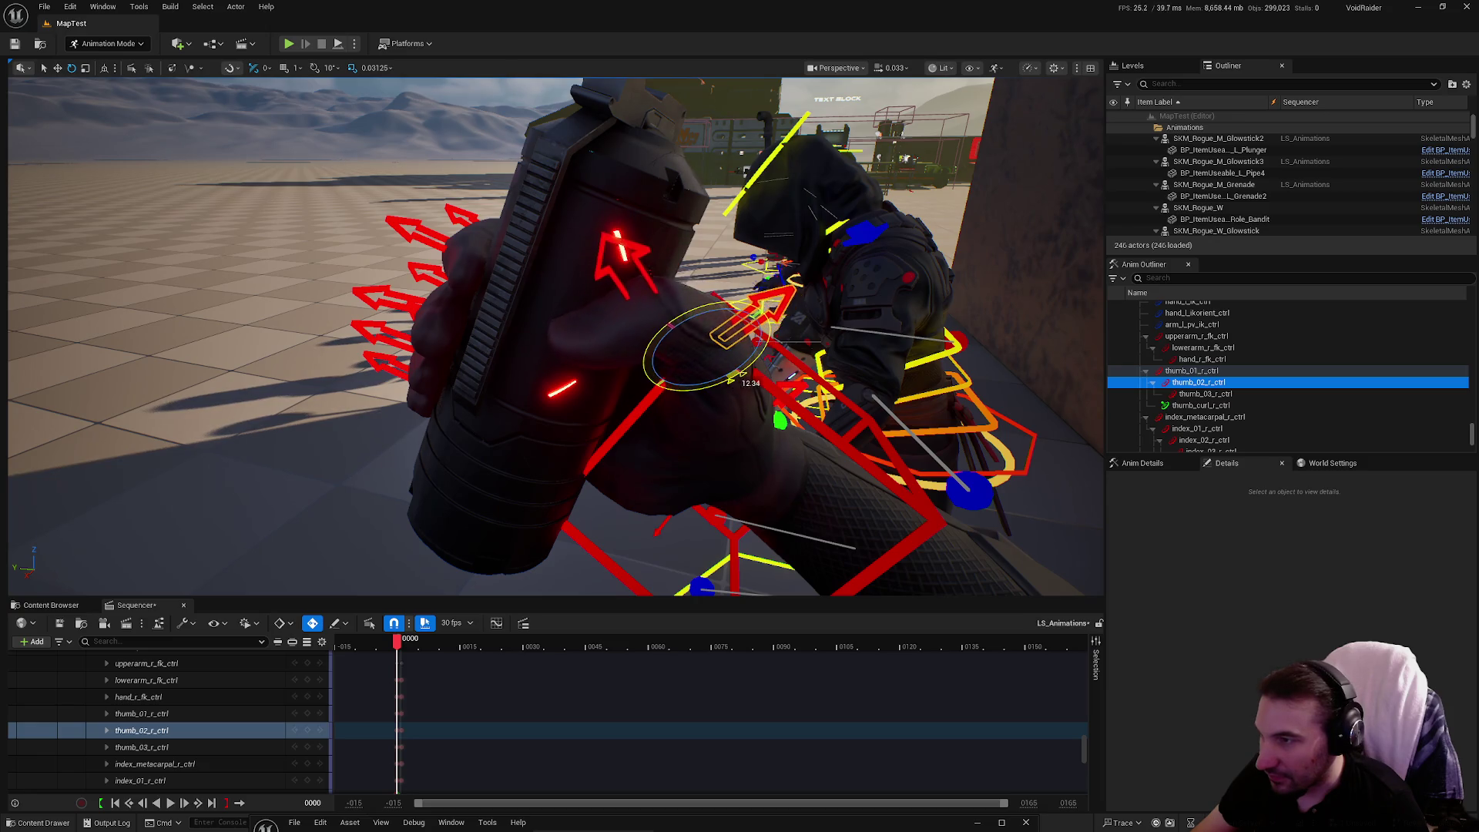
pyautogui.click(795, 380)
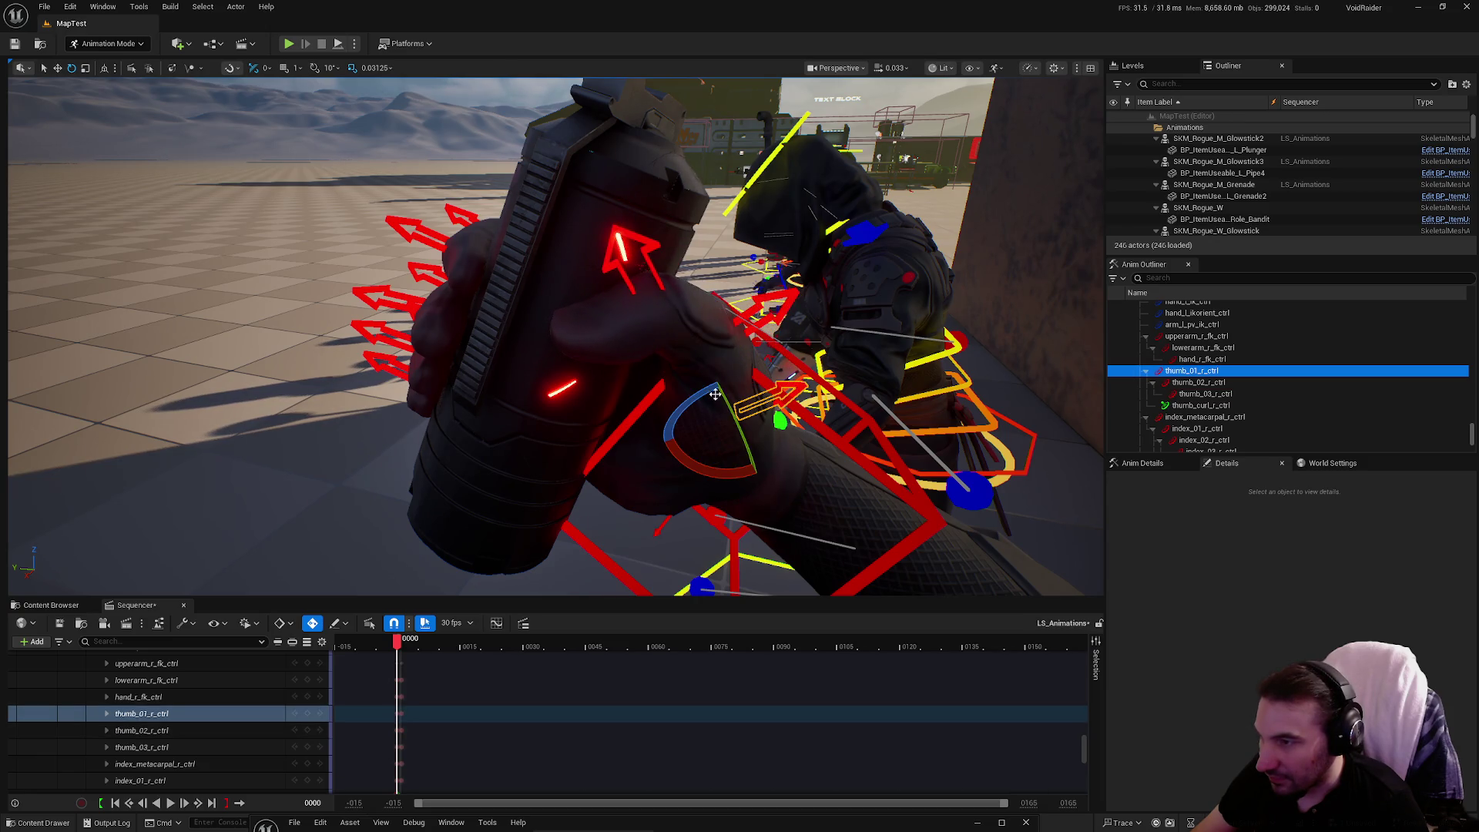
pyautogui.moveTo(730, 368); pyautogui.dragTo(632, 358)
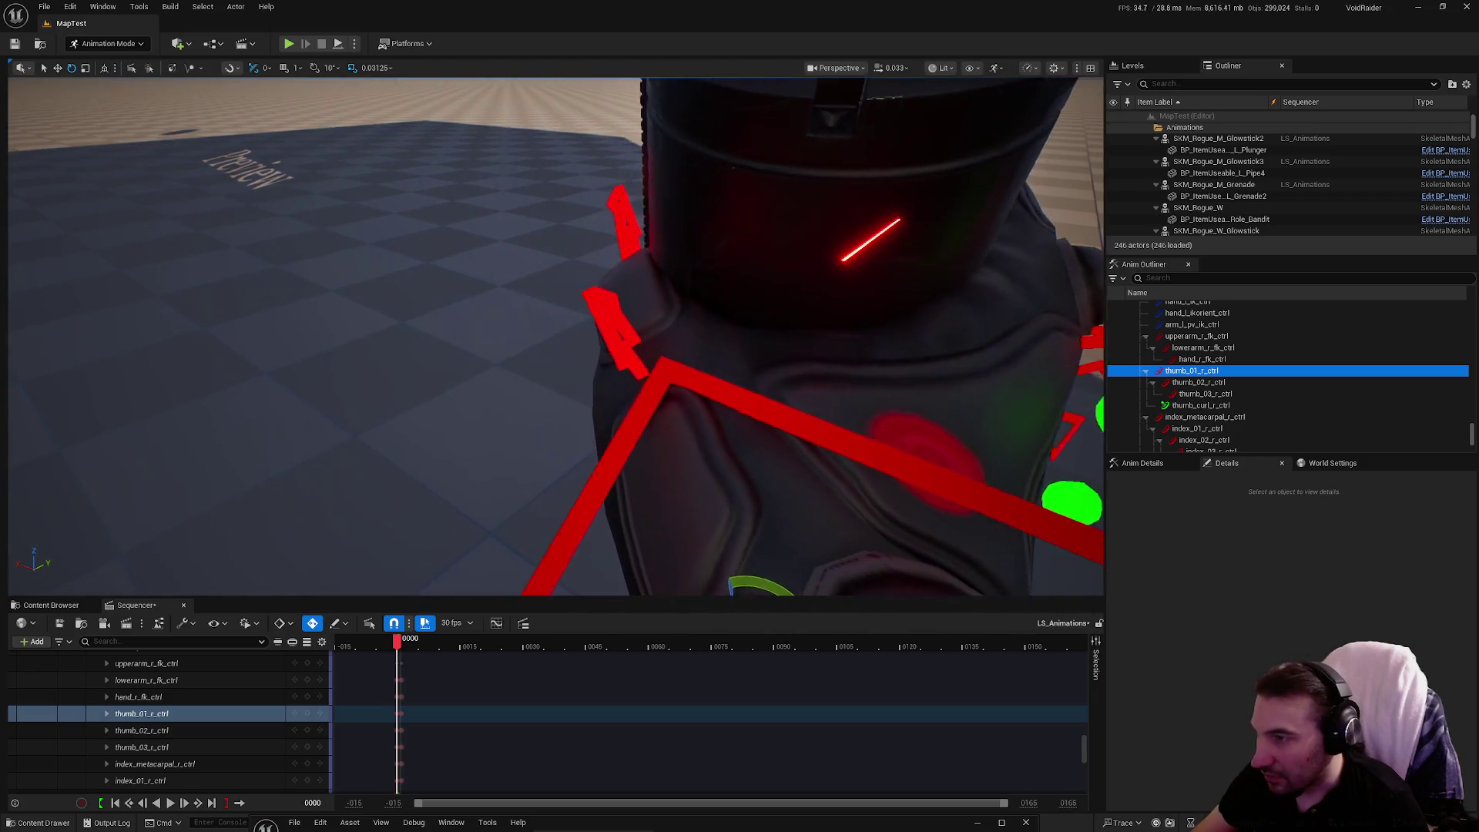
pyautogui.click(632, 359)
pyautogui.moveTo(691, 429)
pyautogui.mouseDown()
pyautogui.moveTo(686, 454)
pyautogui.moveTo(799, 469)
pyautogui.moveTo(795, 165)
pyautogui.moveTo(472, 227)
pyautogui.mouseUp()
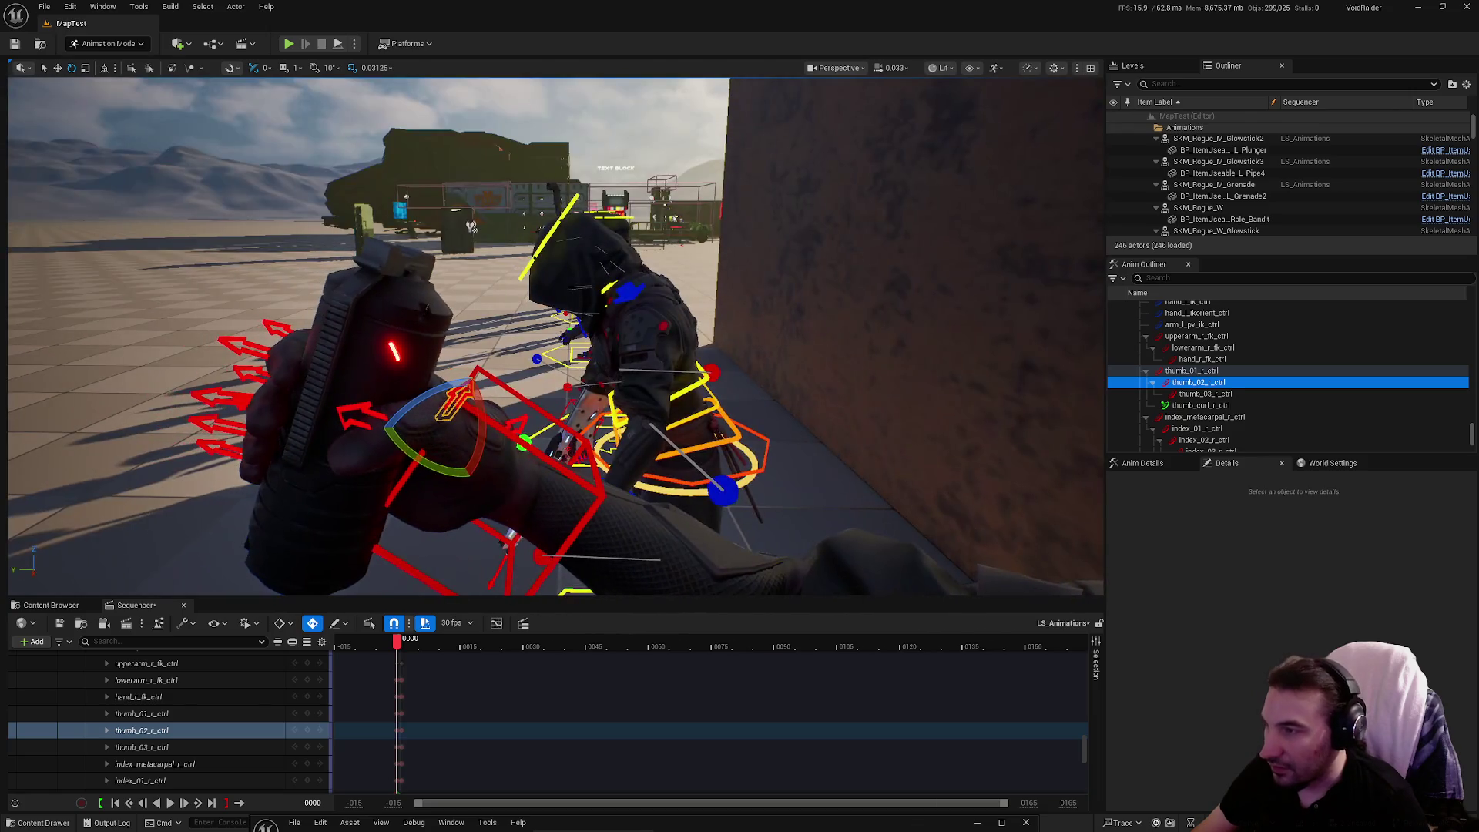
pyautogui.click(336, 508)
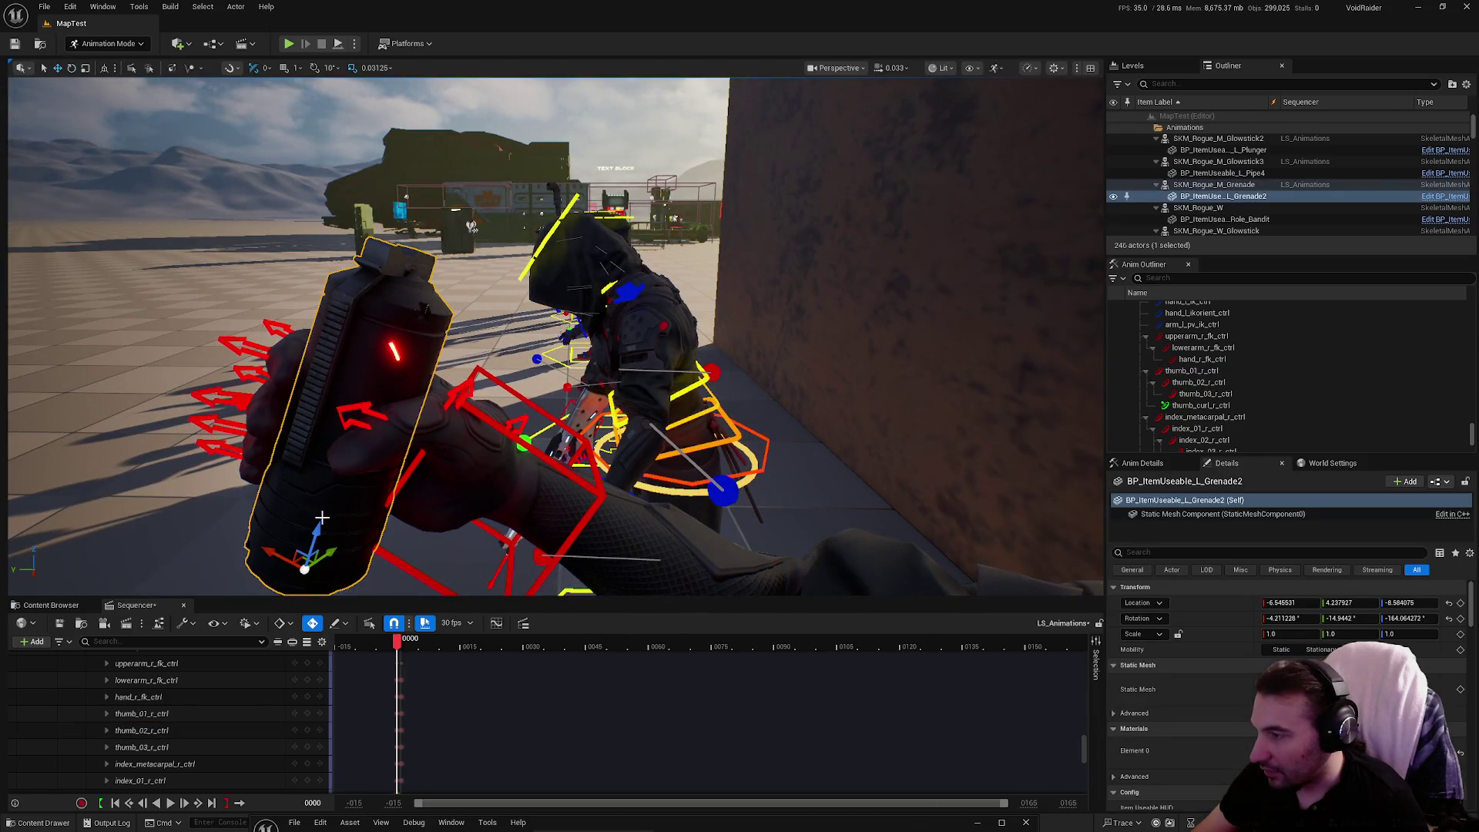
# Lower the grenade in the hand, then open BP_TestOffsetItem maximized.
pyautogui.moveTo(317, 532); pyautogui.dragTo(299, 577)
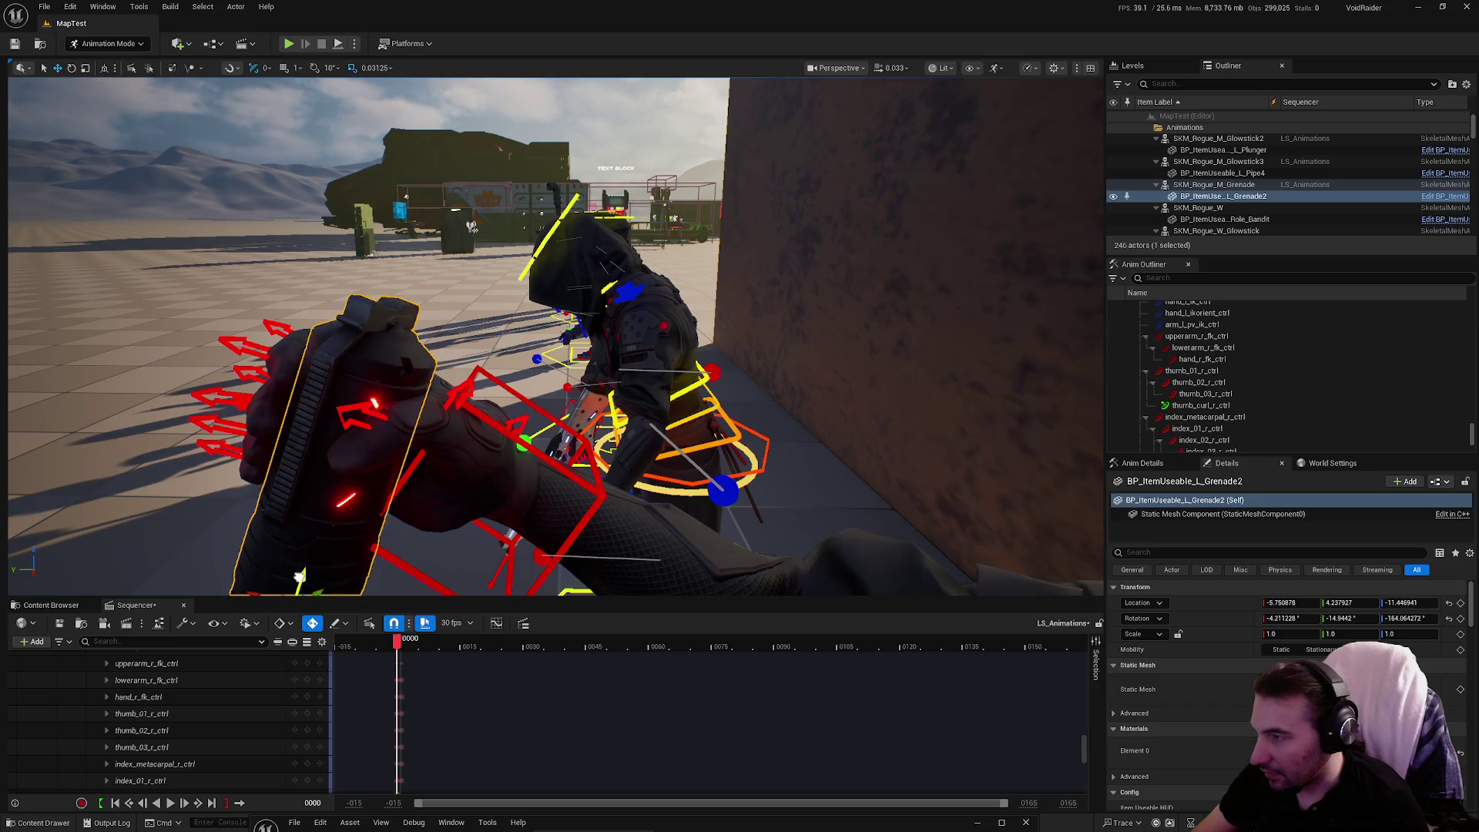
pyautogui.moveTo(477, 445)
pyautogui.mouseDown()
pyautogui.moveTo(449, 543)
pyautogui.moveTo(511, 406)
pyautogui.mouseUp()
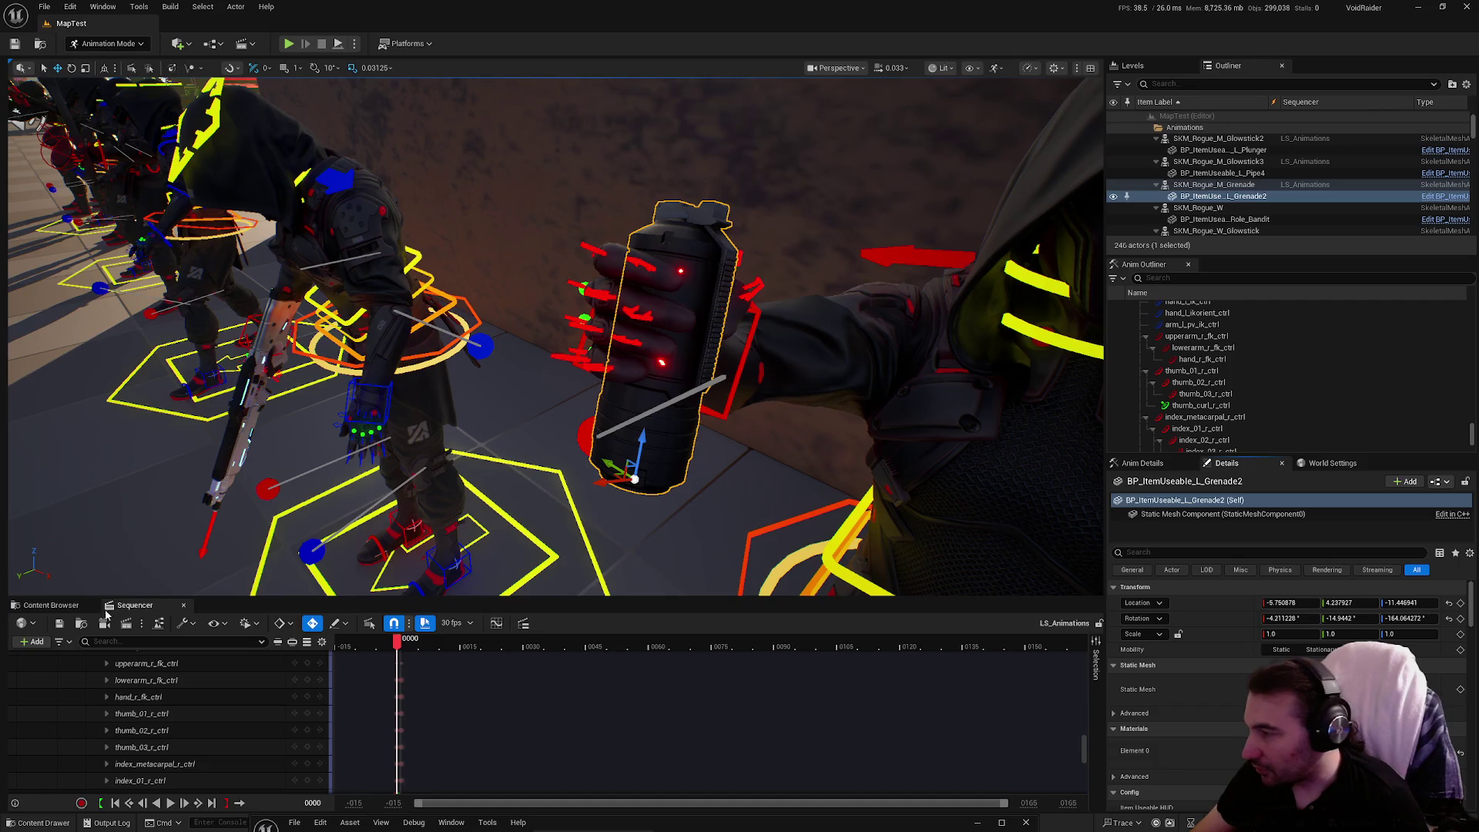
pyautogui.click(77, 604)
pyautogui.doubleClick(298, 693)
pyautogui.moveTo(652, 681); pyautogui.dragTo(662, 192)
pyautogui.doubleClick(767, 196)
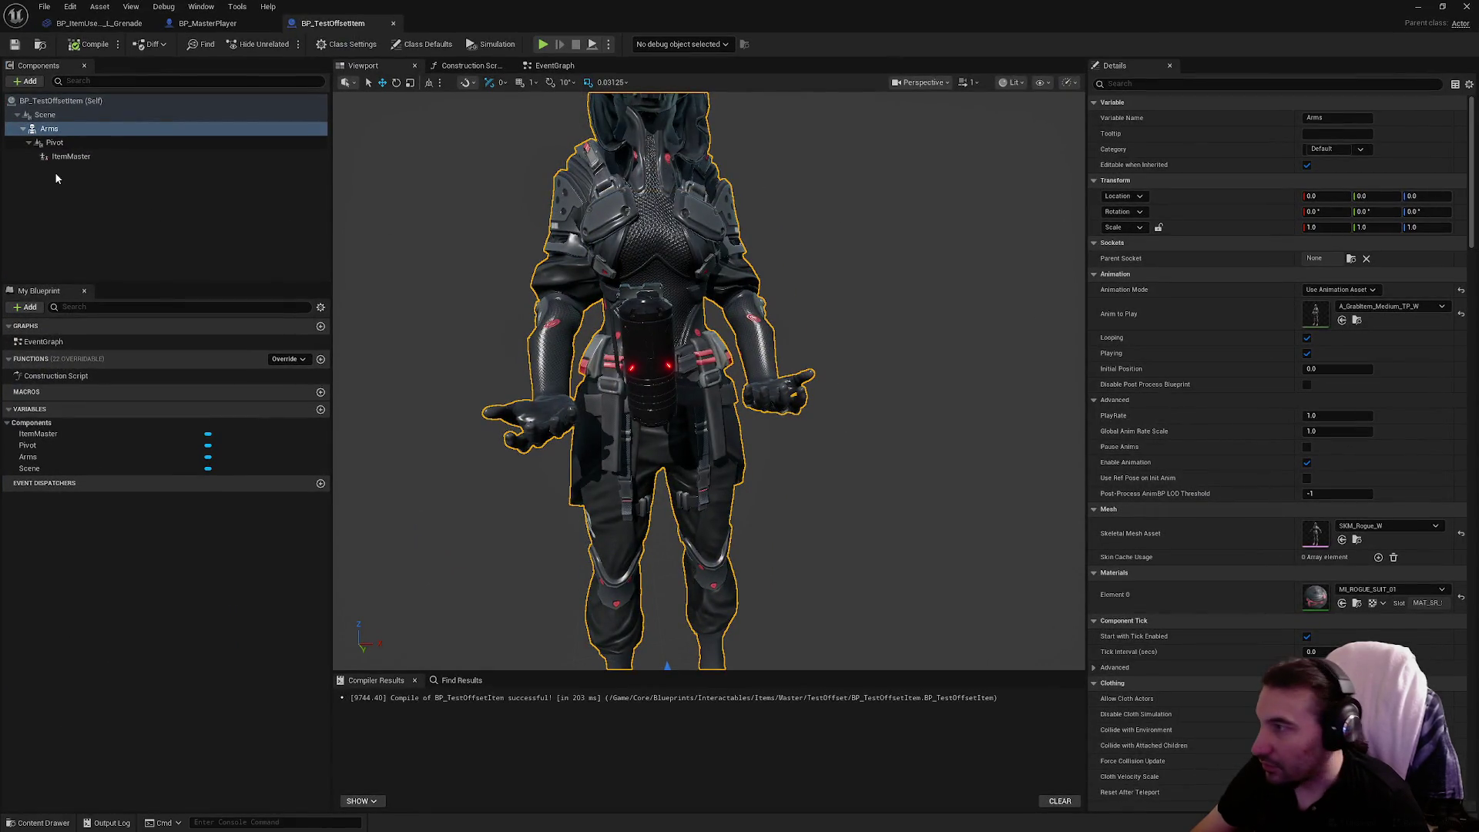
# Close BP_TestOffsetItem and show the class defaults of BP_ItemUseable_L_Grenade.
pyautogui.click(68, 156)
pyautogui.click(390, 28)
pyautogui.click(391, 26)
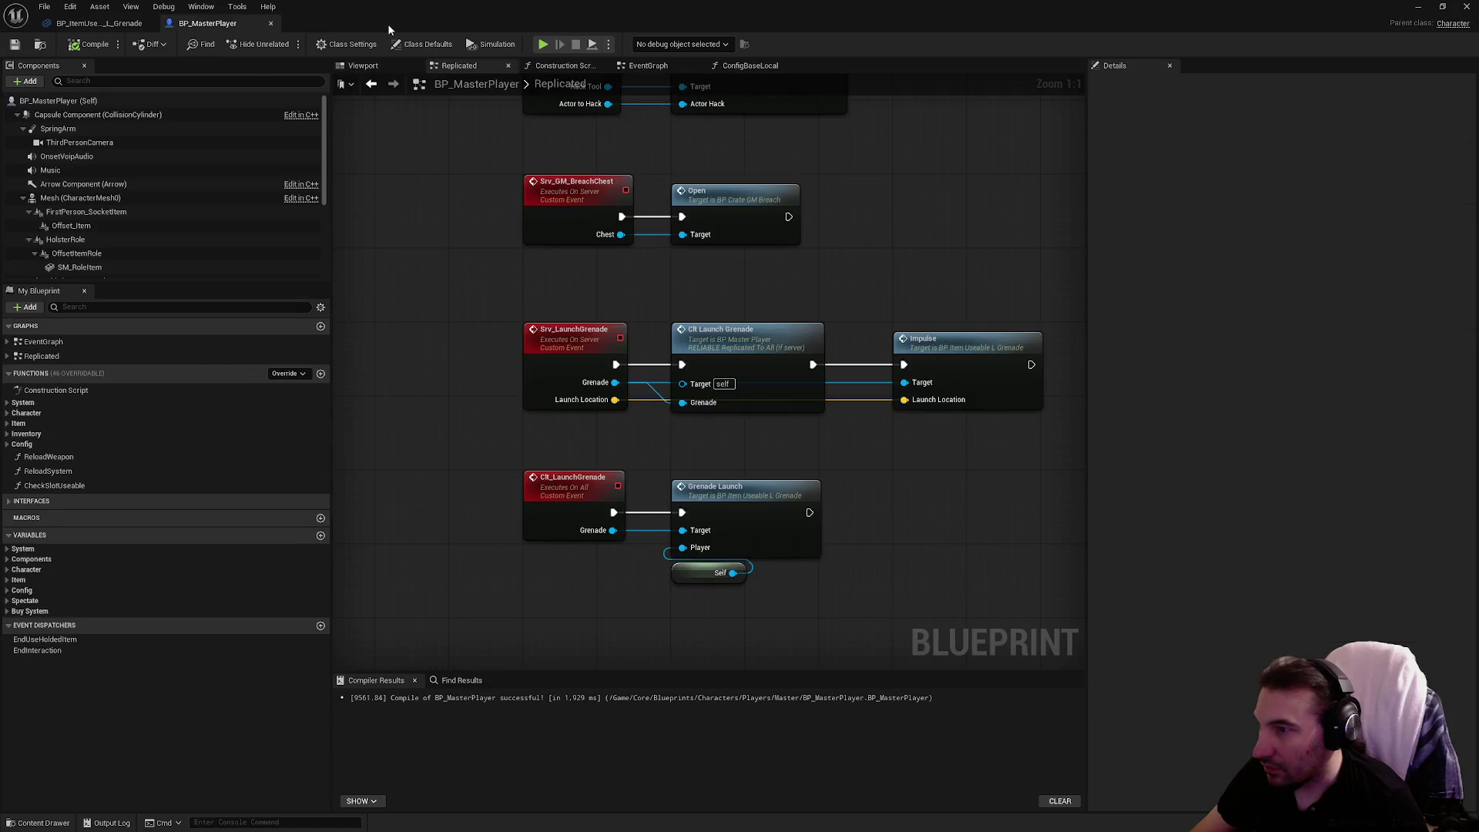
pyautogui.click(85, 23)
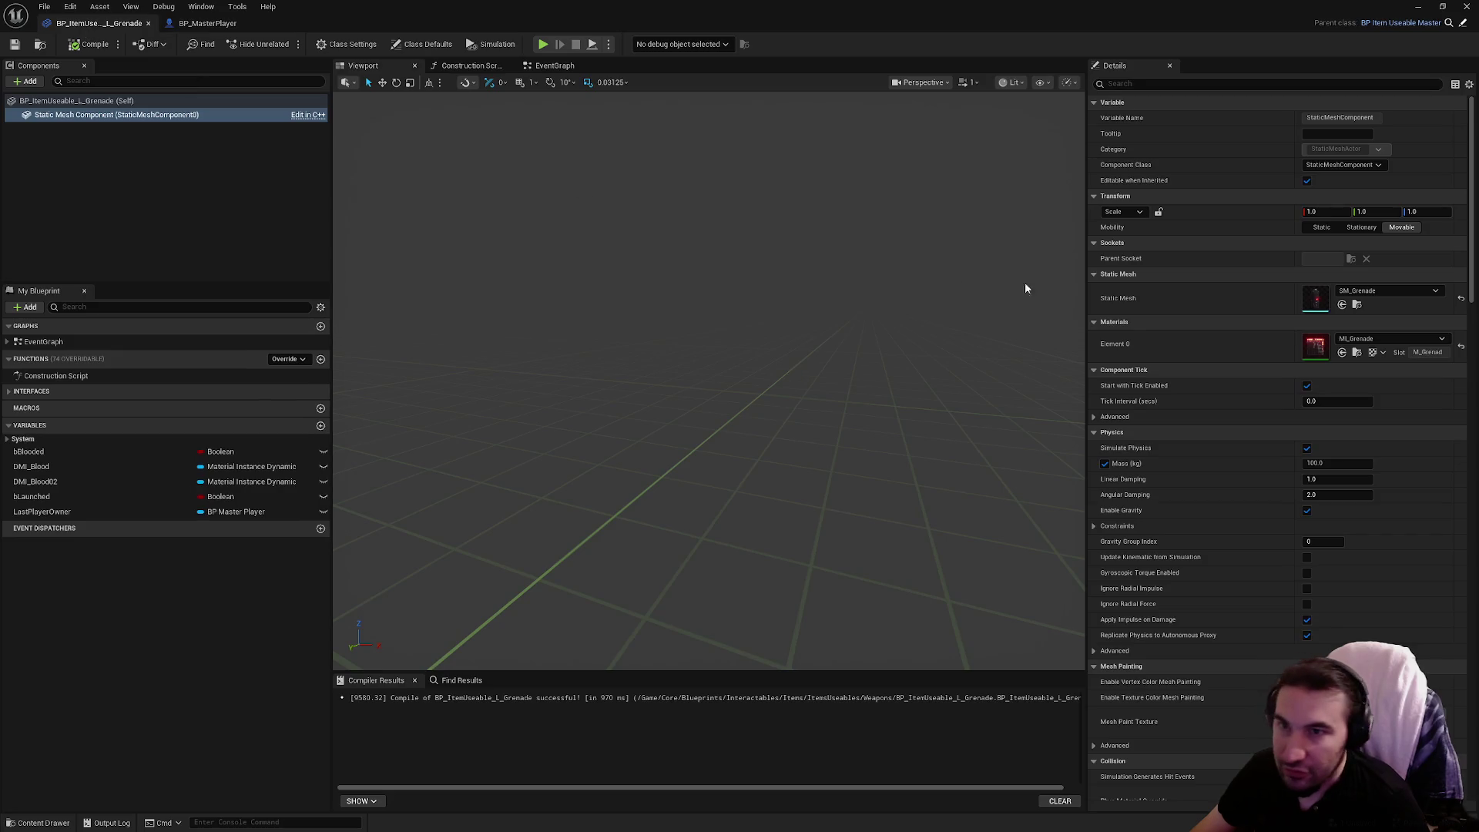
pyautogui.scroll(-5, 1302, 503)
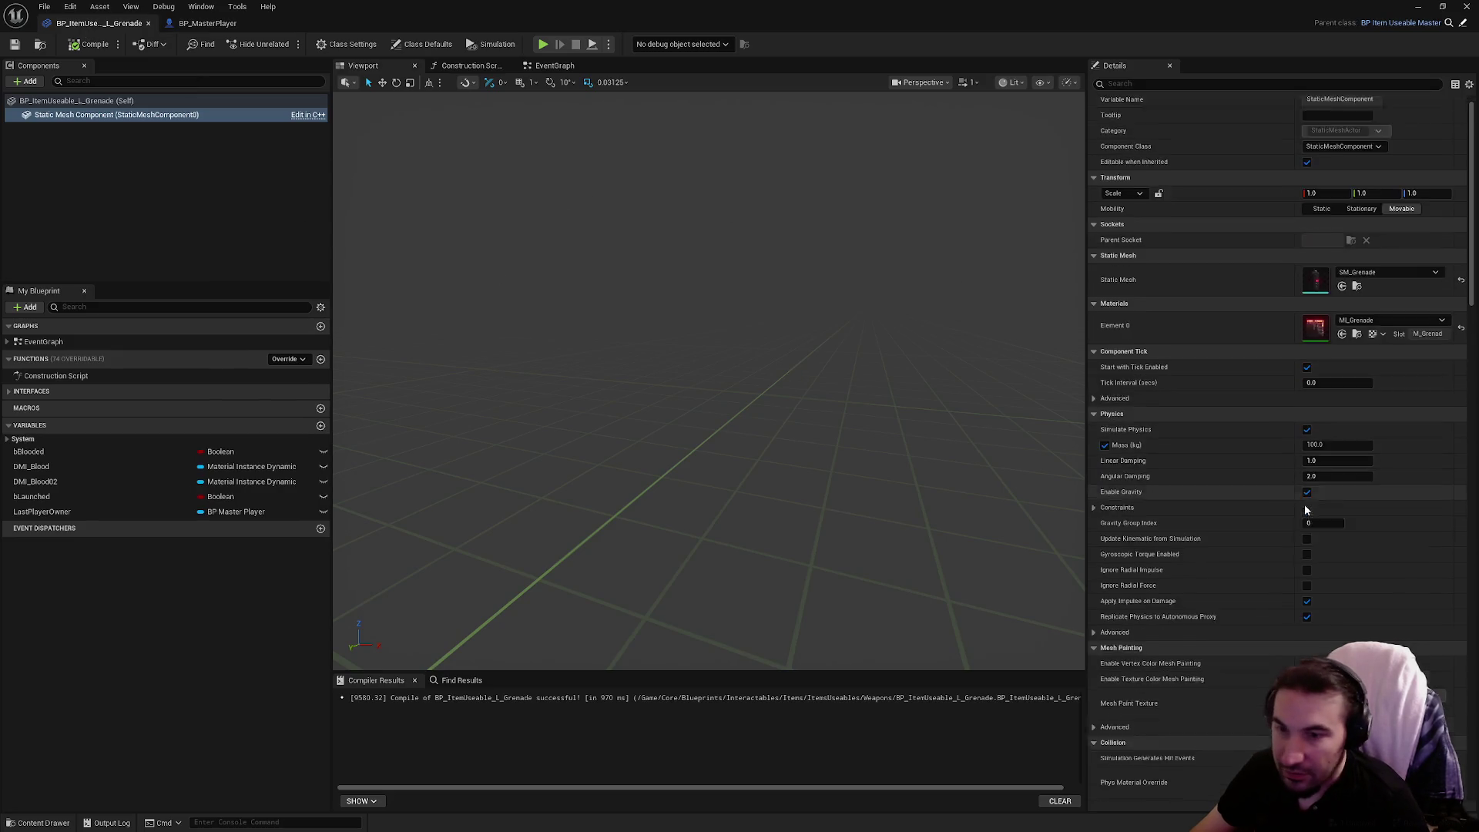
pyautogui.click(85, 101)
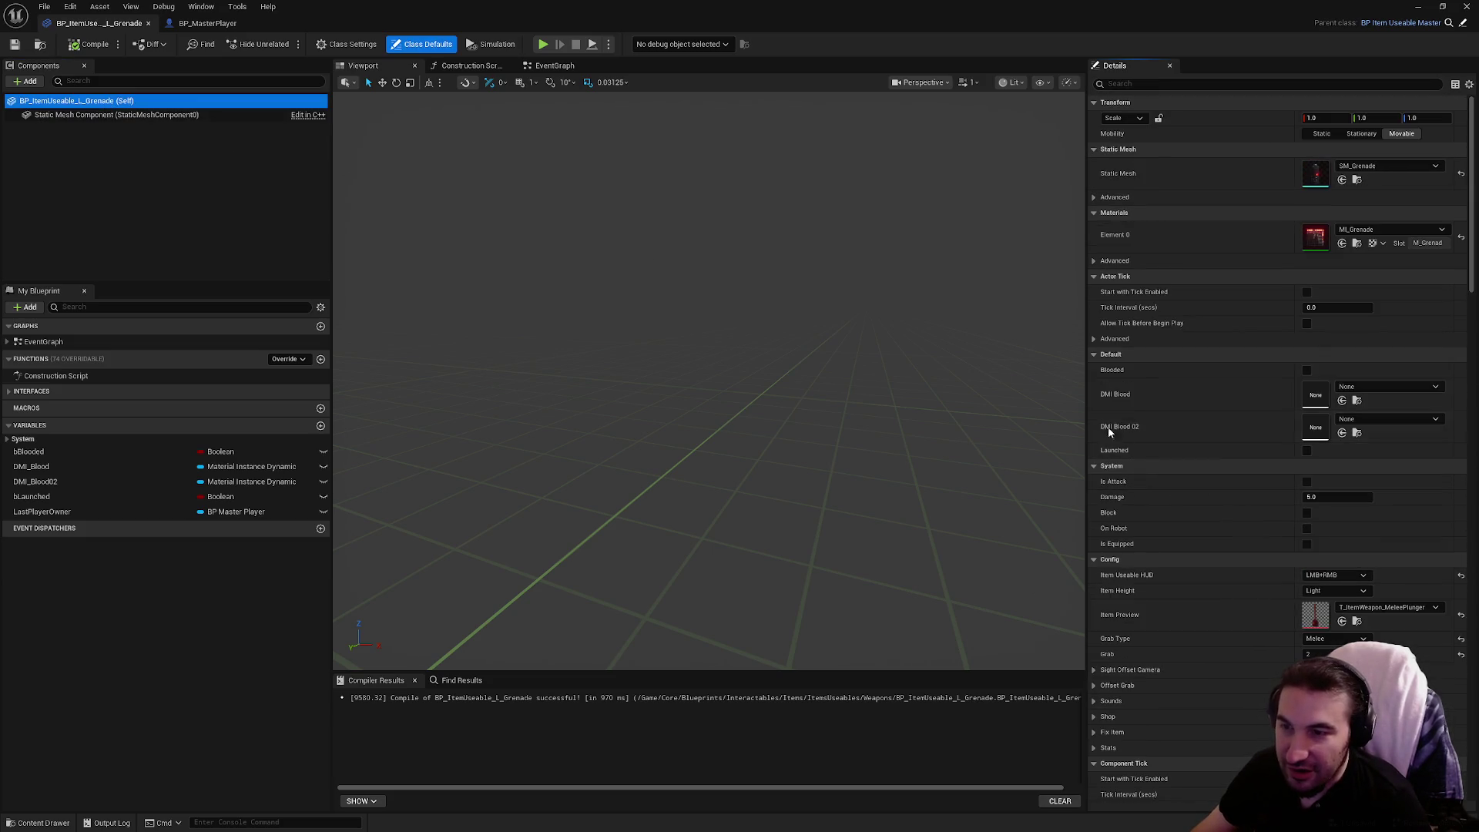
# Paste the placed grenade's location into Offset Location Men under Offset Grab.
pyautogui.scroll(-3, 1124, 538)
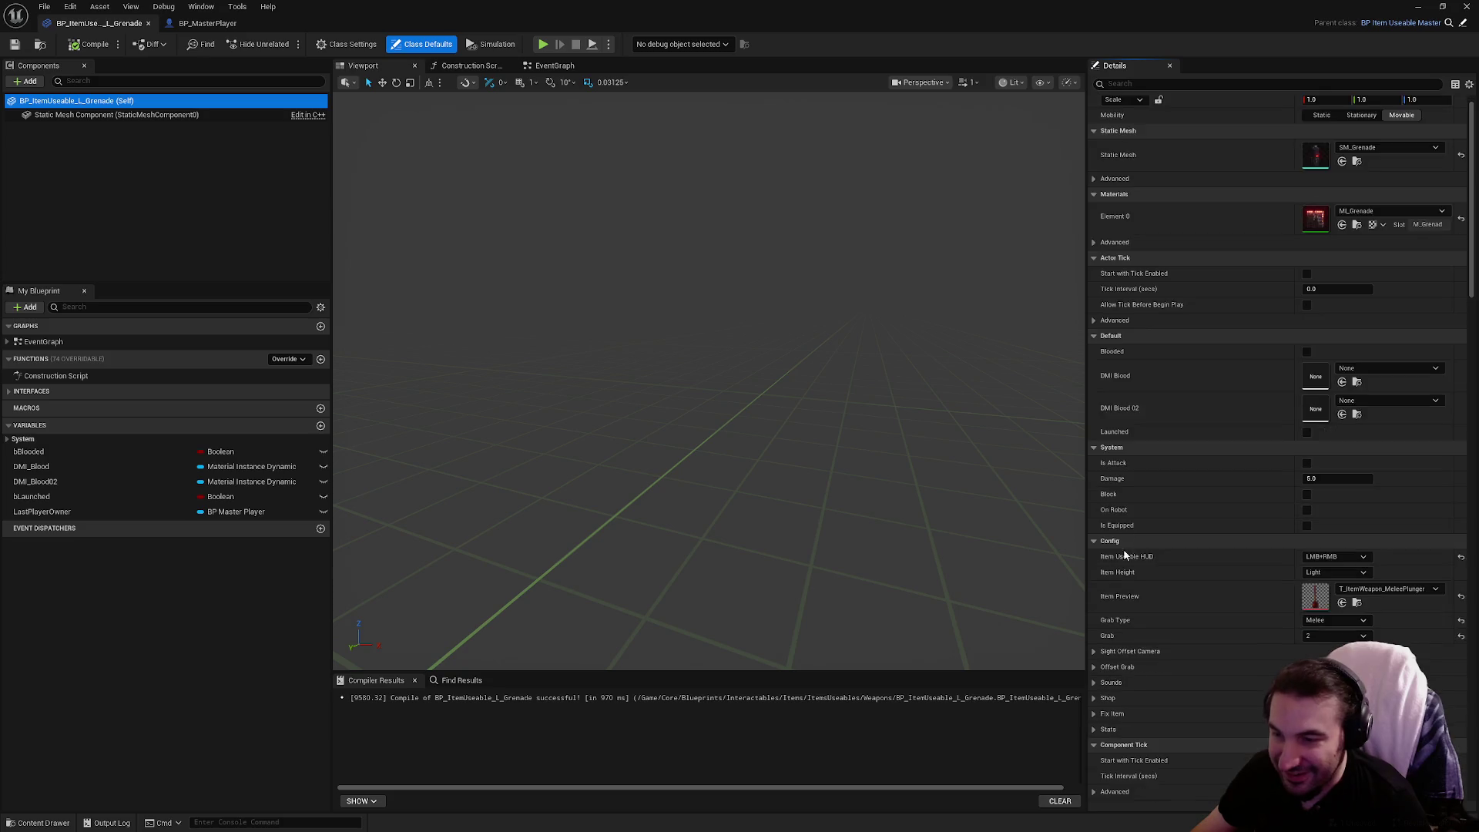
pyautogui.click(1097, 577)
pyautogui.scroll(-2, 1131, 589)
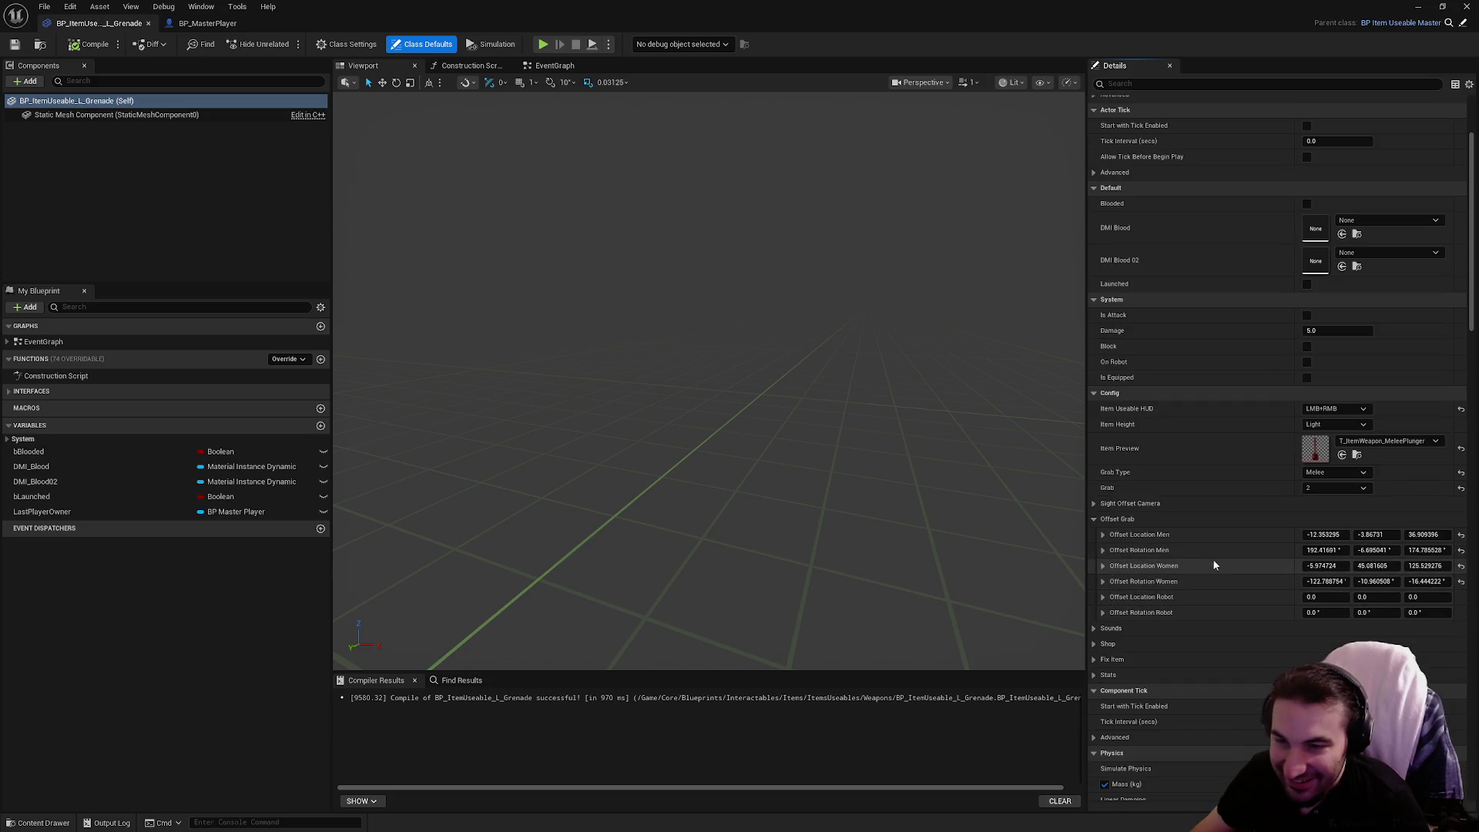
pyautogui.rightClick(1170, 540)
pyautogui.click(1219, 604)
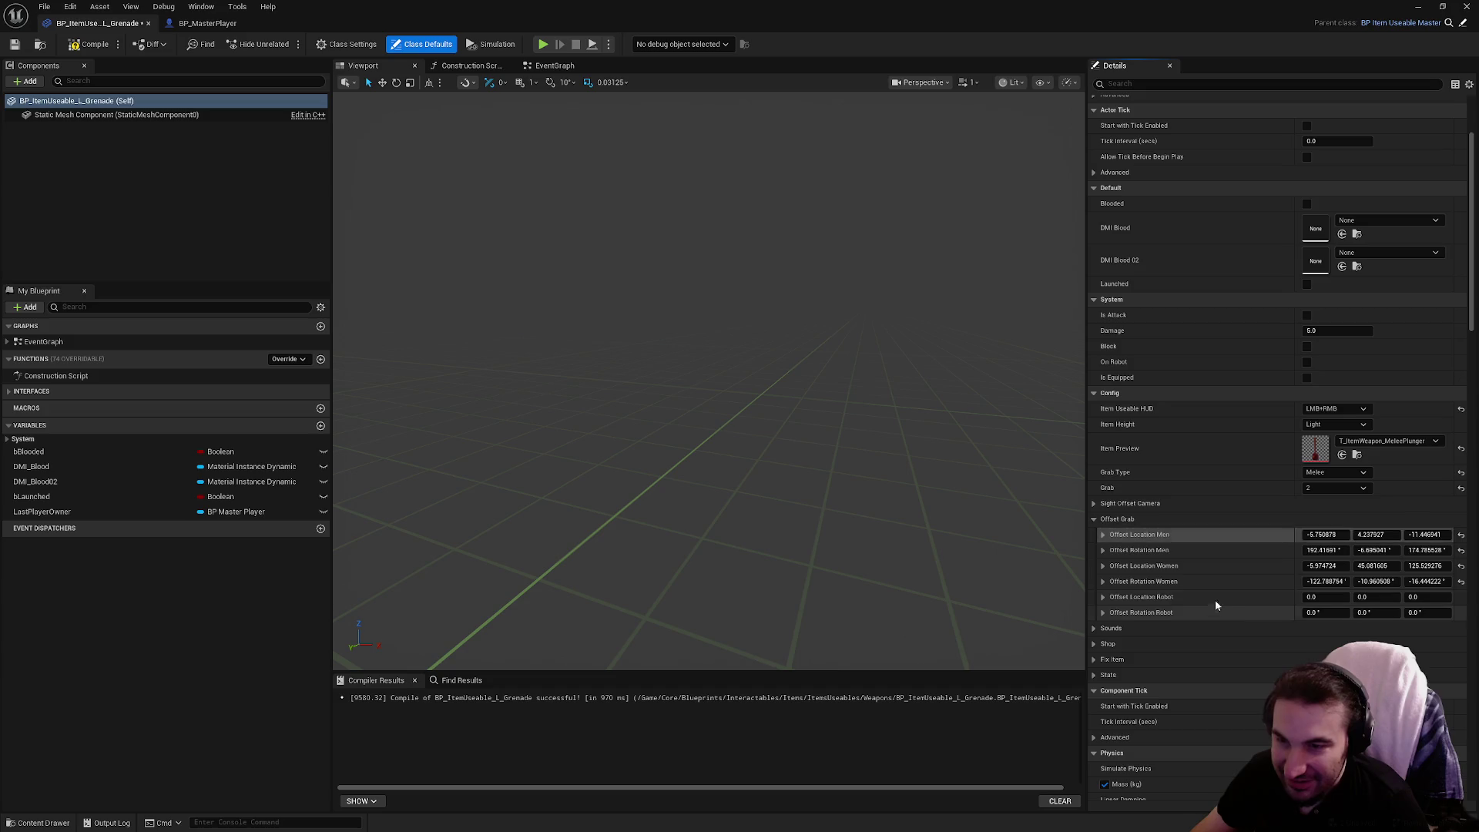
# Paste the grenade's rotation (-4.211228, -14.9442, -164.064273) into Offset Rotation Men.
pyautogui.click(208, 23)
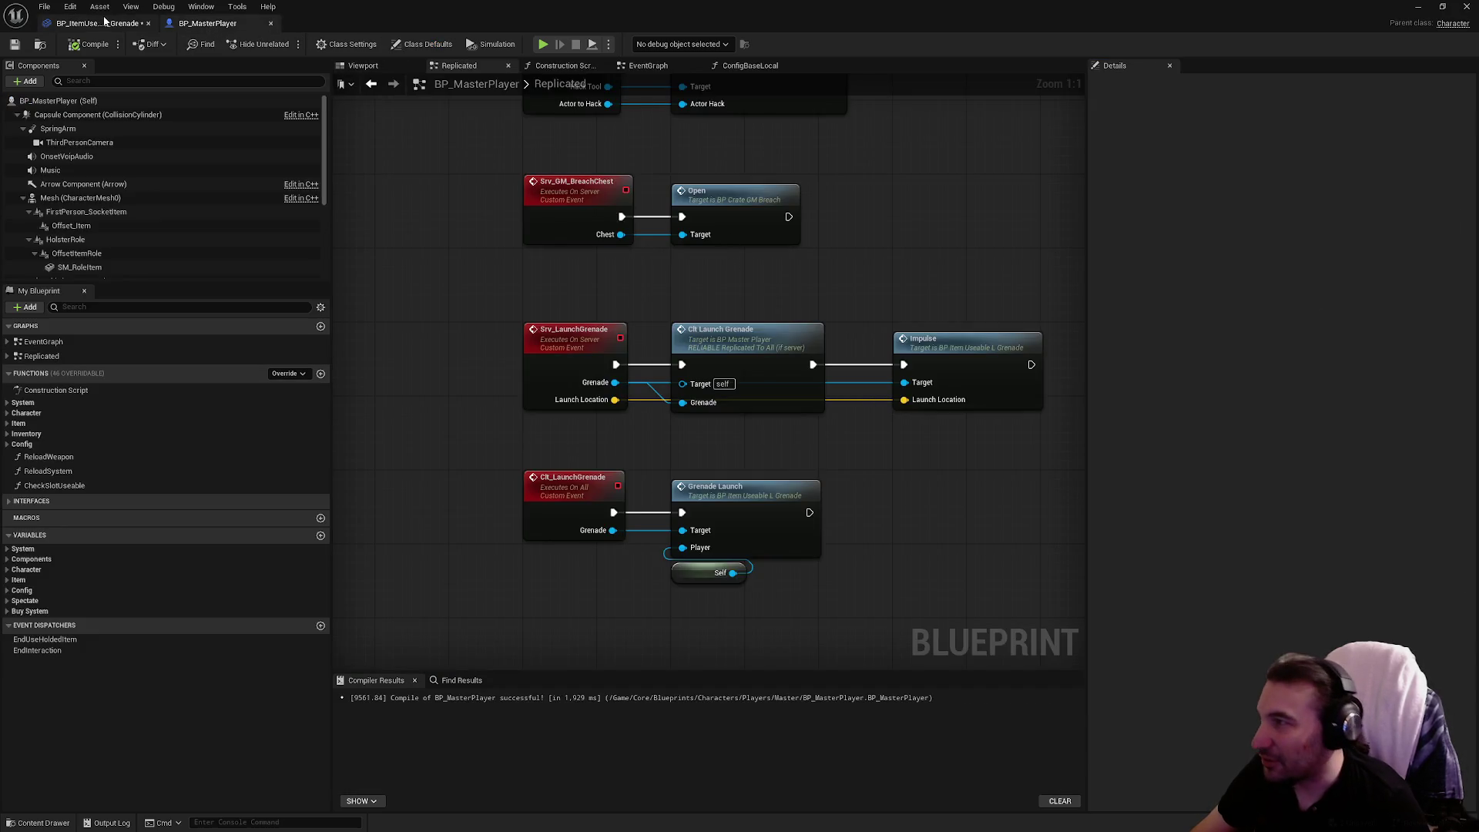
pyautogui.click(98, 23)
pyautogui.moveTo(619, 20); pyautogui.dragTo(617, 56)
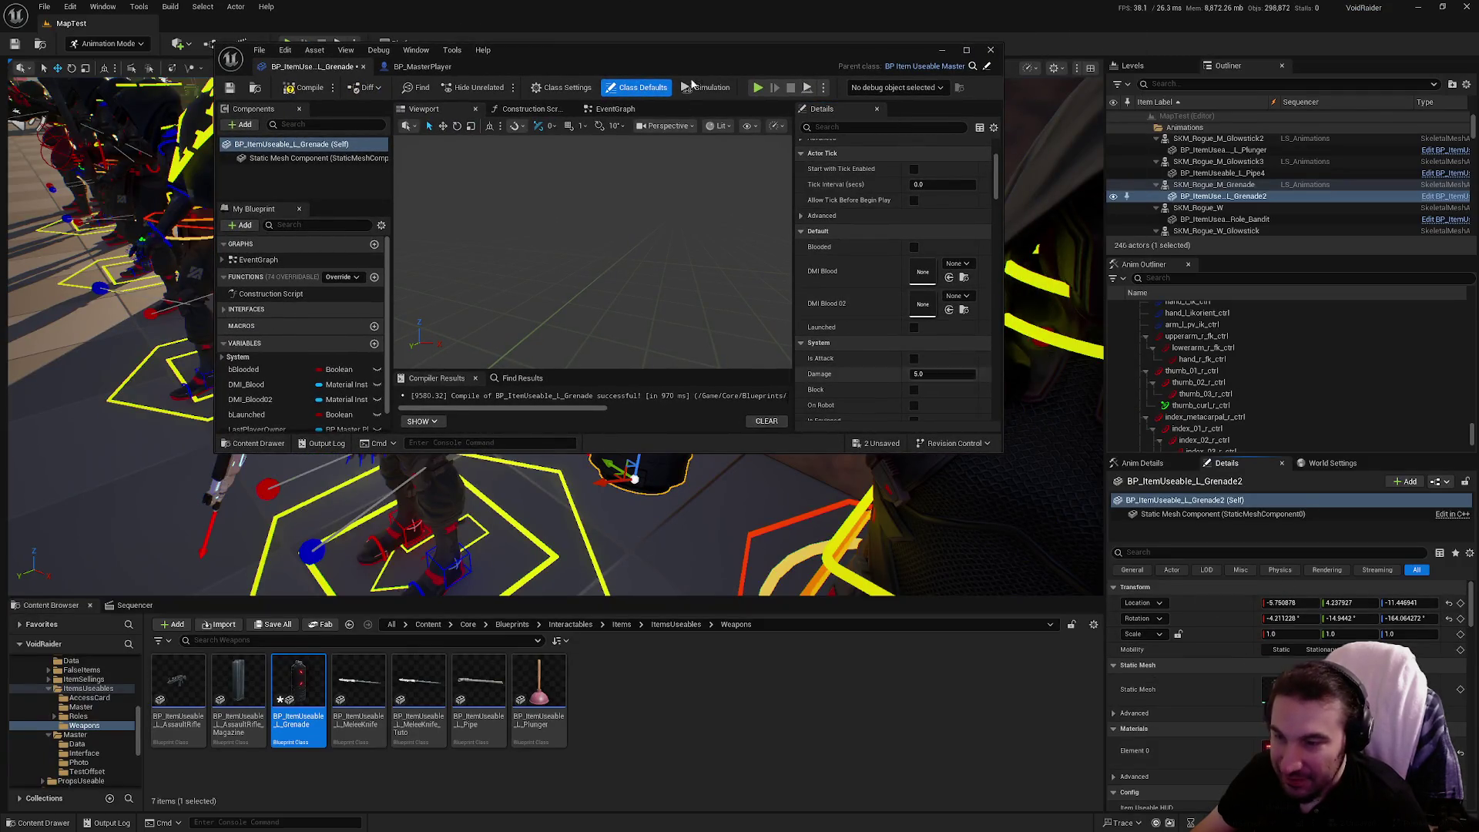
pyautogui.moveTo(646, 57); pyautogui.dragTo(666, 67)
pyautogui.doubleClick(666, 68)
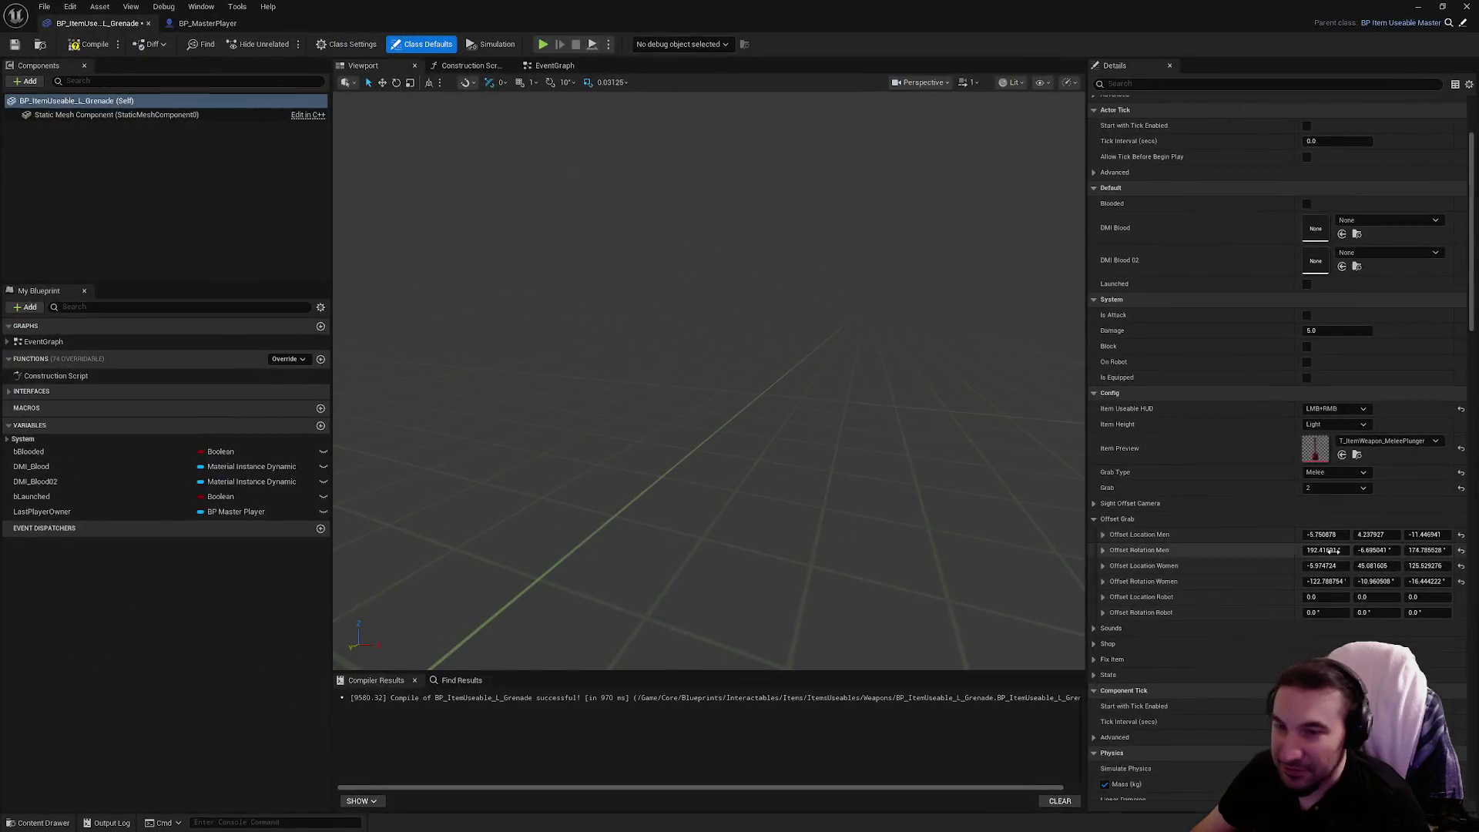
pyautogui.rightClick(1171, 553)
pyautogui.click(1206, 627)
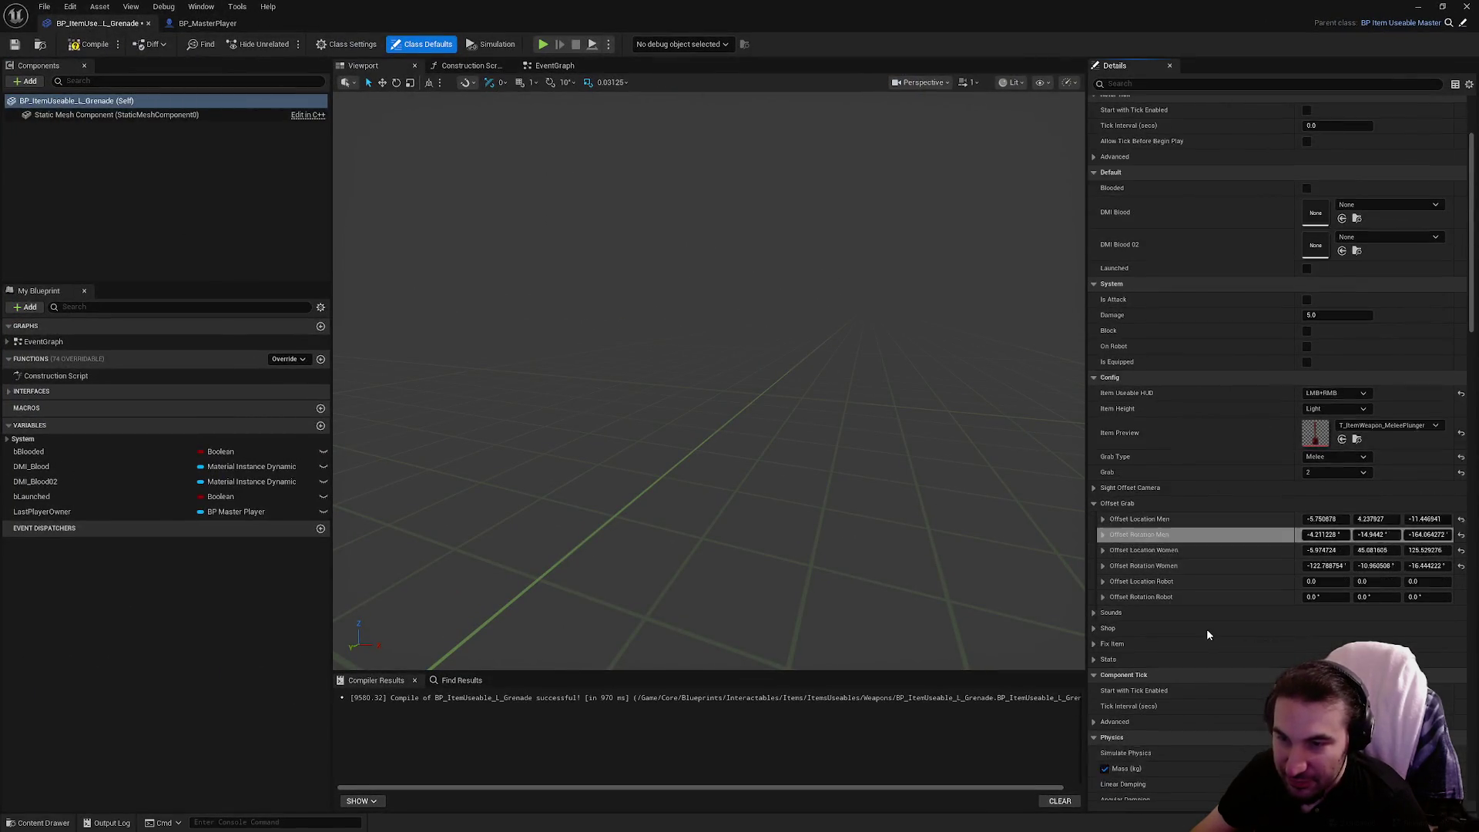
# Save the grenade Blueprint and return to the level editor.
pyautogui.click(14, 47)
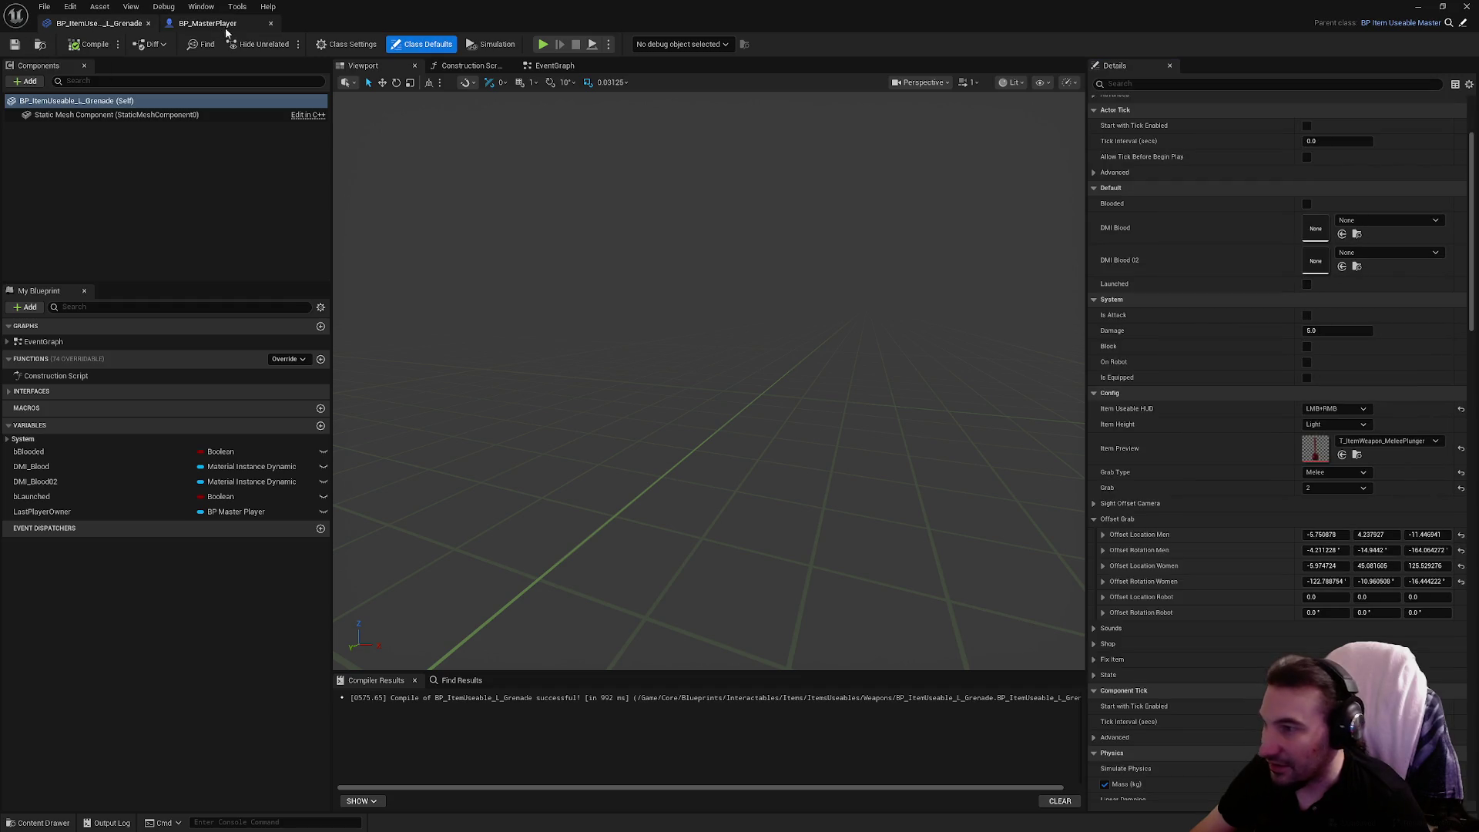
pyautogui.click(224, 24)
pyautogui.hotkey('alt', 'Tab')
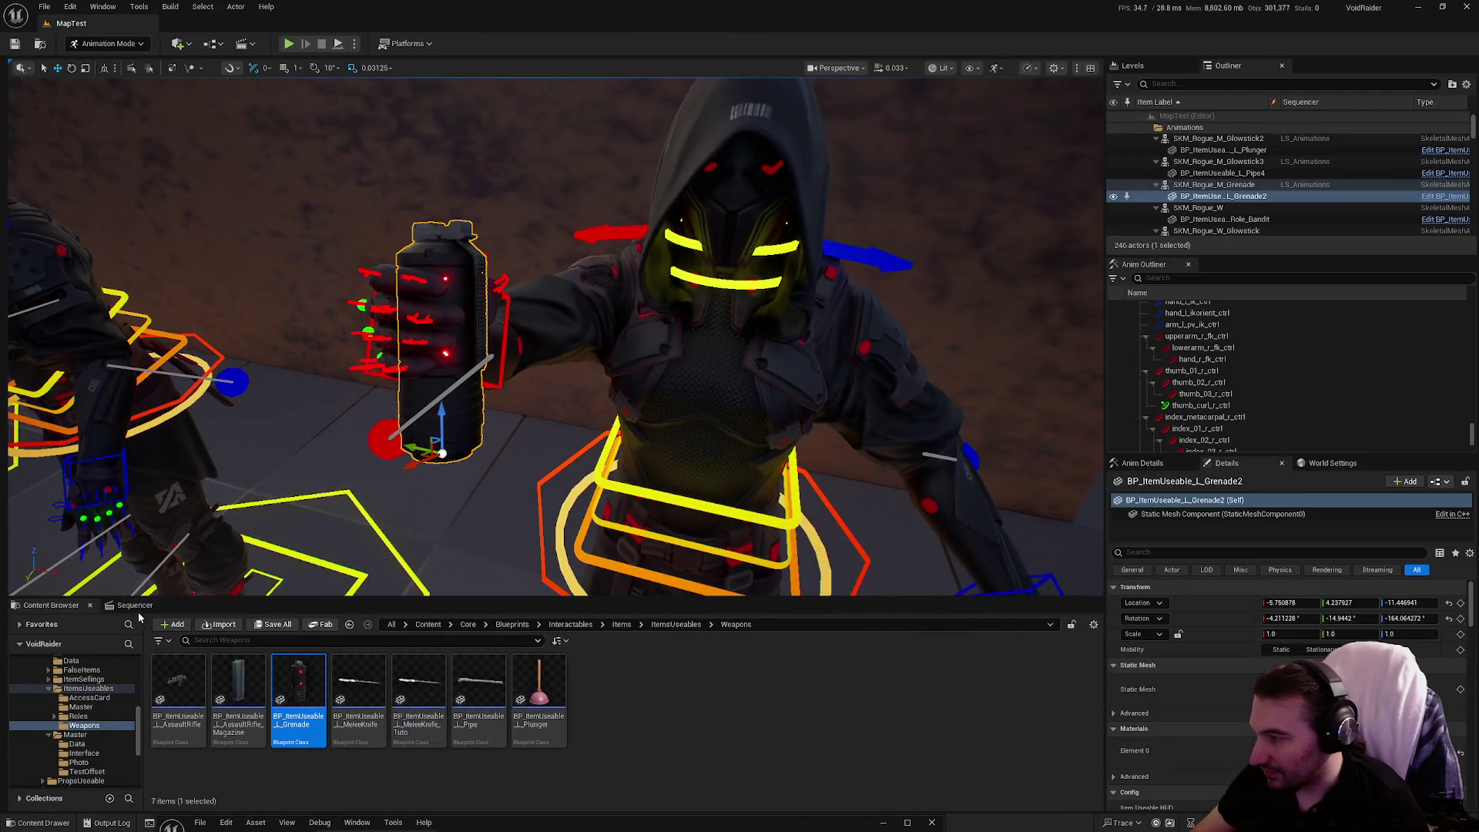
# Show the LS_Animations Sequencer tracks and bring up the SKM_Rogue_M_Grenade track's context menu.
pyautogui.click(135, 605)
pyautogui.scroll(5, 176, 717)
pyautogui.moveTo(1084, 722); pyautogui.dragTo(1084, 661)
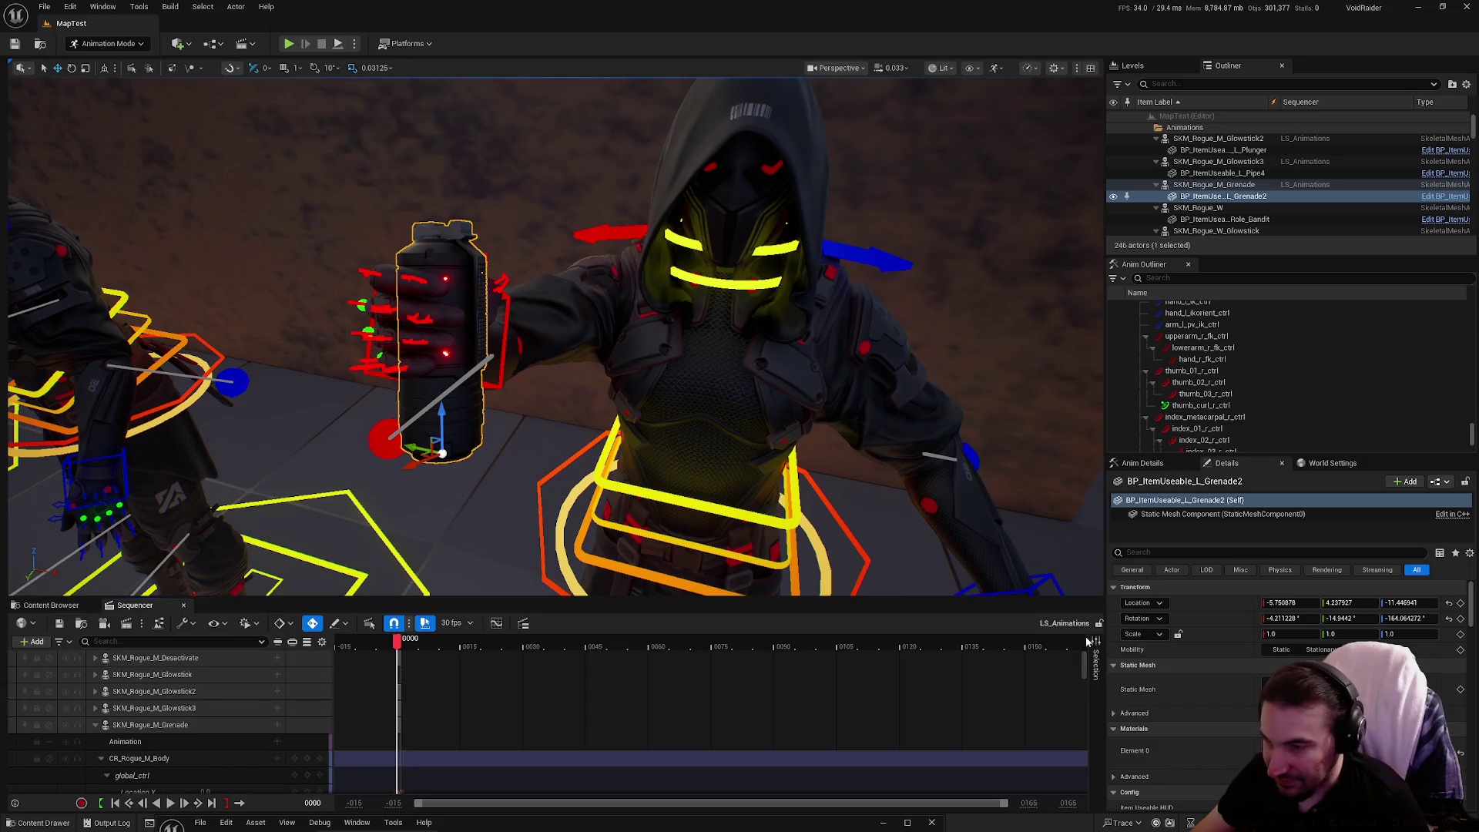
pyautogui.click(141, 760)
pyautogui.rightClick(141, 762)
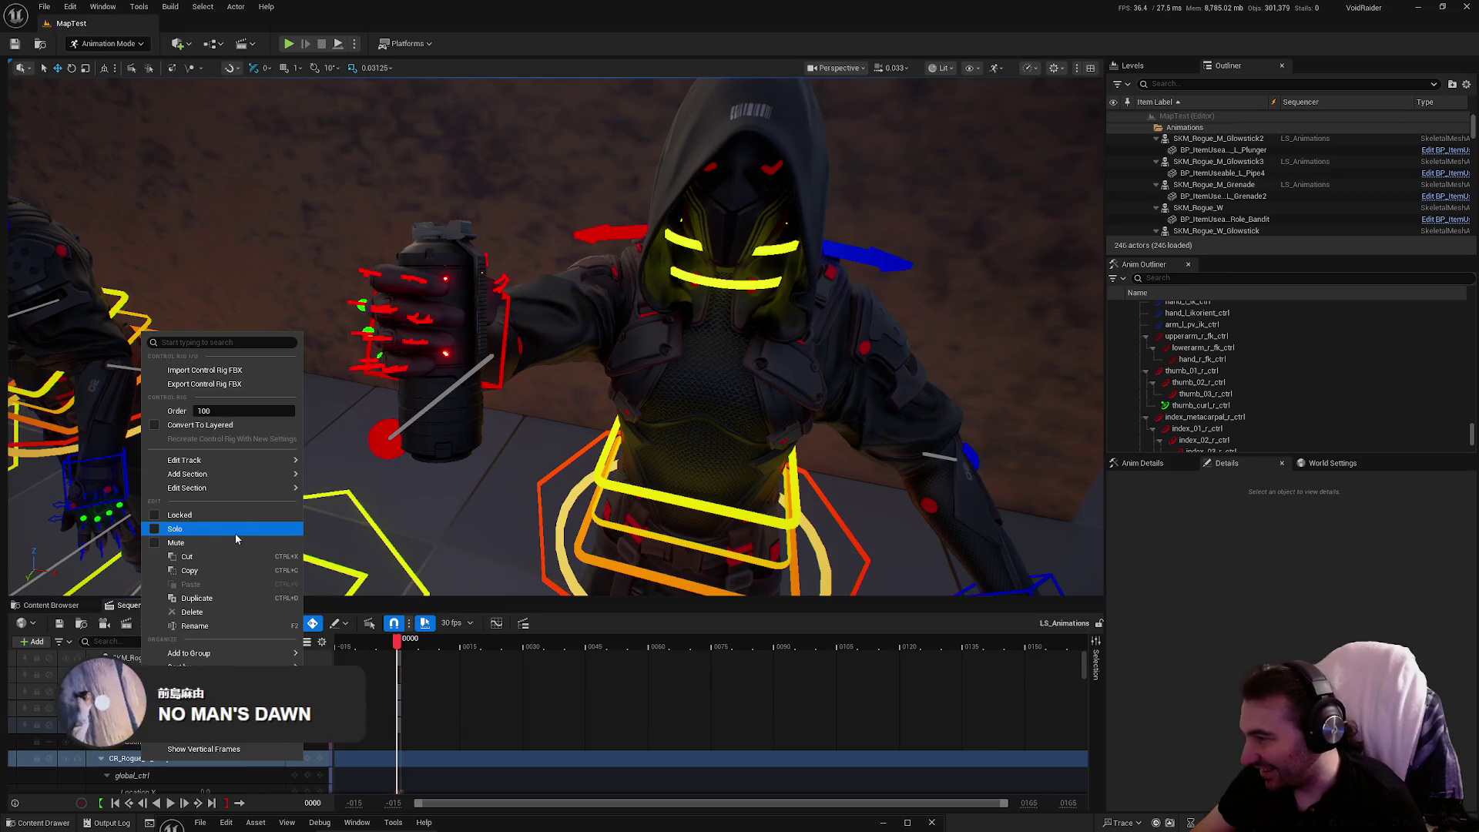
pyautogui.moveTo(245, 661)
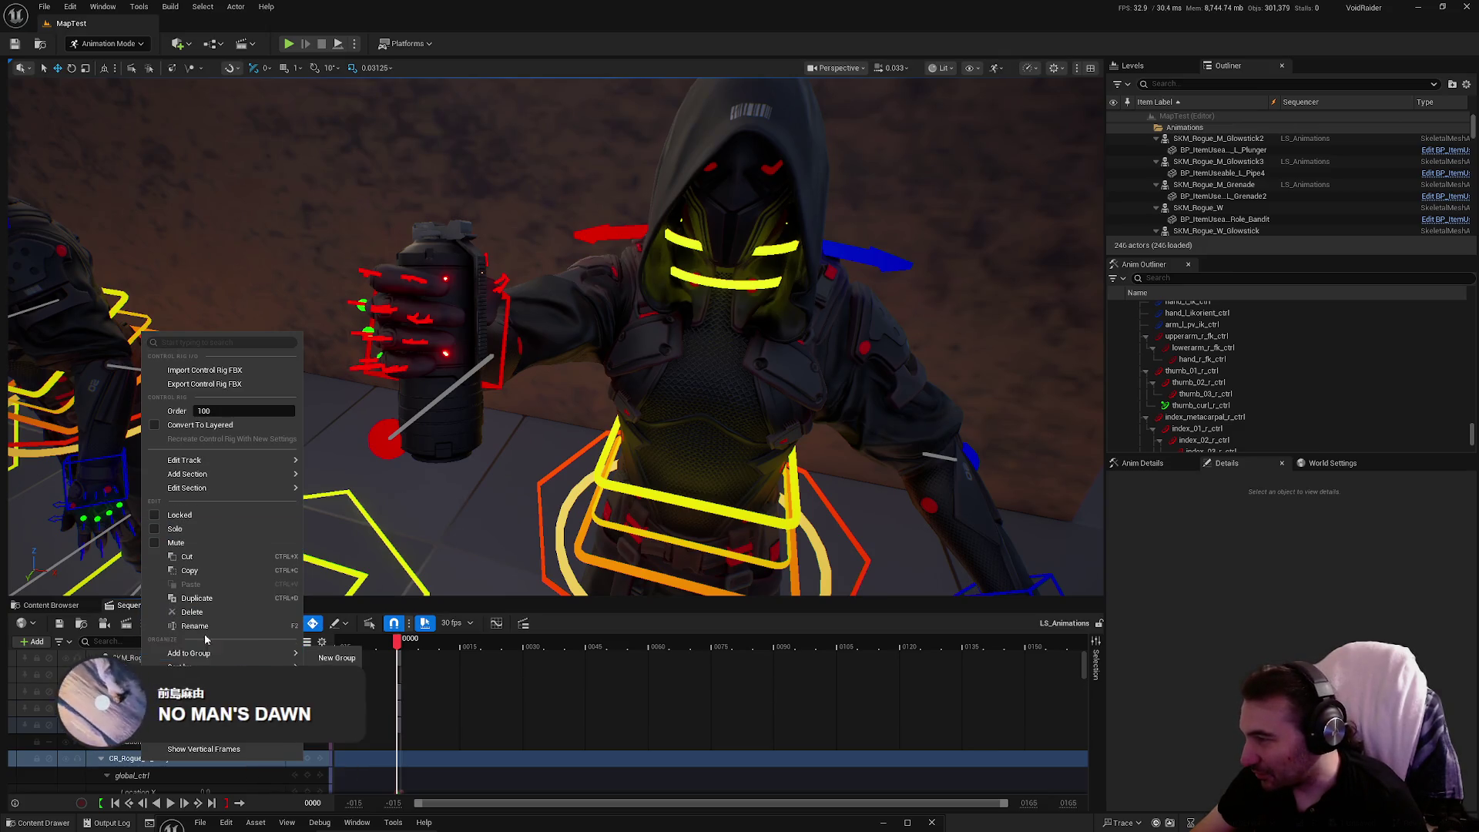
pyautogui.click(231, 724)
pyautogui.rightClick(135, 724)
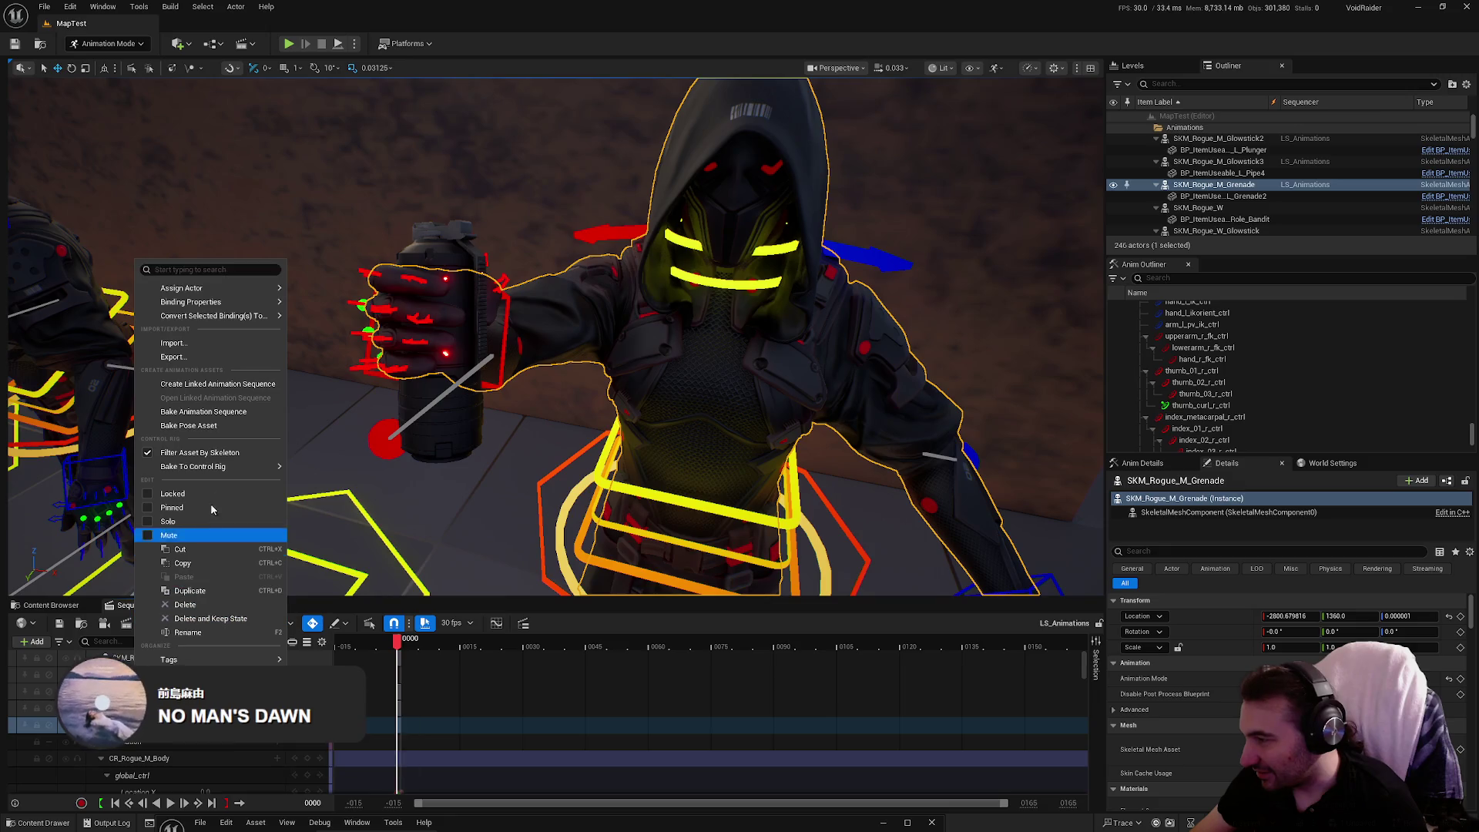
# Bake the pose into a new SK_Rogue_Grenade animation sequence in PlayerRogue/Animations.
pyautogui.click(208, 412)
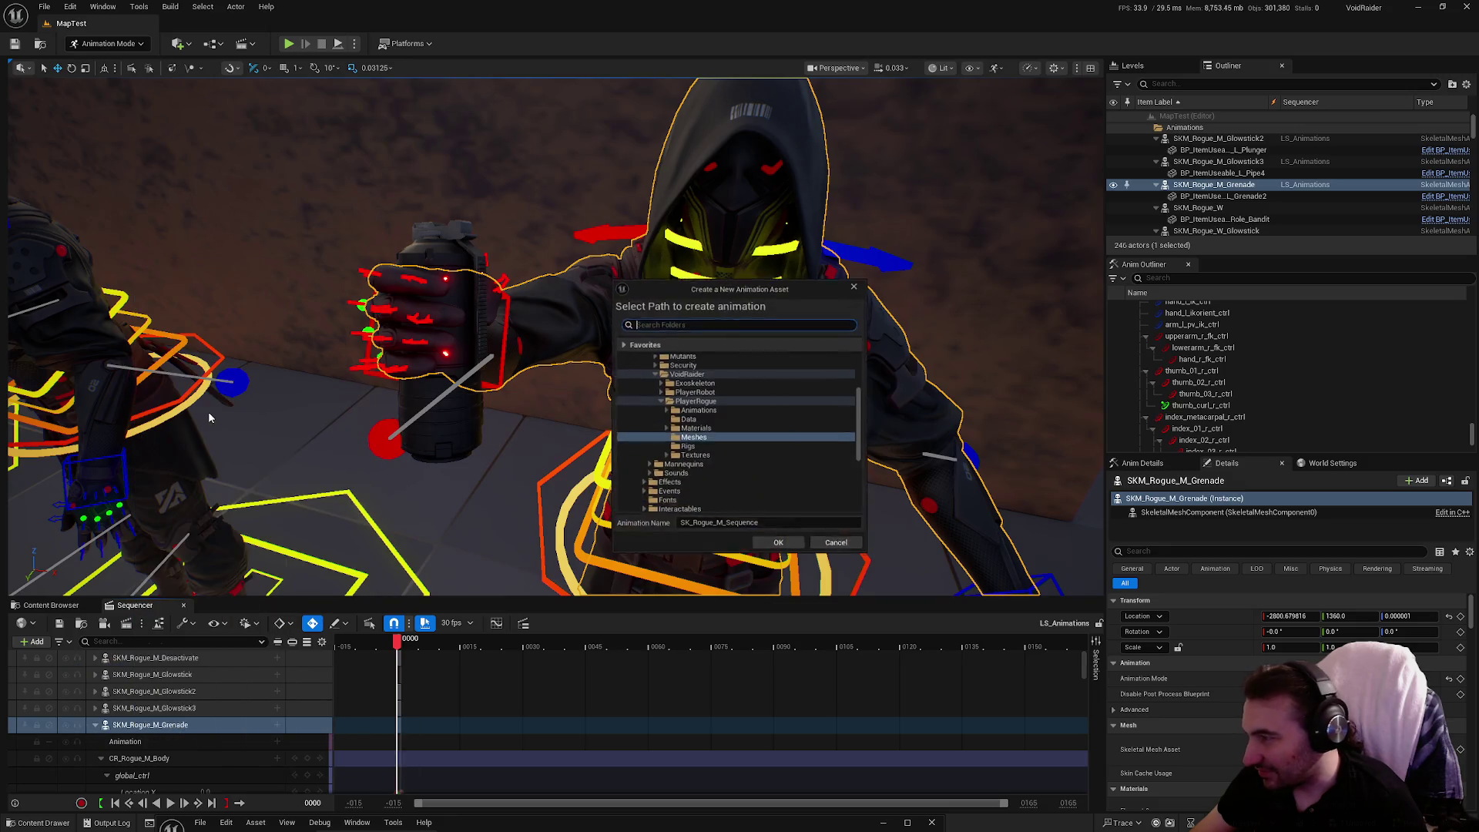
pyautogui.click(688, 412)
pyautogui.doubleClick(747, 524)
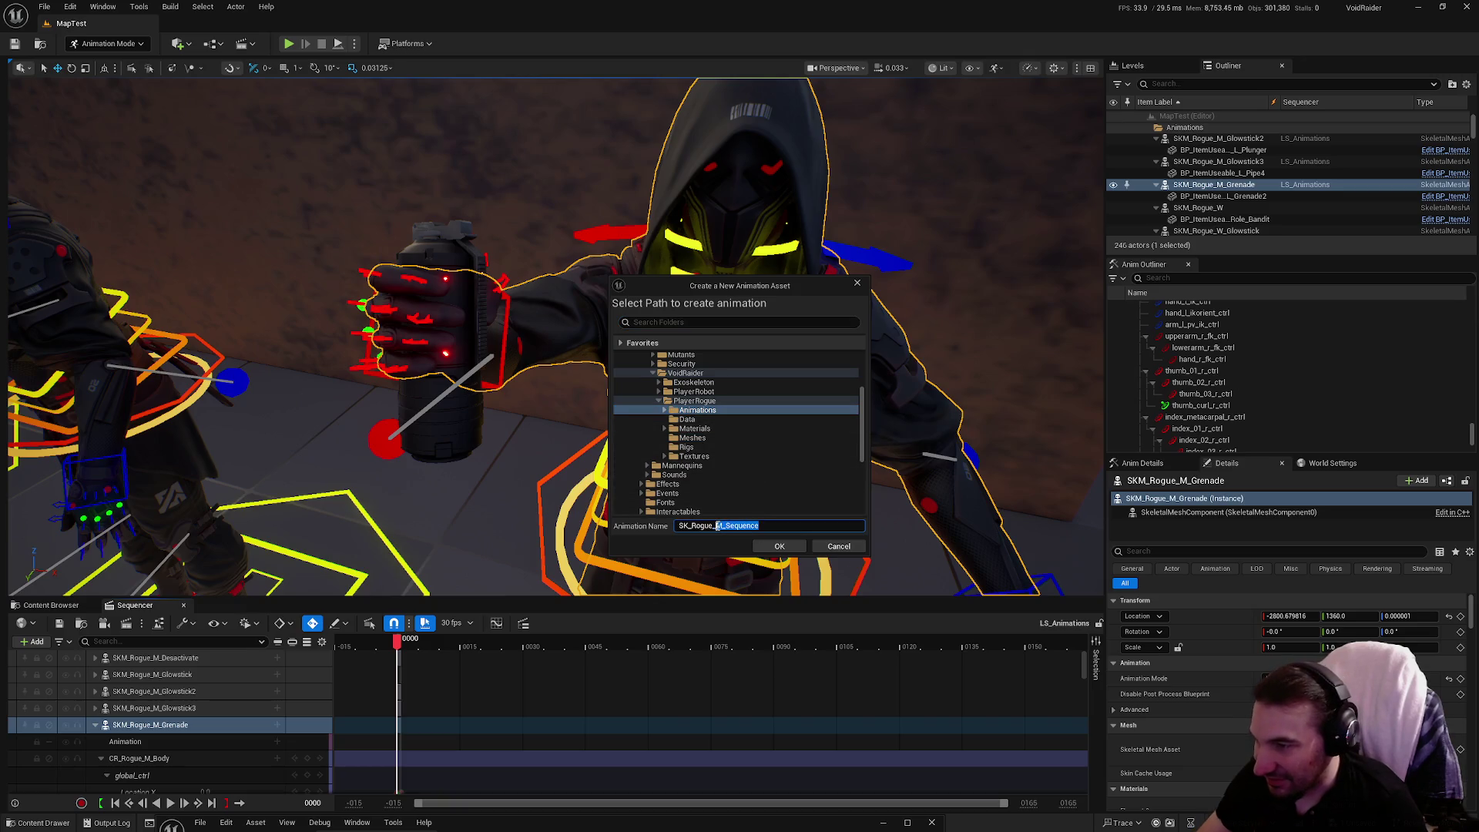
pyautogui.write('Grena')
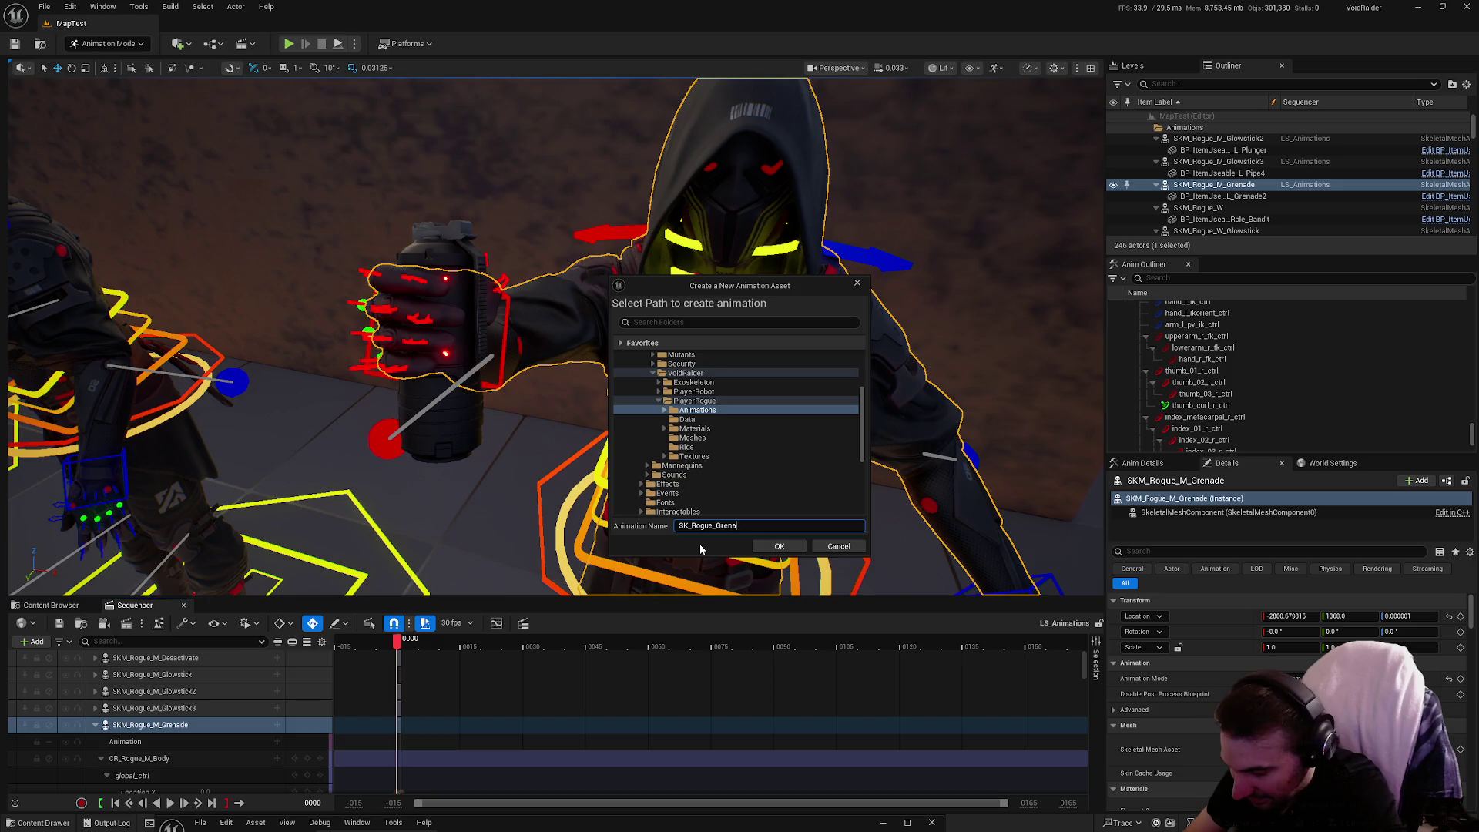
pyautogui.click(776, 546)
pyautogui.click(771, 549)
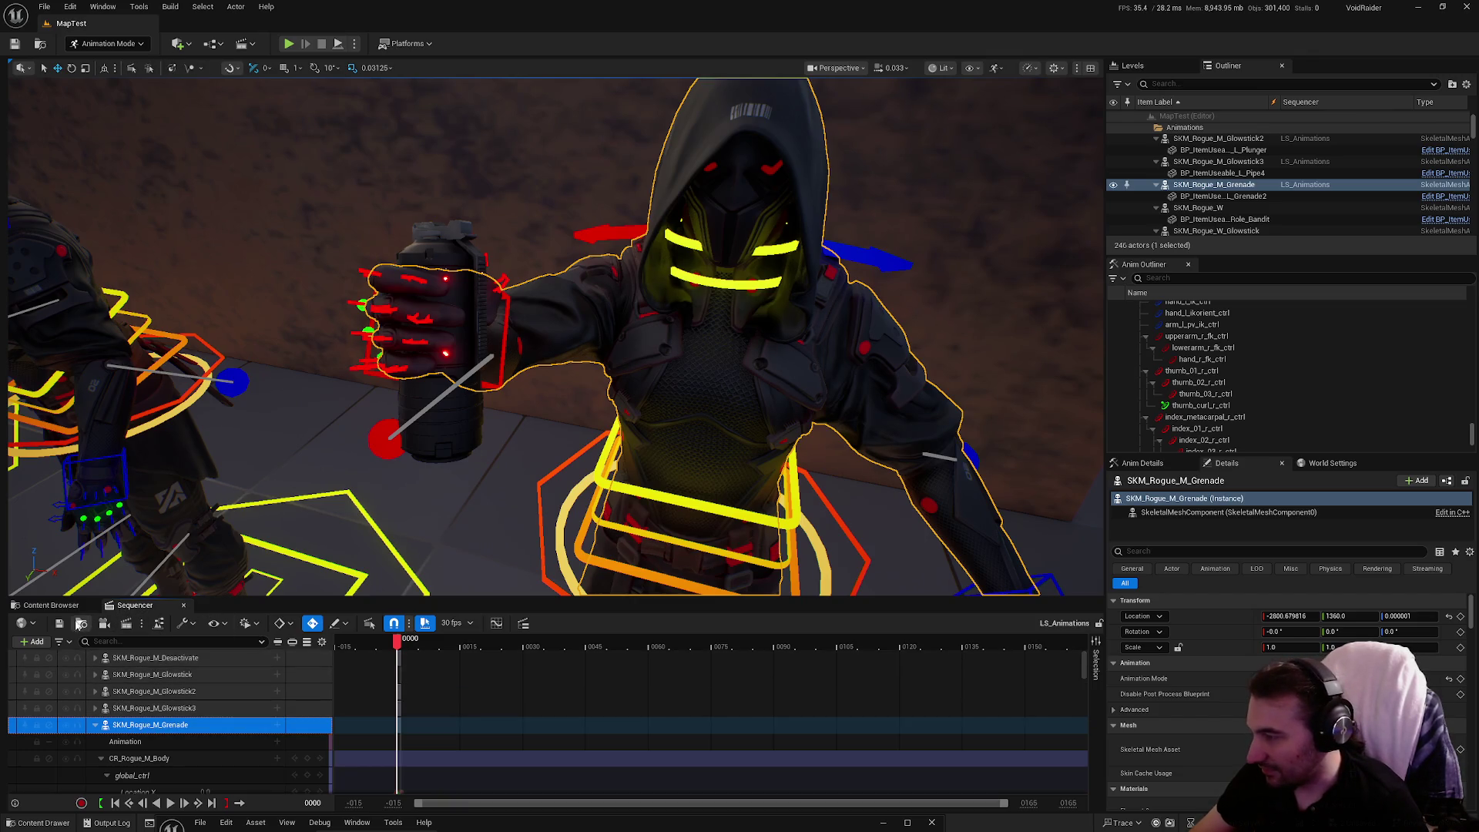
# Browse to Characters/Factions/VoidRaider/PlayerRogue/Animations and save all unsaved assets.
pyautogui.click(51, 604)
pyautogui.scroll(5, 77, 724)
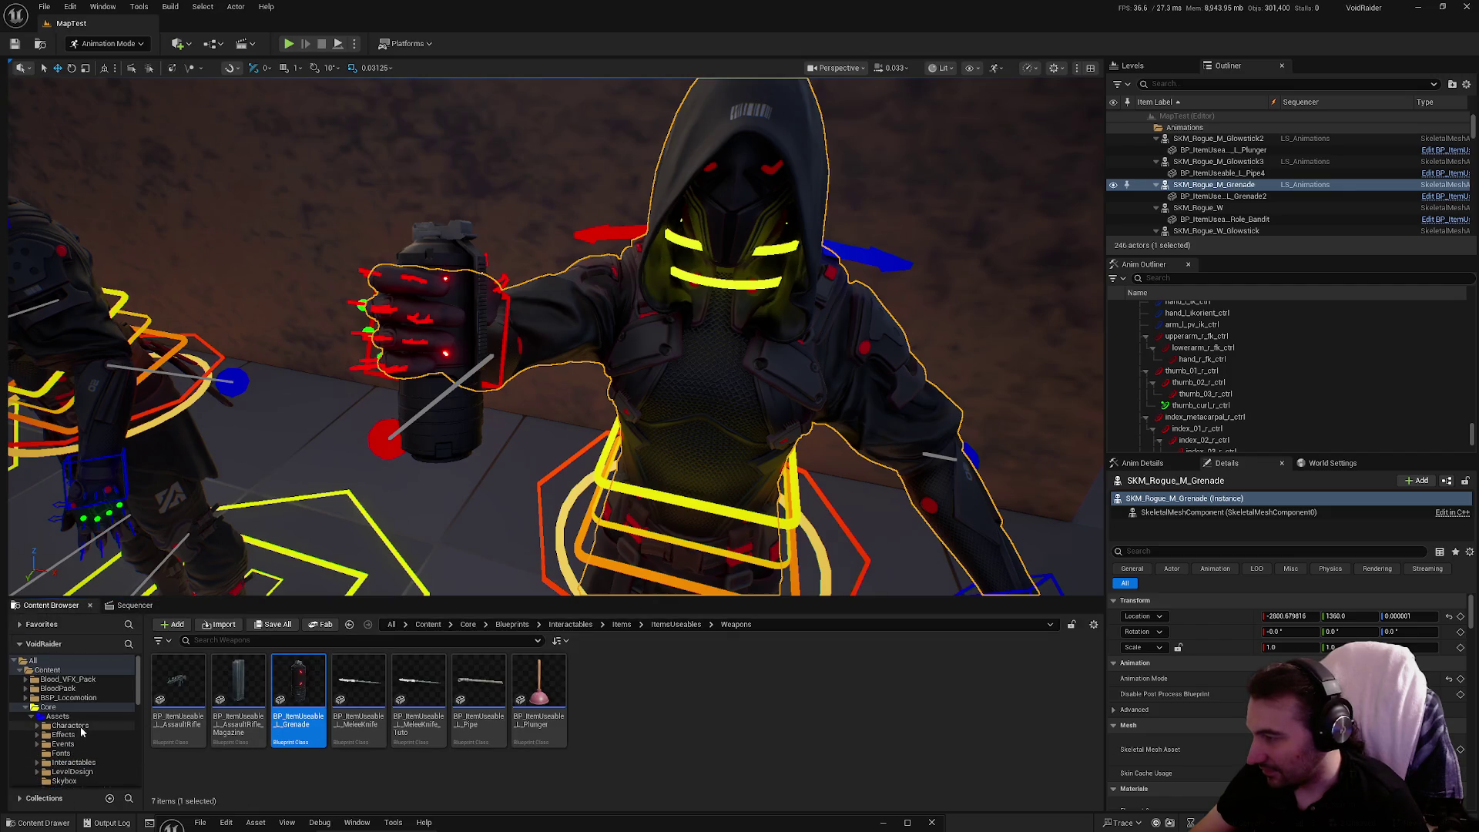
pyautogui.click(70, 725)
pyautogui.click(189, 688)
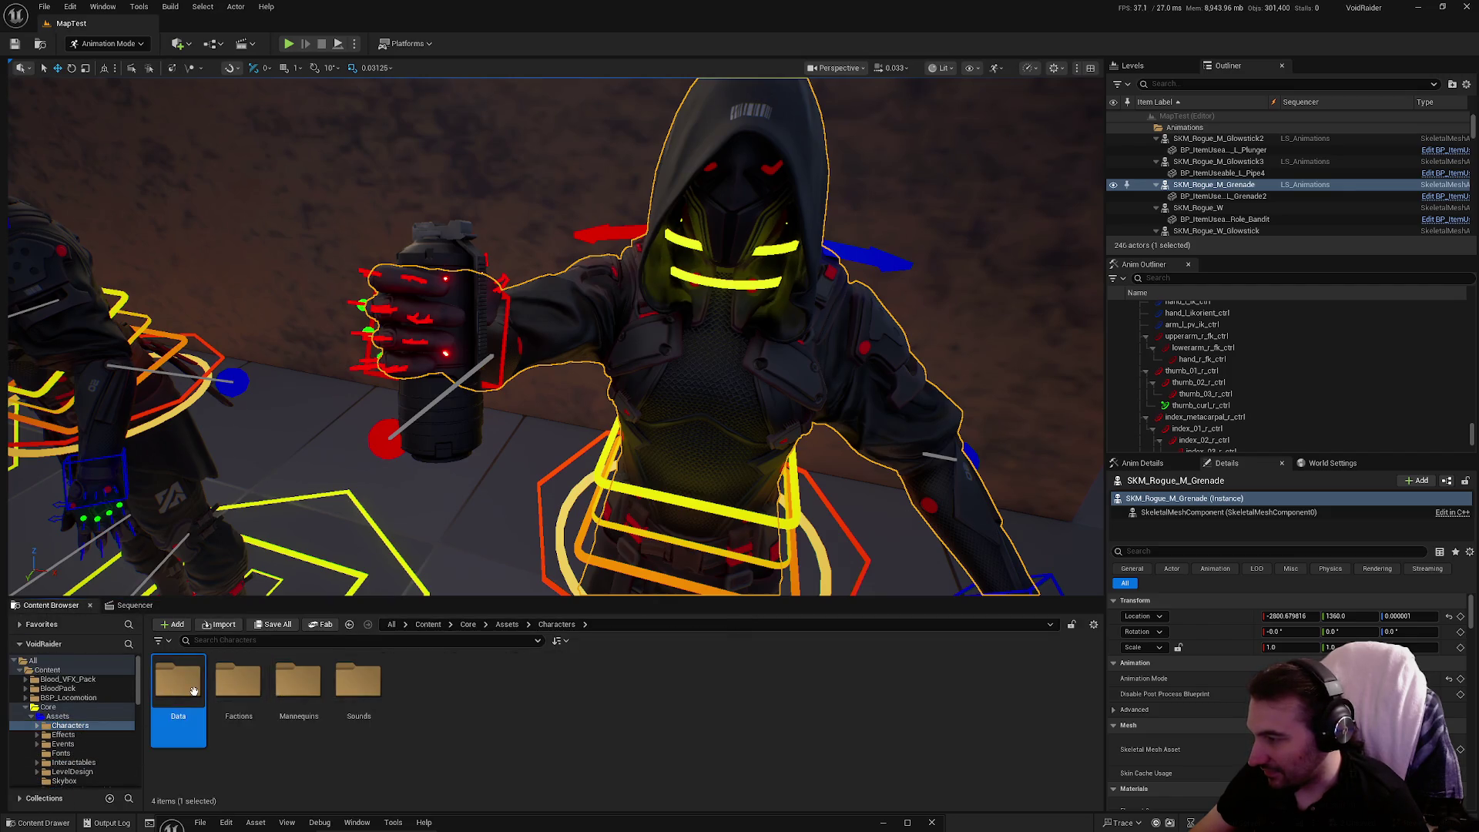
pyautogui.doubleClick(258, 713)
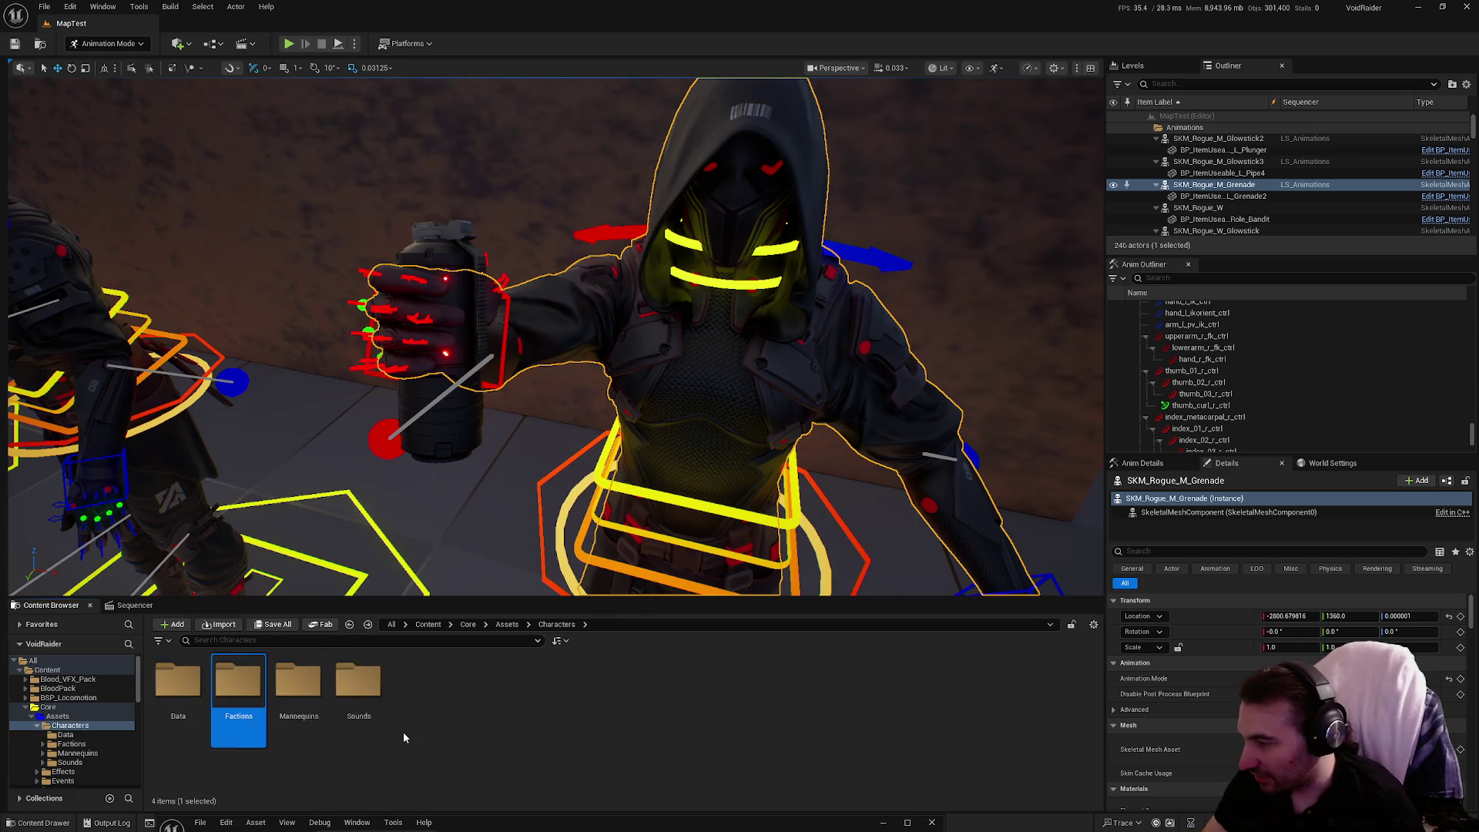
pyautogui.doubleClick(298, 690)
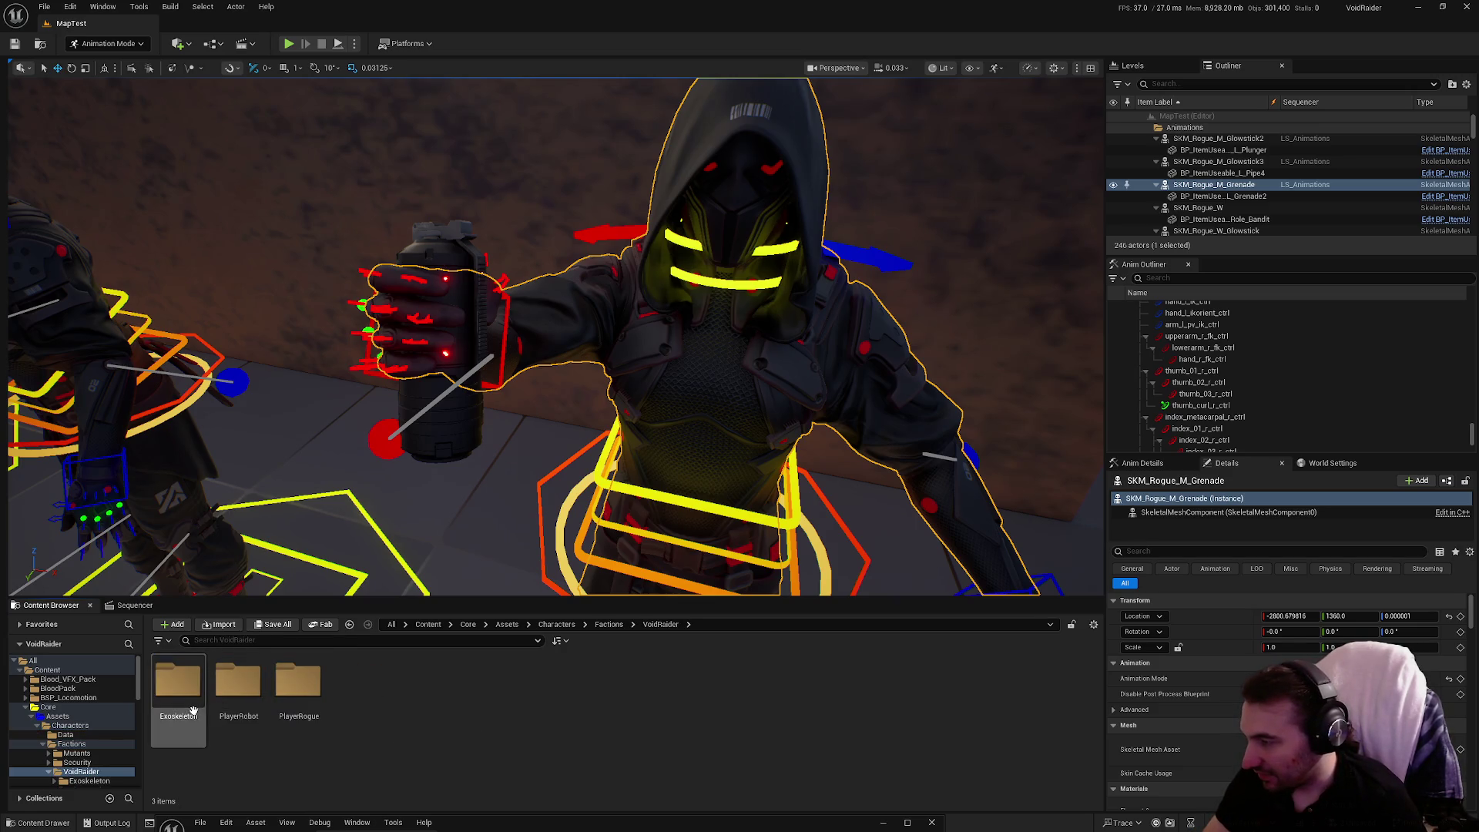
pyautogui.click(308, 736)
pyautogui.doubleClick(299, 690)
pyautogui.doubleClick(178, 682)
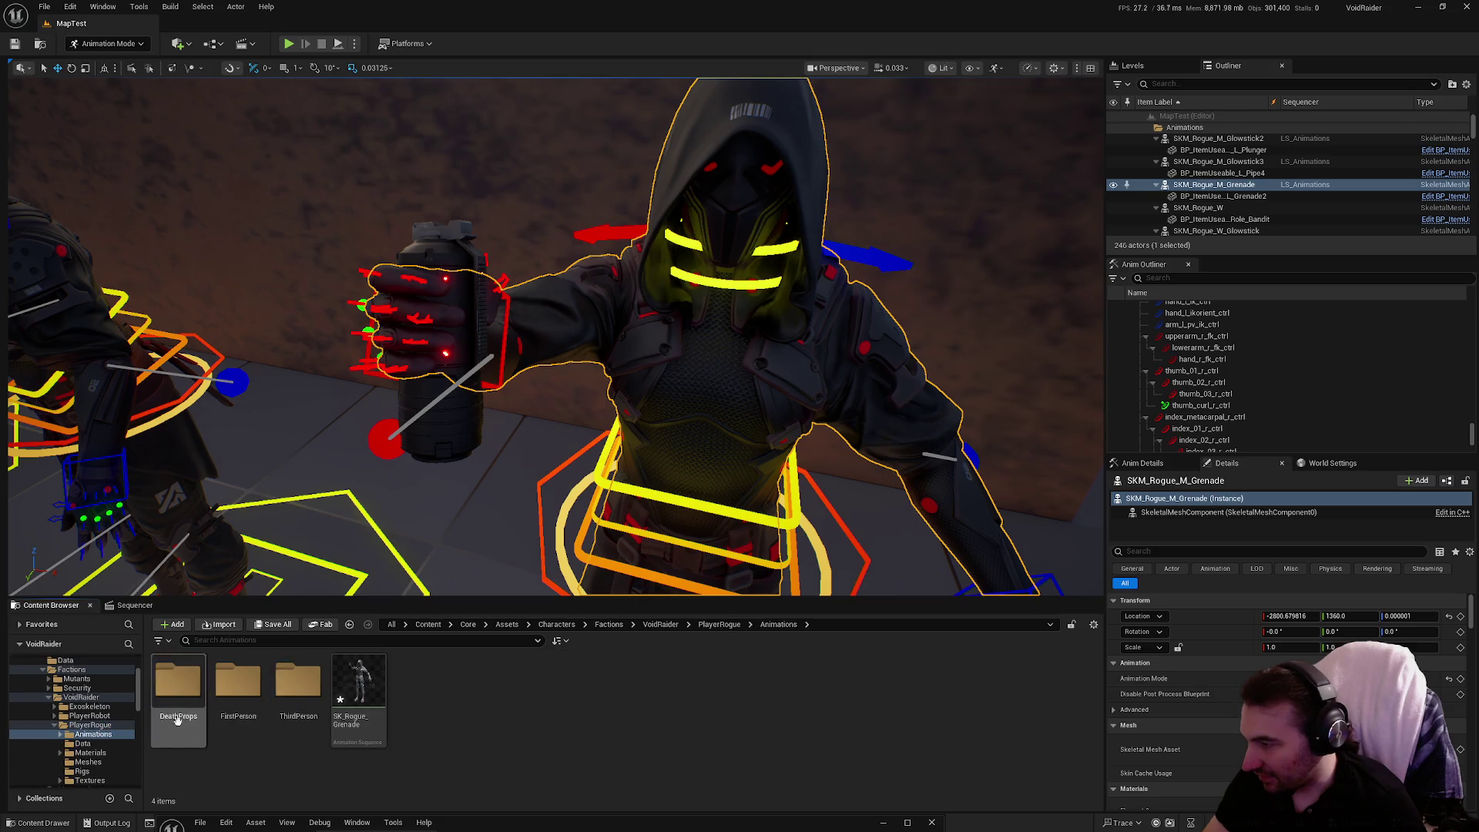
pyautogui.click(358, 682)
pyautogui.click(274, 624)
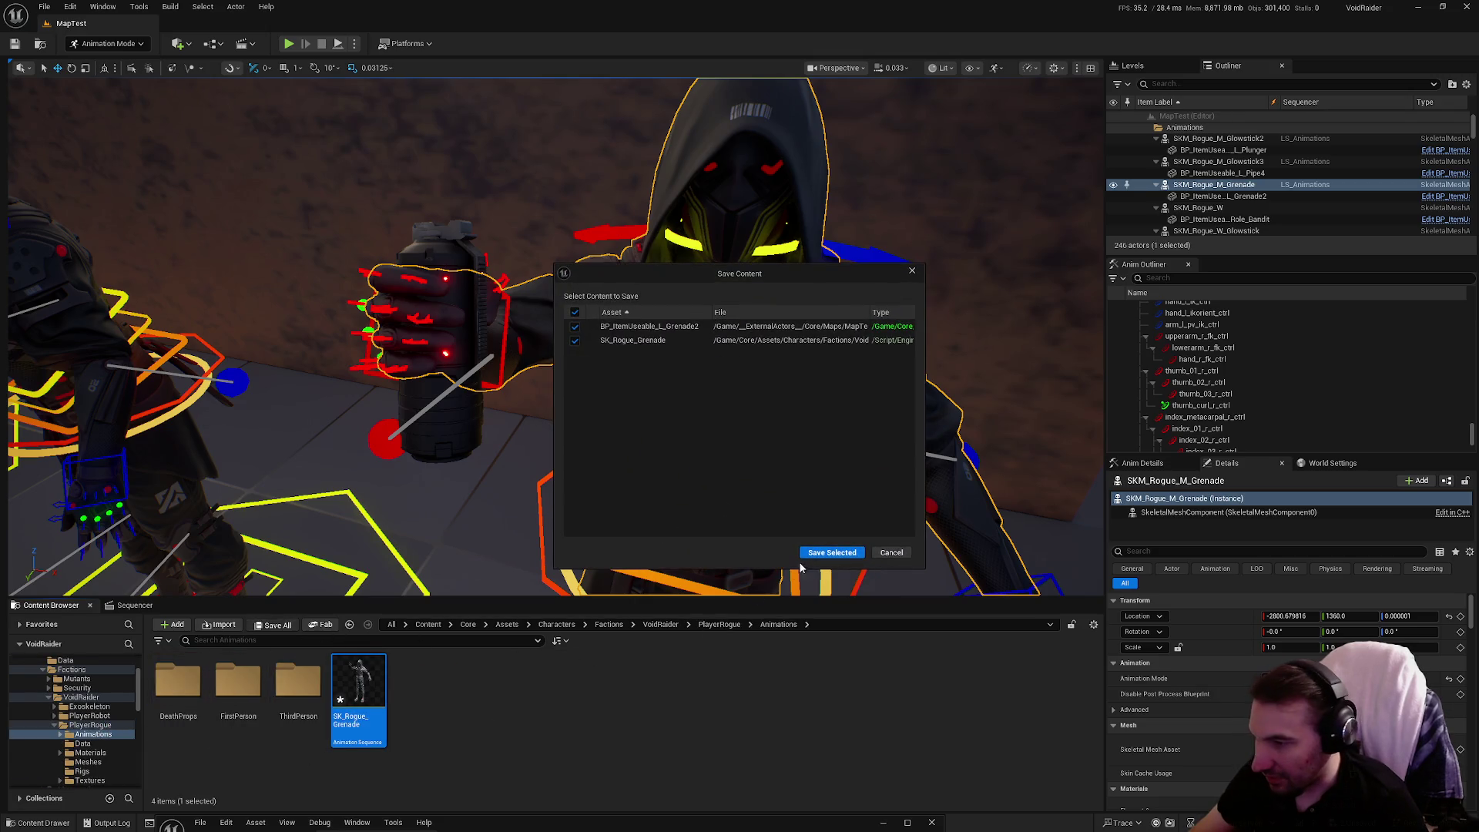
pyautogui.click(832, 555)
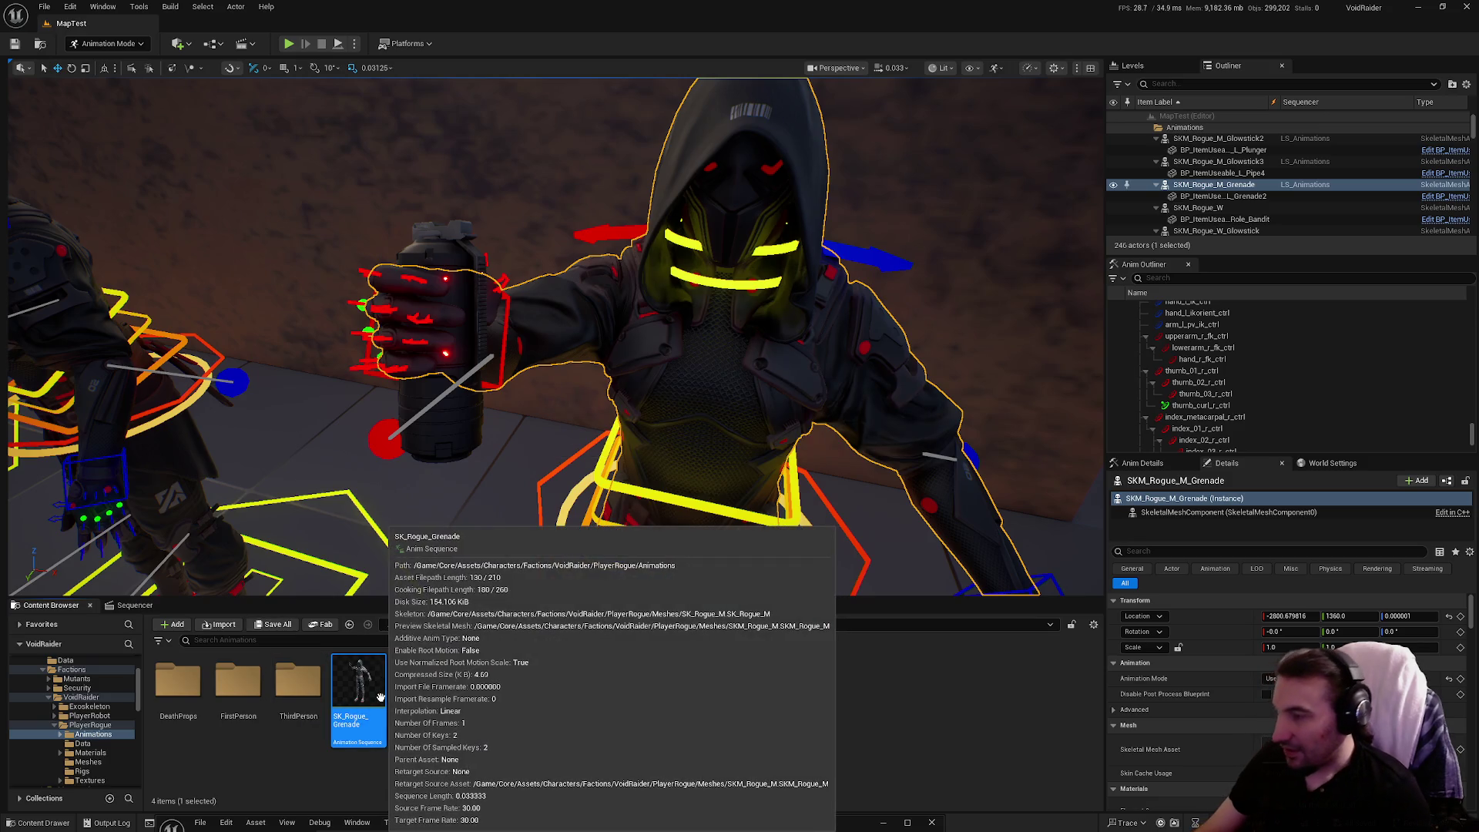
# Start Retarget Animations on SK_Rogue_Grenade and pick a target mesh.
pyautogui.rightClick(384, 696)
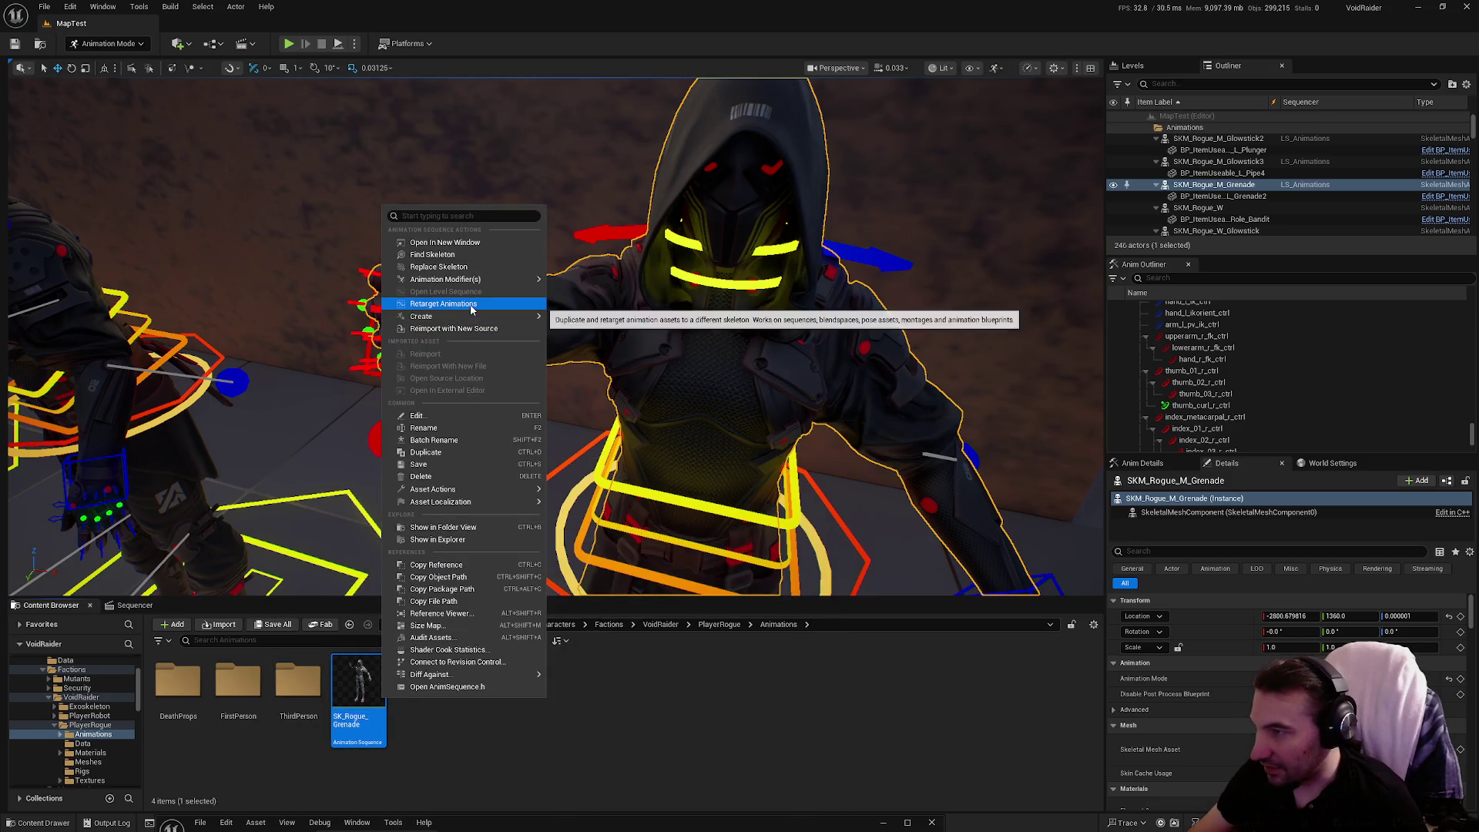
pyautogui.click(442, 304)
pyautogui.click(1030, 292)
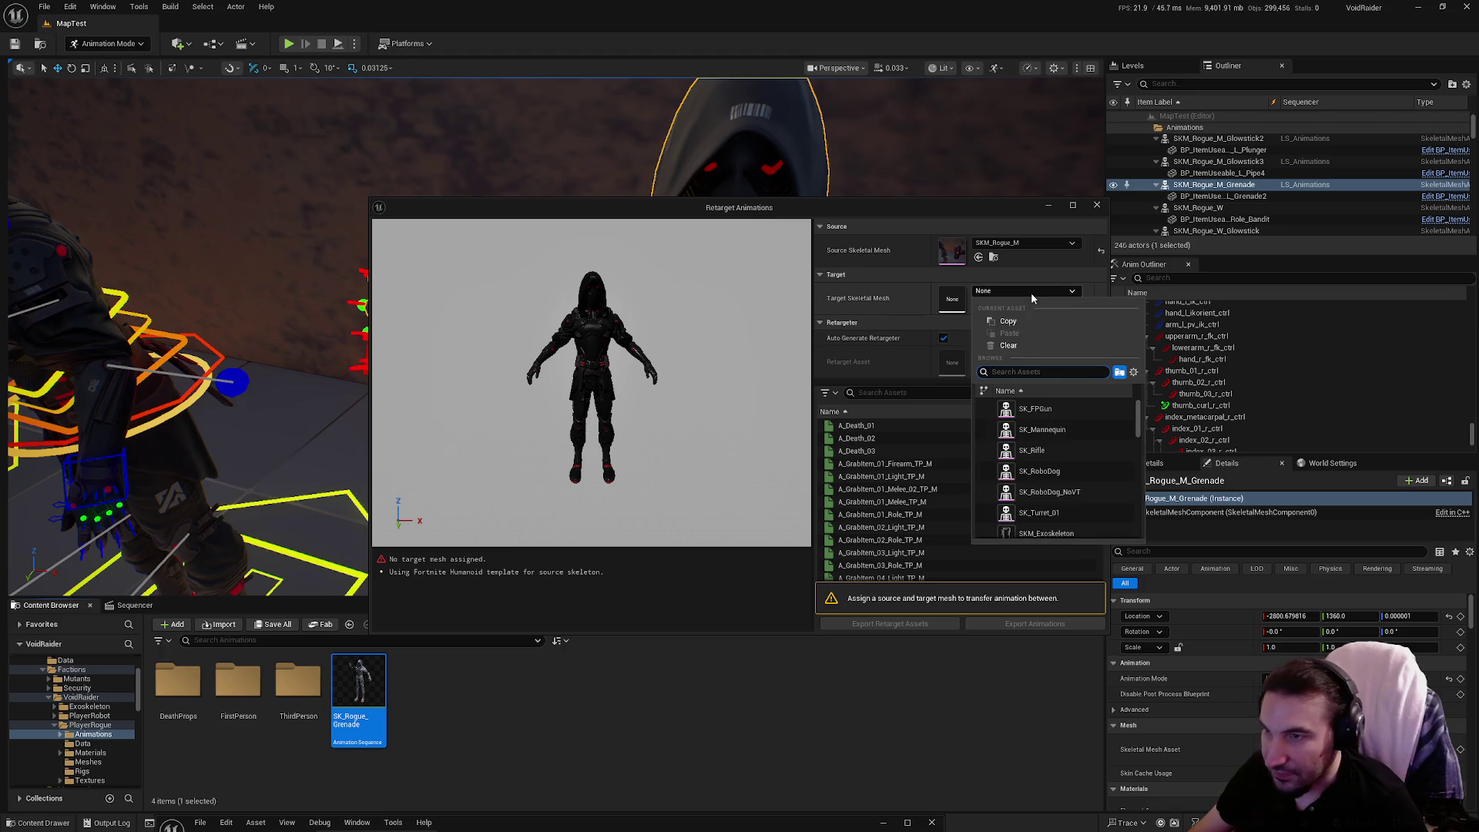
# Set SKM_Rogue_W as the target skeletal mesh and select SK_Rogue_Grenade.
pyautogui.write('rog')
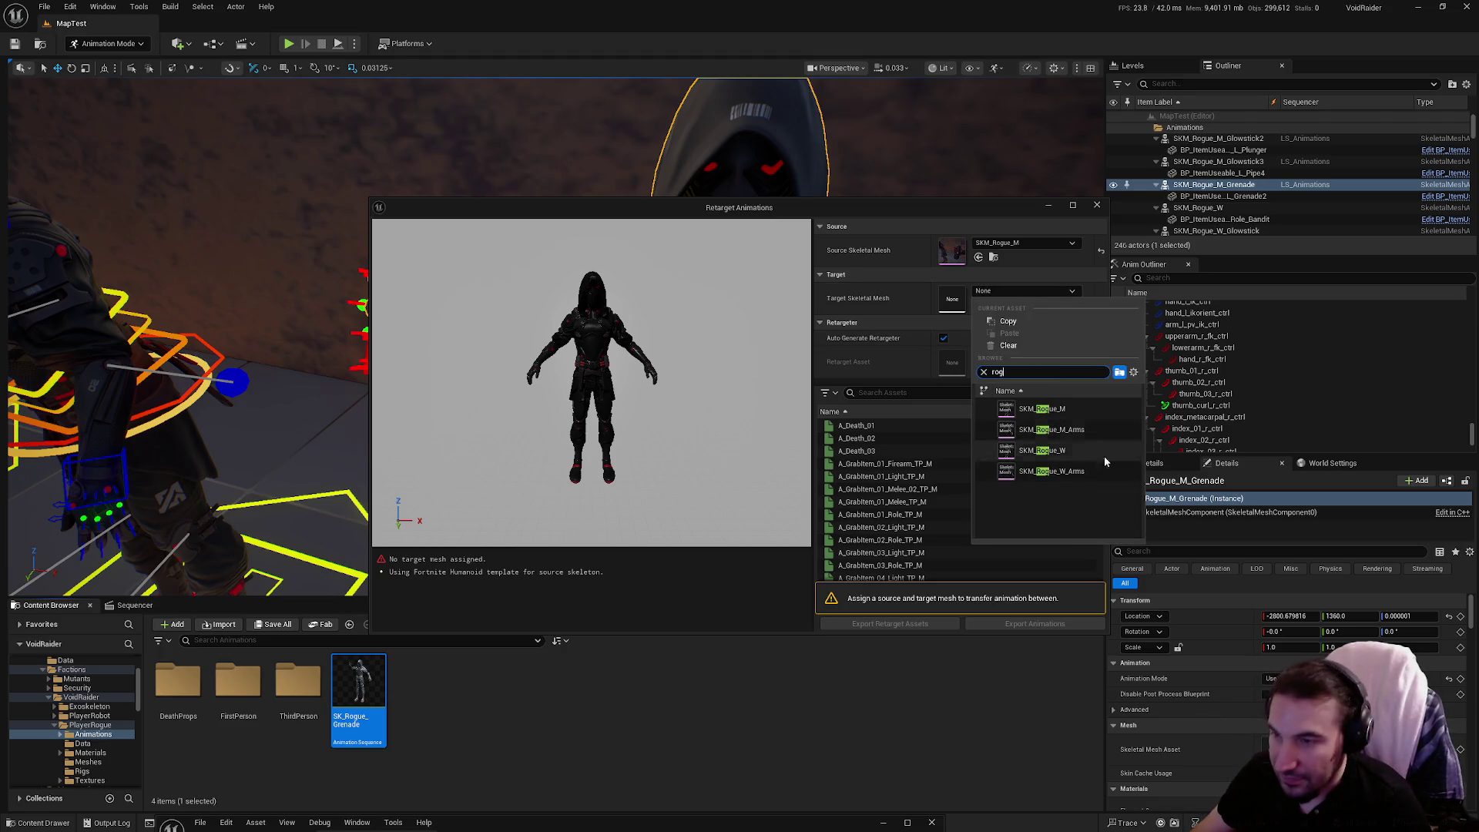
pyautogui.click(1112, 451)
pyautogui.click(912, 393)
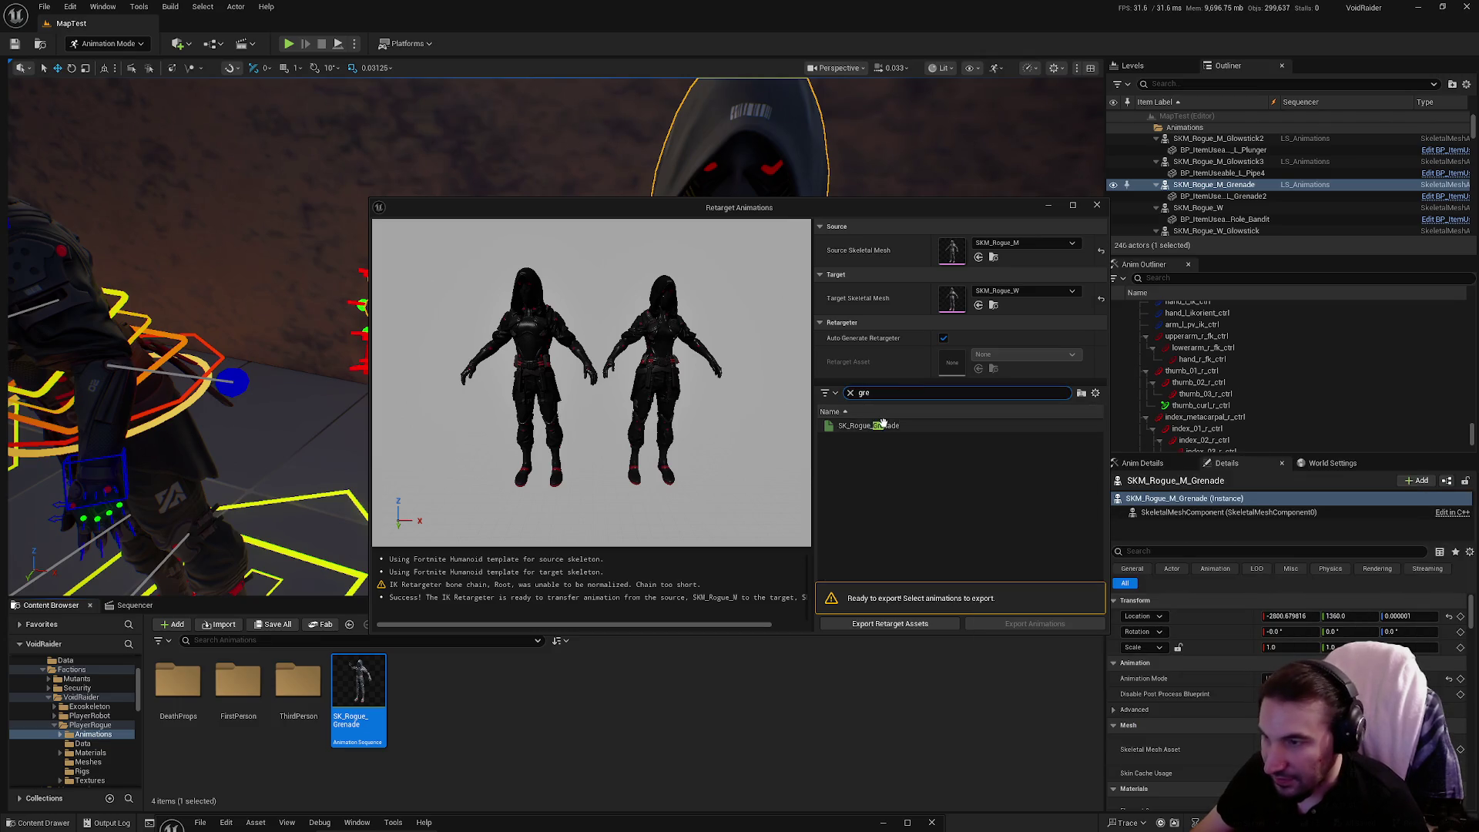
pyautogui.click(868, 425)
# Export the retargeted animation to PlayerRogue/Animations with a name prefix.
pyautogui.click(1030, 626)
pyautogui.click(671, 333)
pyautogui.click(678, 343)
pyautogui.click(684, 352)
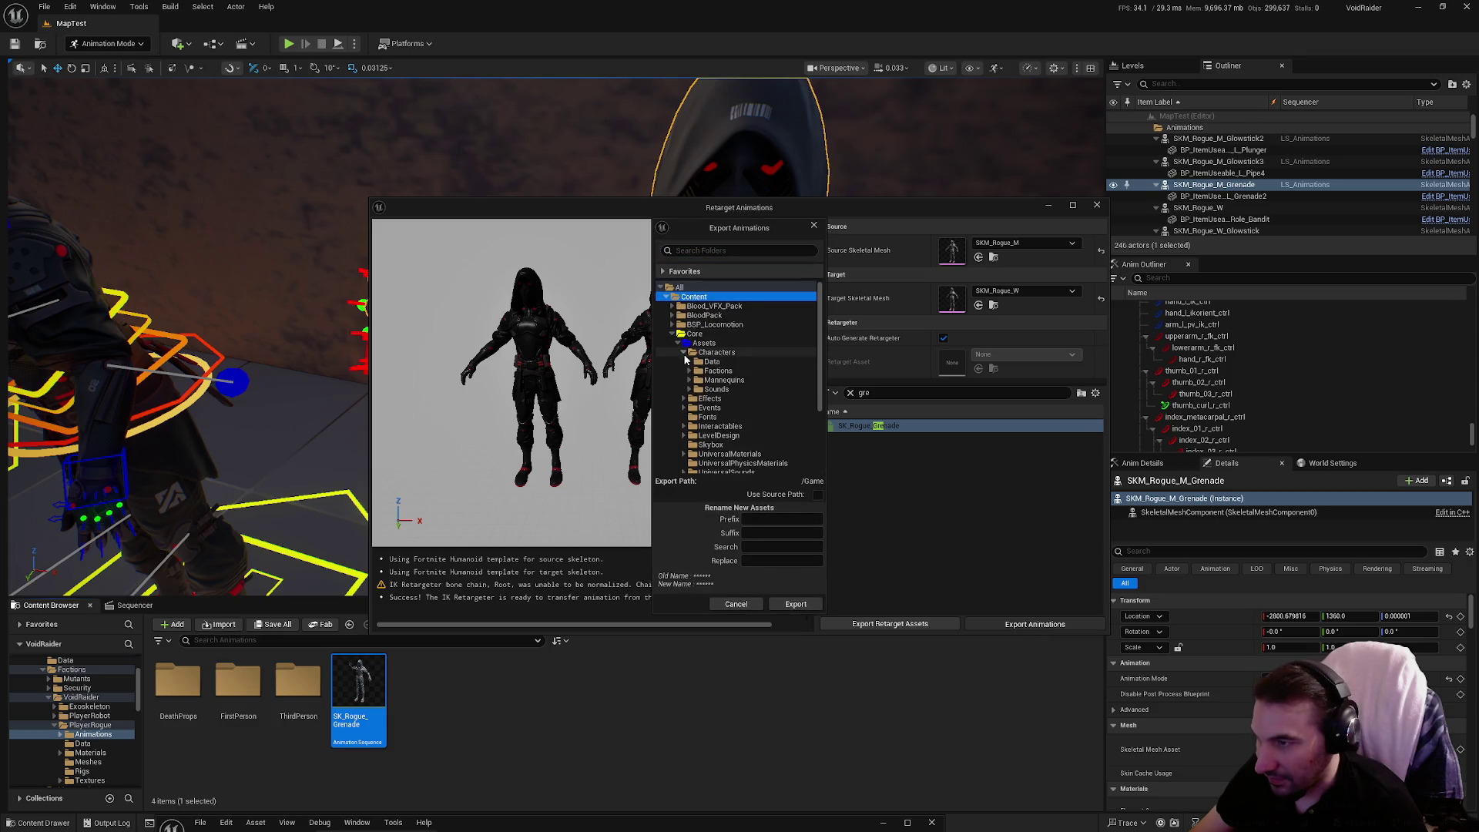
pyautogui.click(689, 371)
pyautogui.click(698, 399)
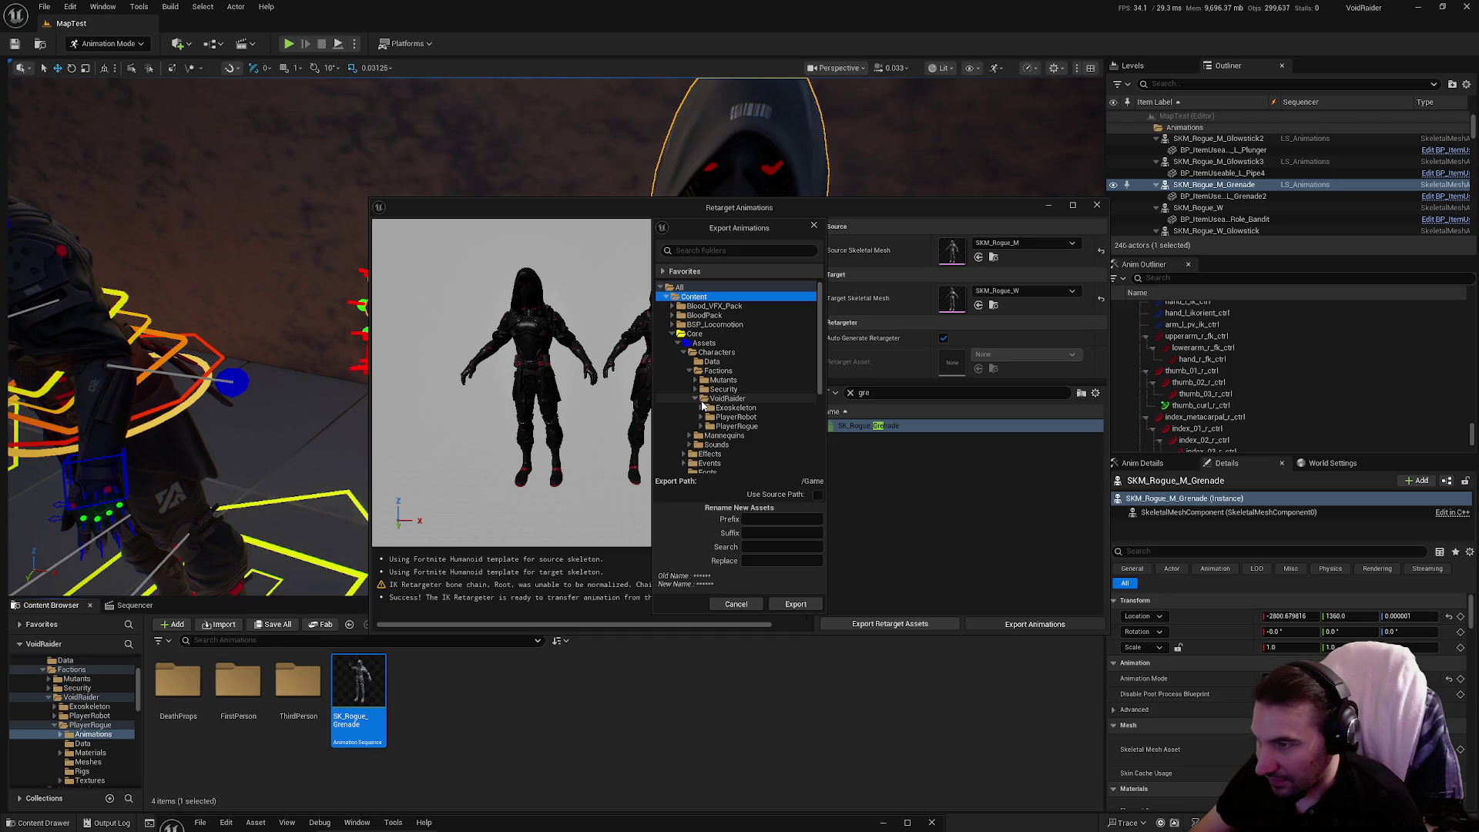
pyautogui.click(701, 426)
pyautogui.click(724, 436)
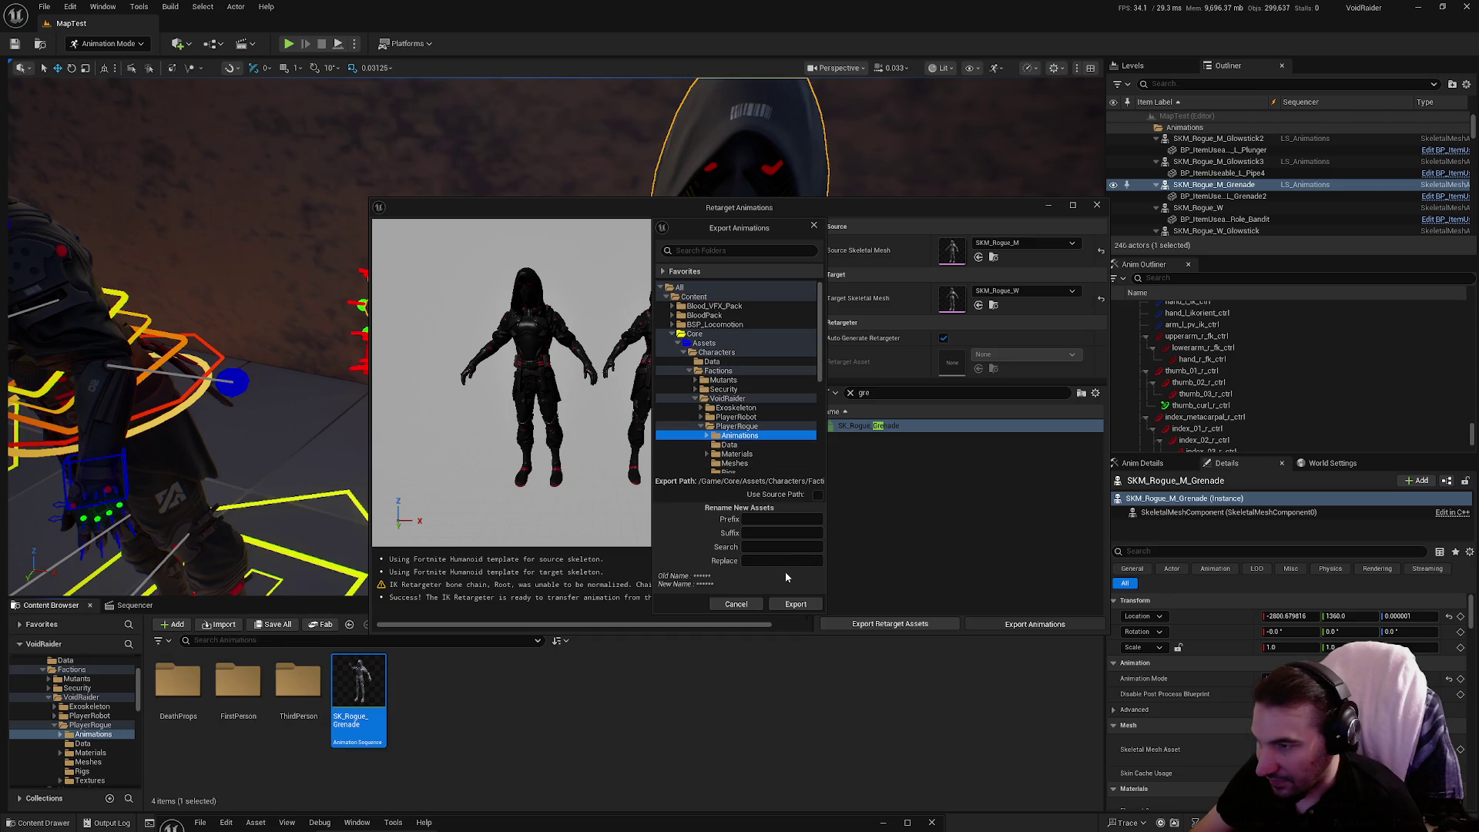
pyautogui.click(772, 518)
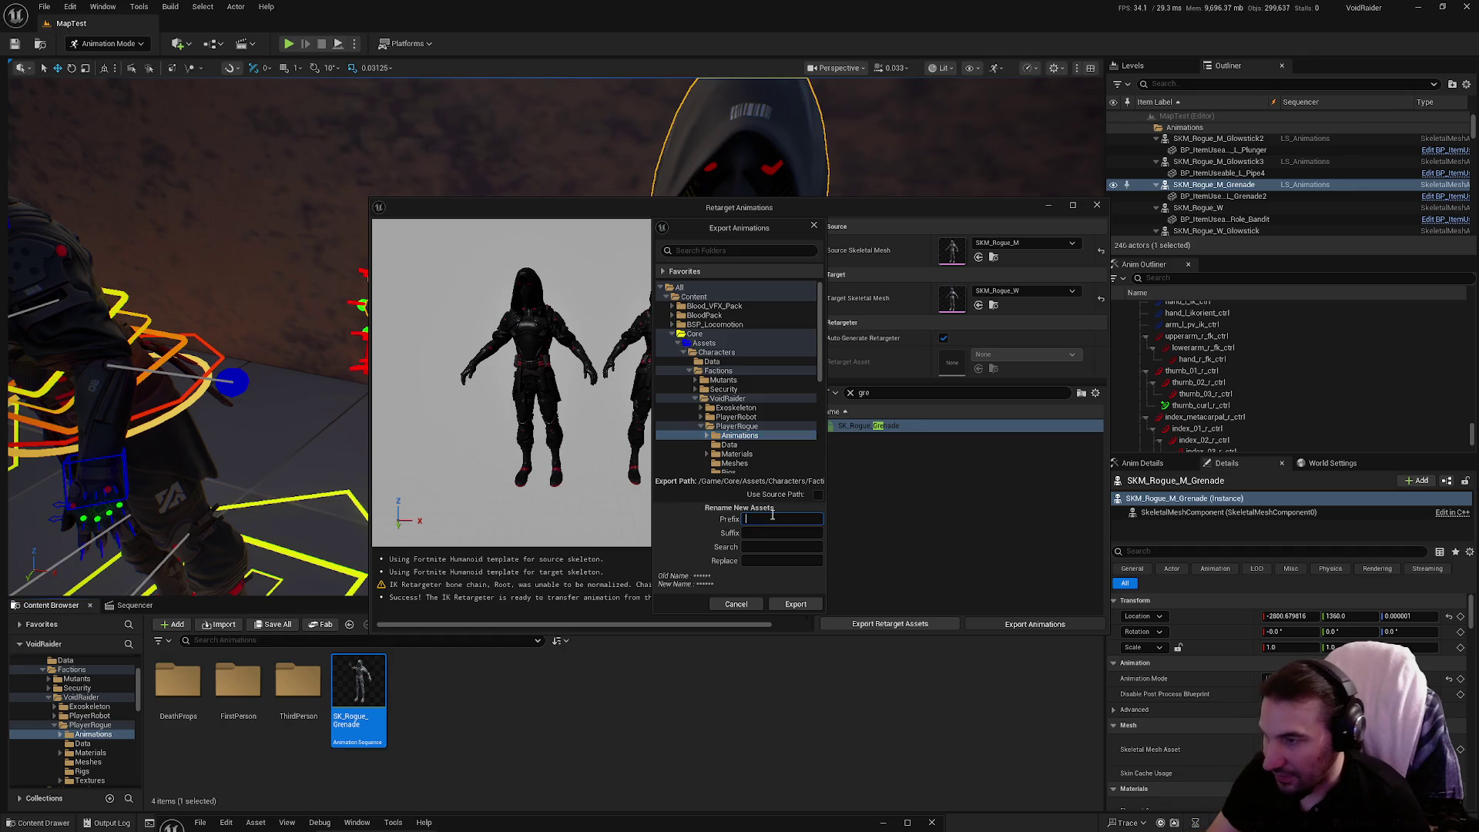
pyautogui.write('M')
pyautogui.click(802, 603)
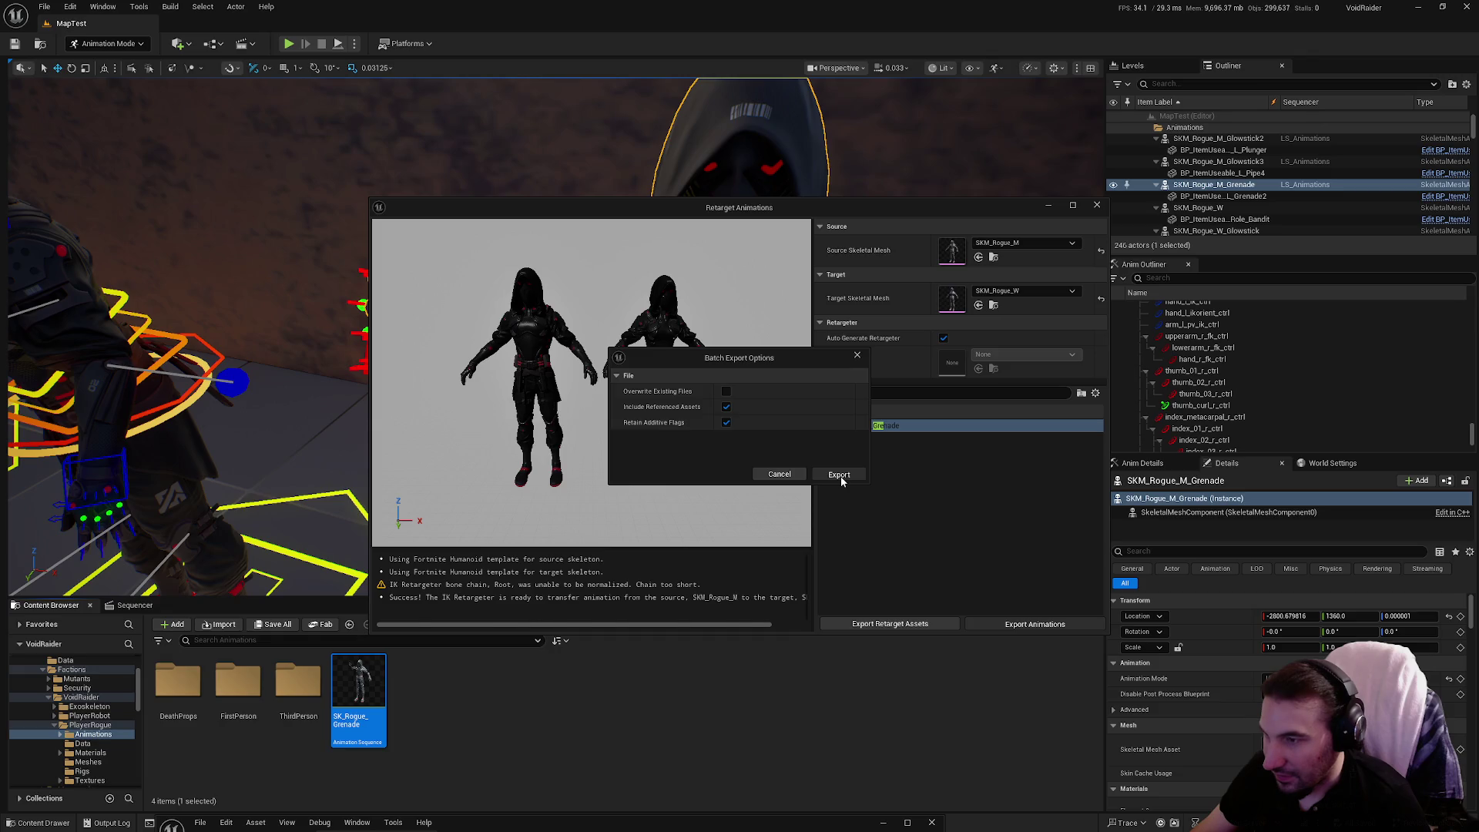
pyautogui.click(839, 476)
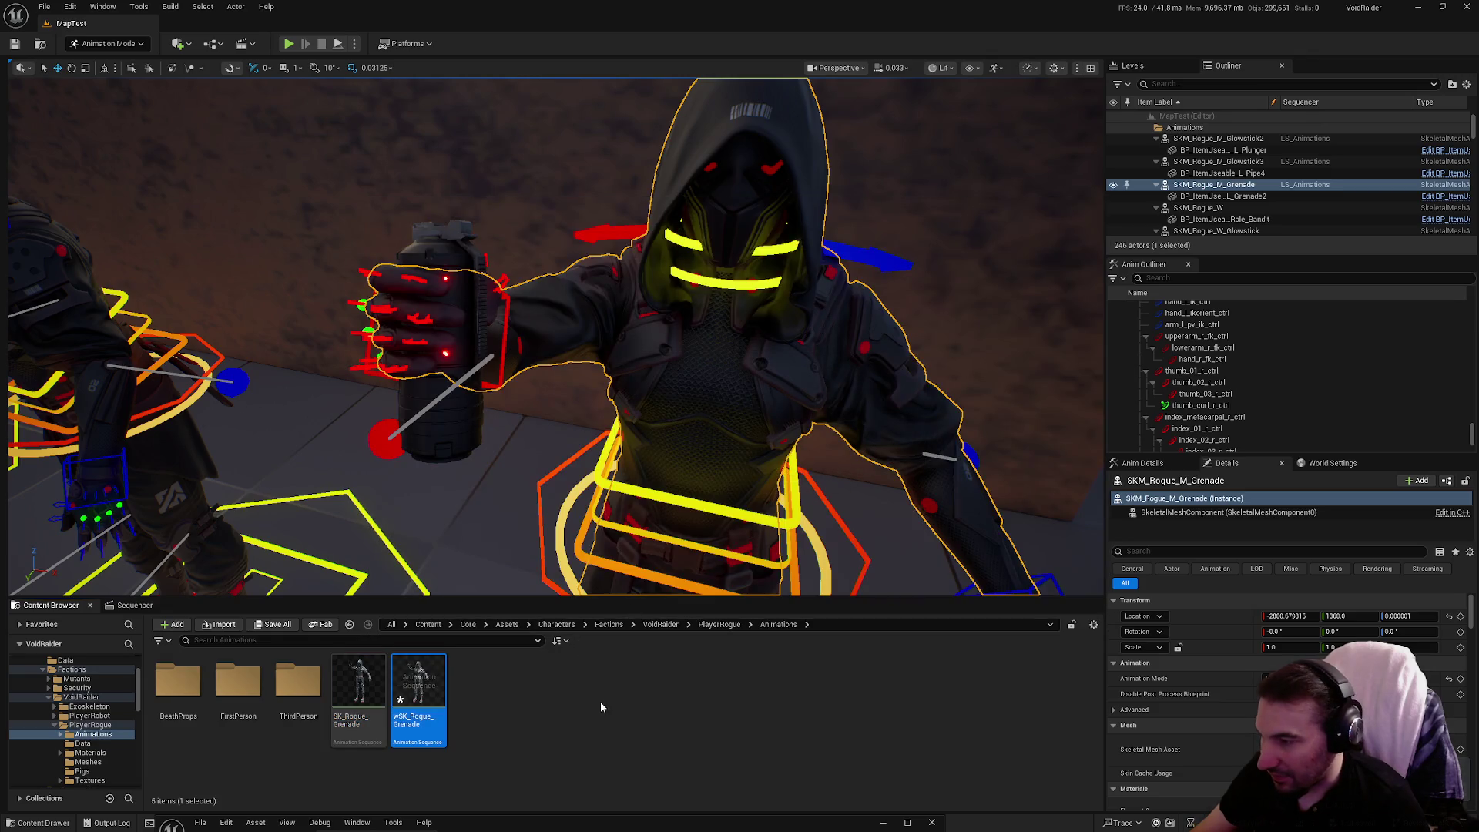
# Save wSK_Rogue_Grenade and open the FirstPerson/Men/Grab folder.
pyautogui.click(301, 627)
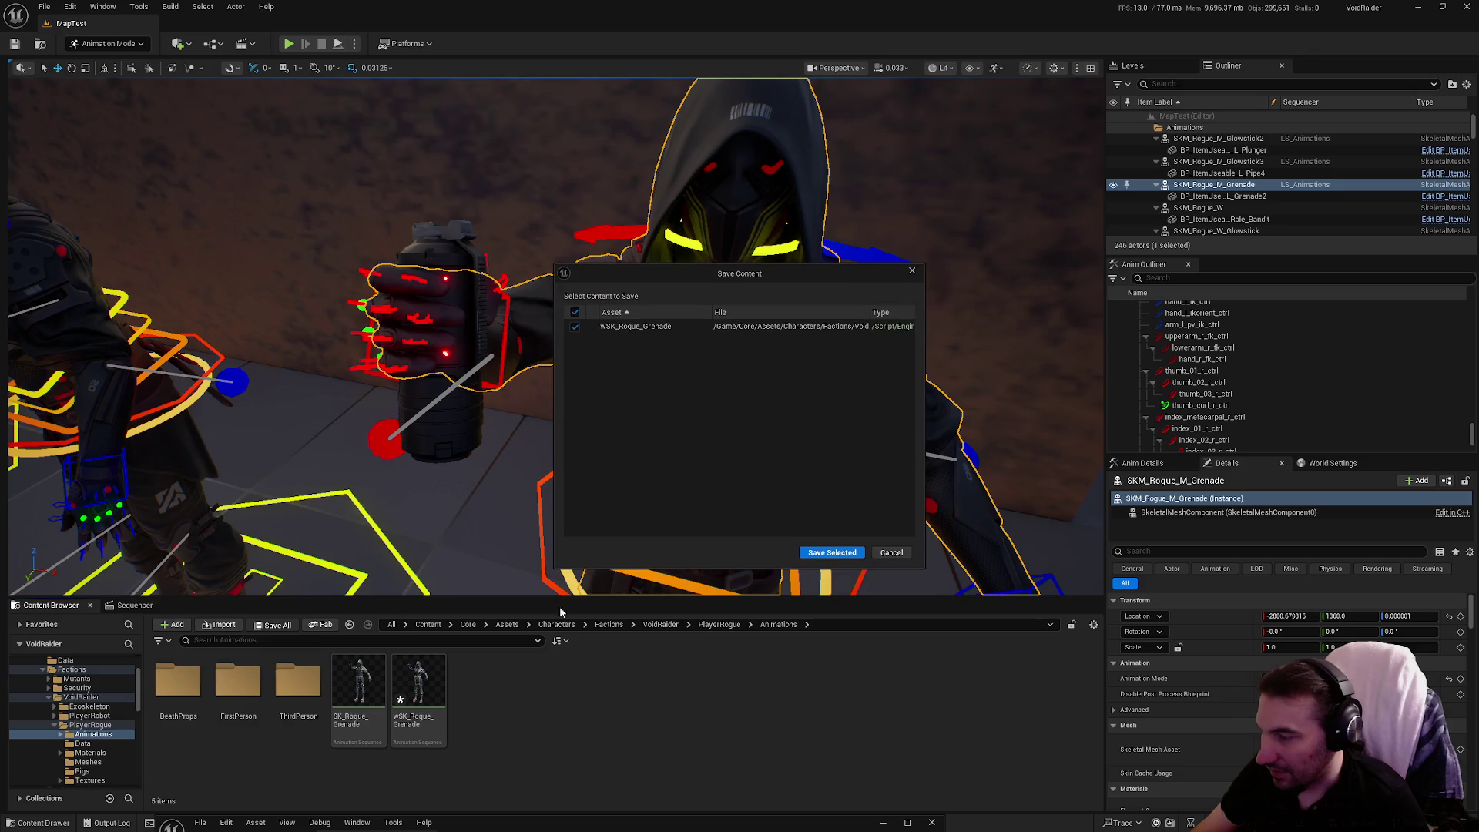
pyautogui.click(833, 553)
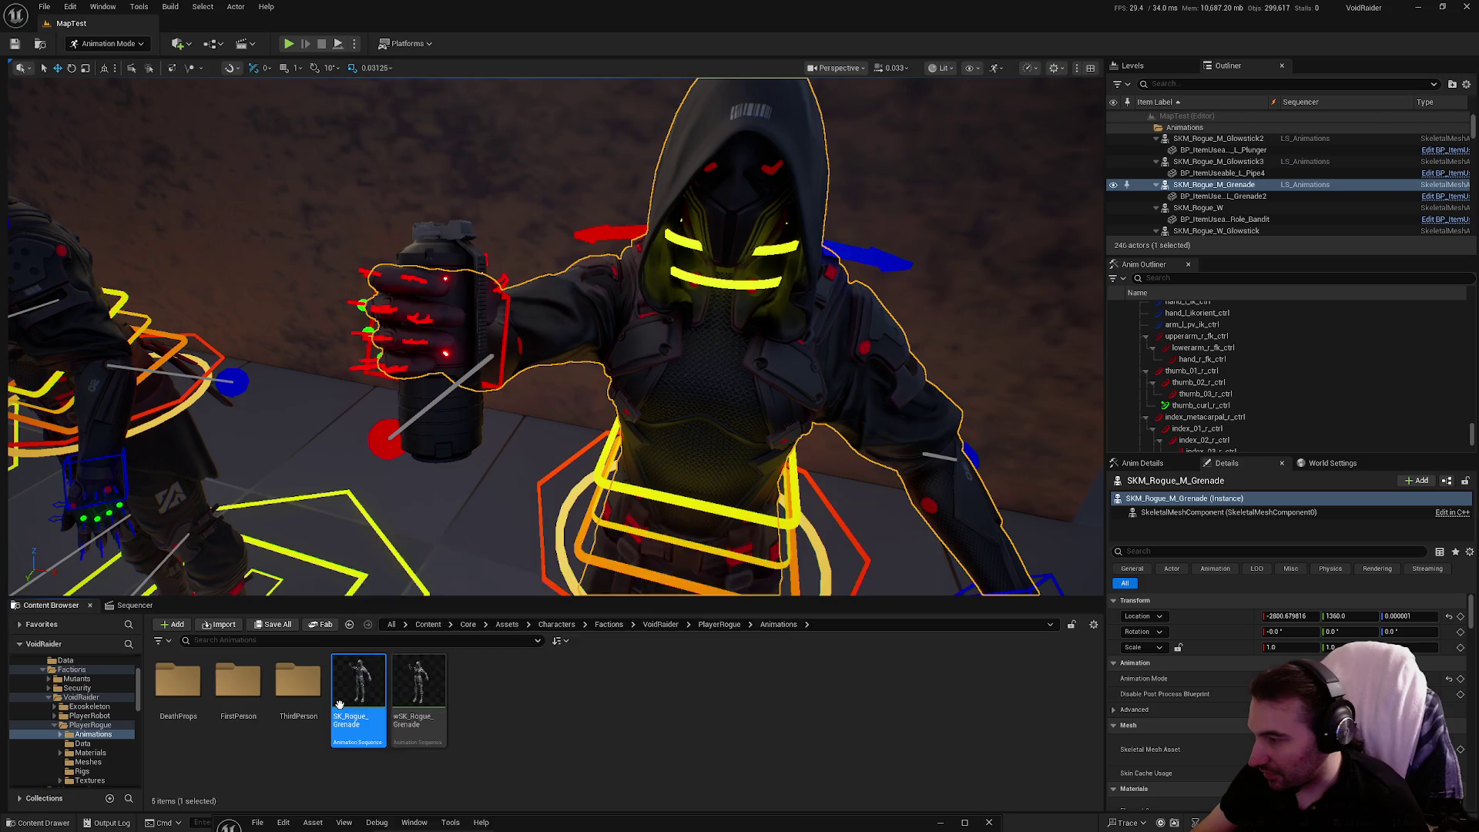
pyautogui.click(252, 685)
pyautogui.doubleClick(252, 686)
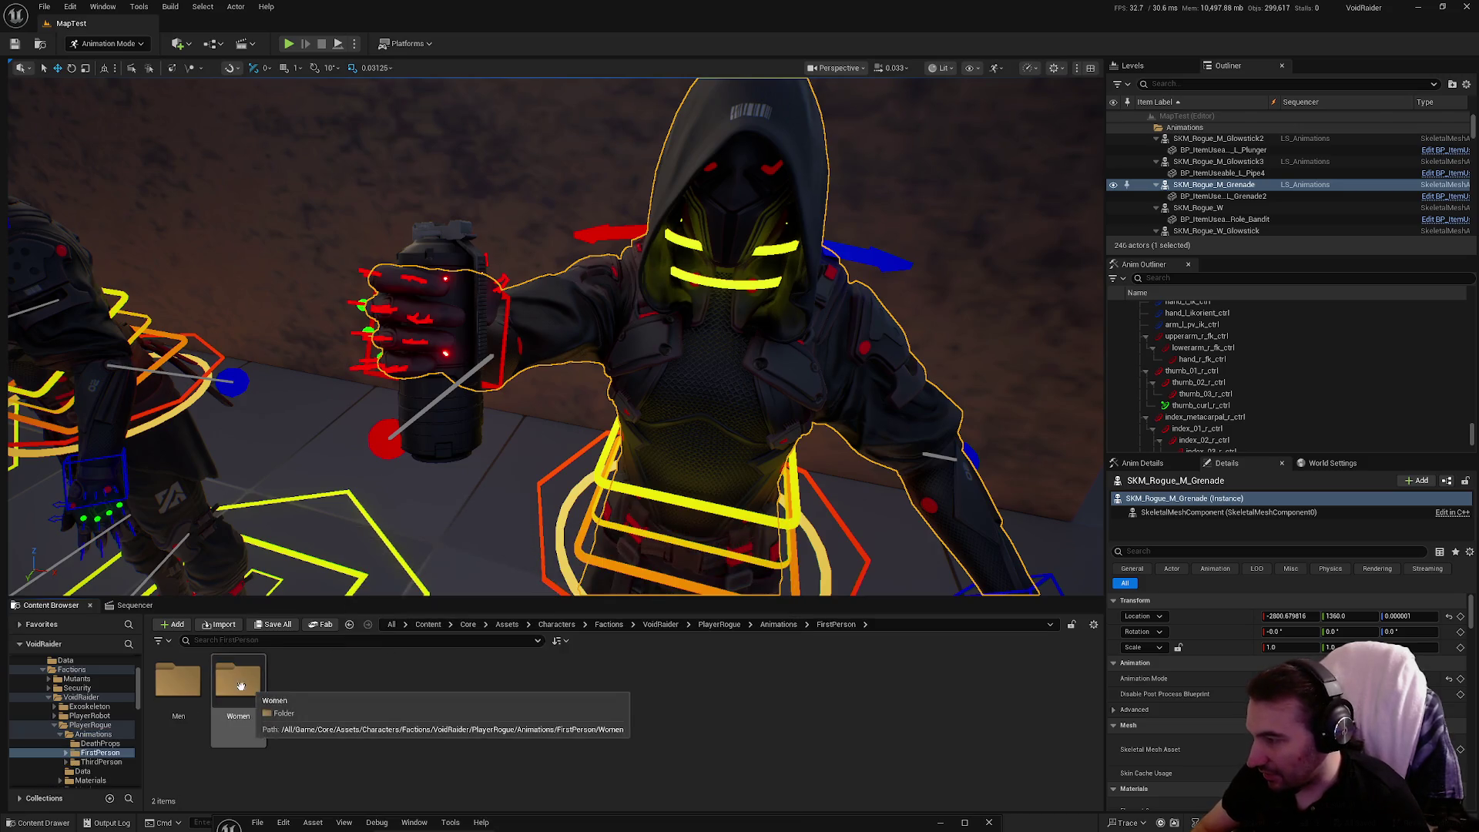
pyautogui.doubleClick(202, 697)
pyautogui.doubleClick(185, 703)
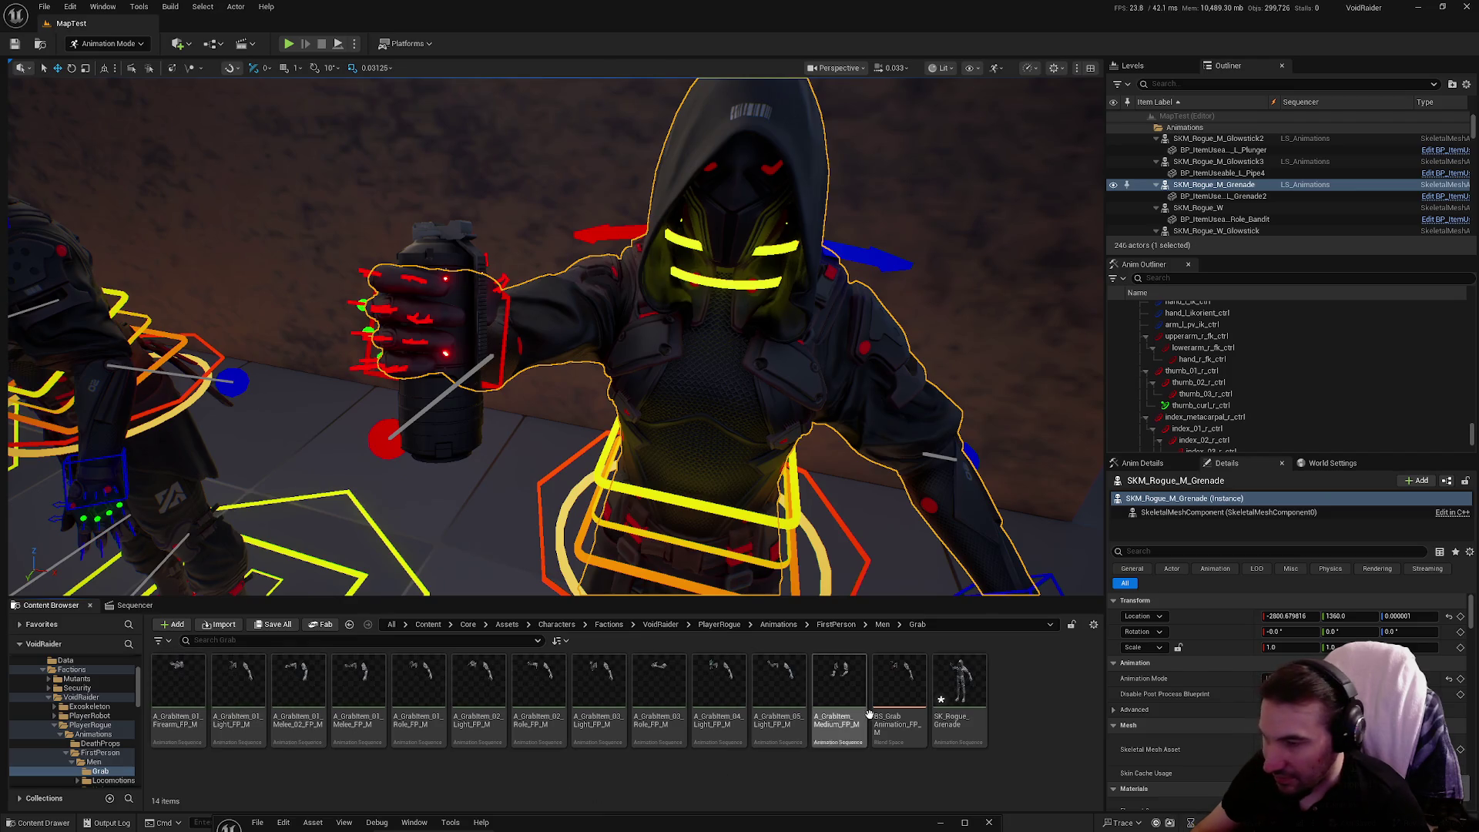
# Save SK_Rogue_Grenade in the Grab folder and select BS_GrabAnimation_FP_M.
pyautogui.click(273, 623)
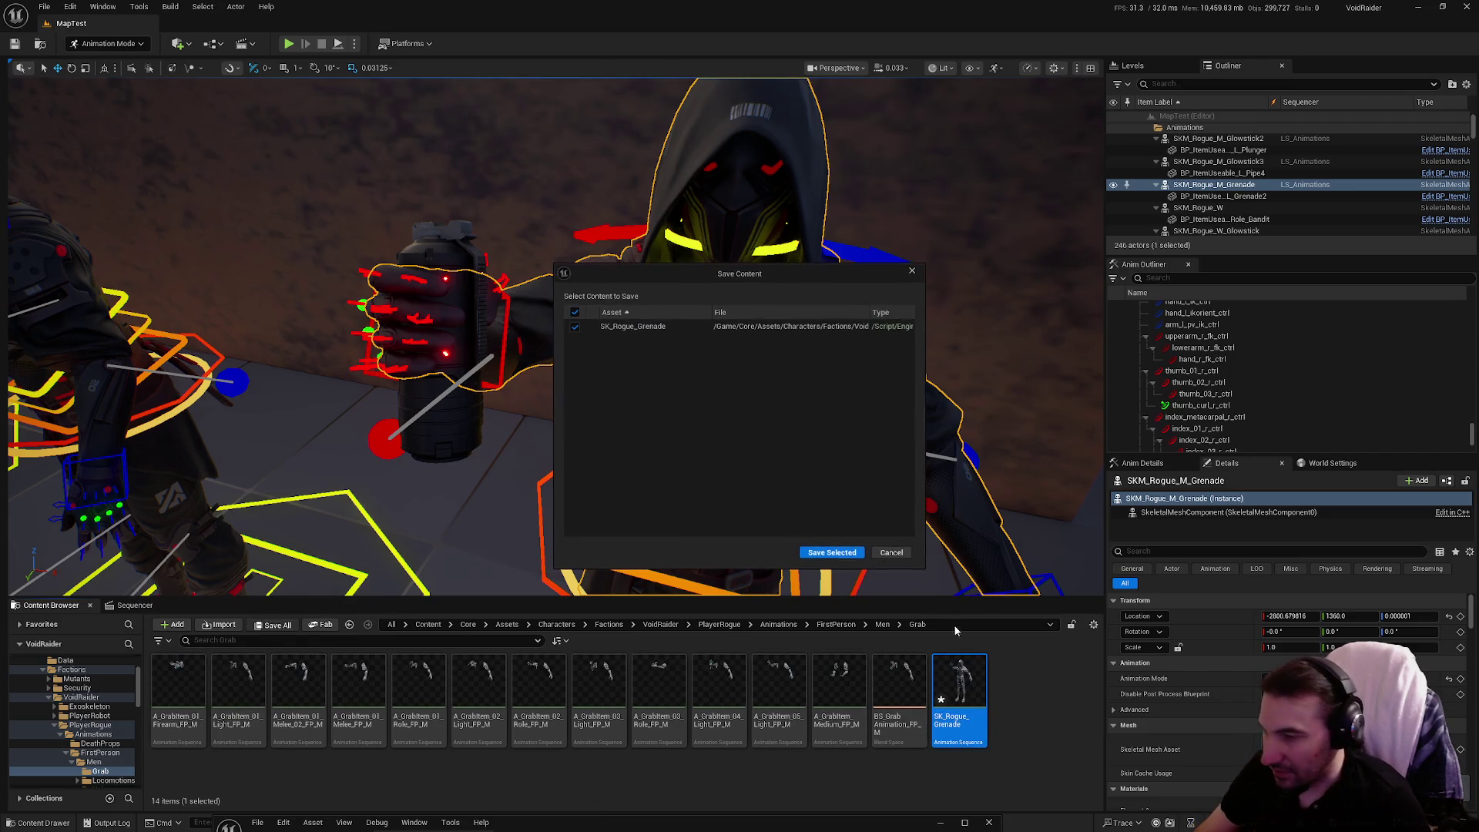
pyautogui.click(832, 553)
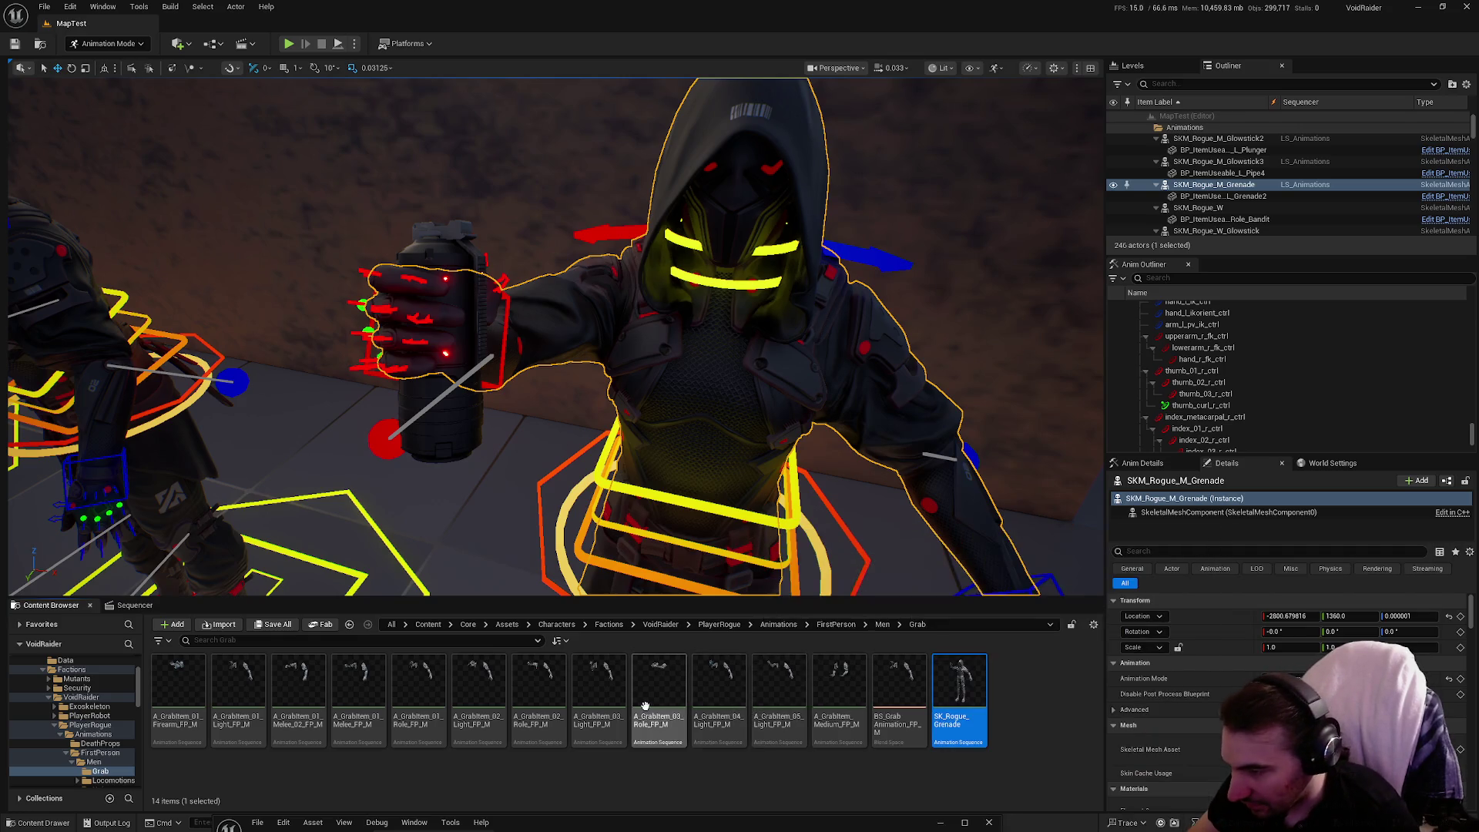
pyautogui.click(668, 712)
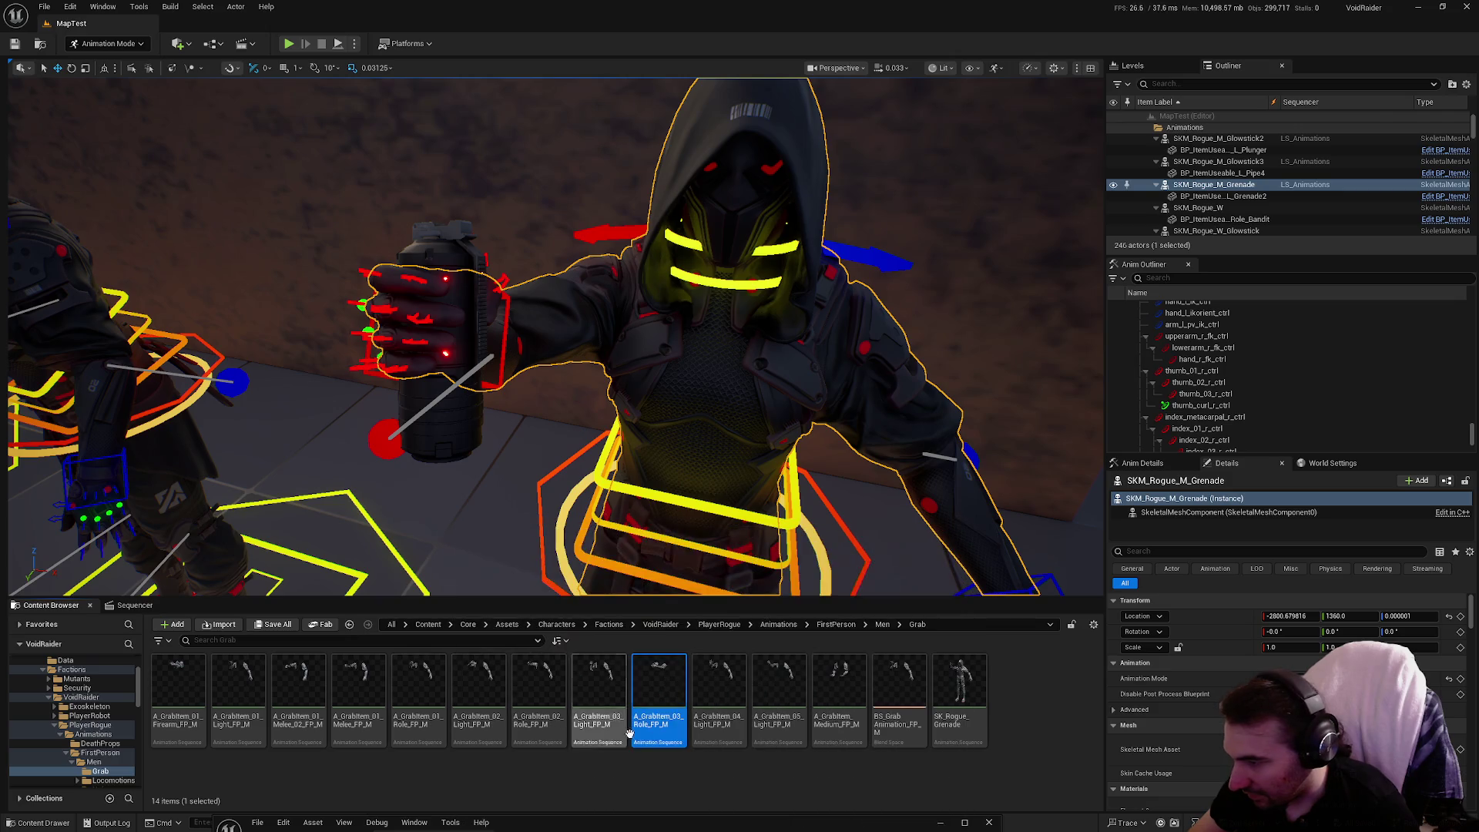
pyautogui.click(923, 718)
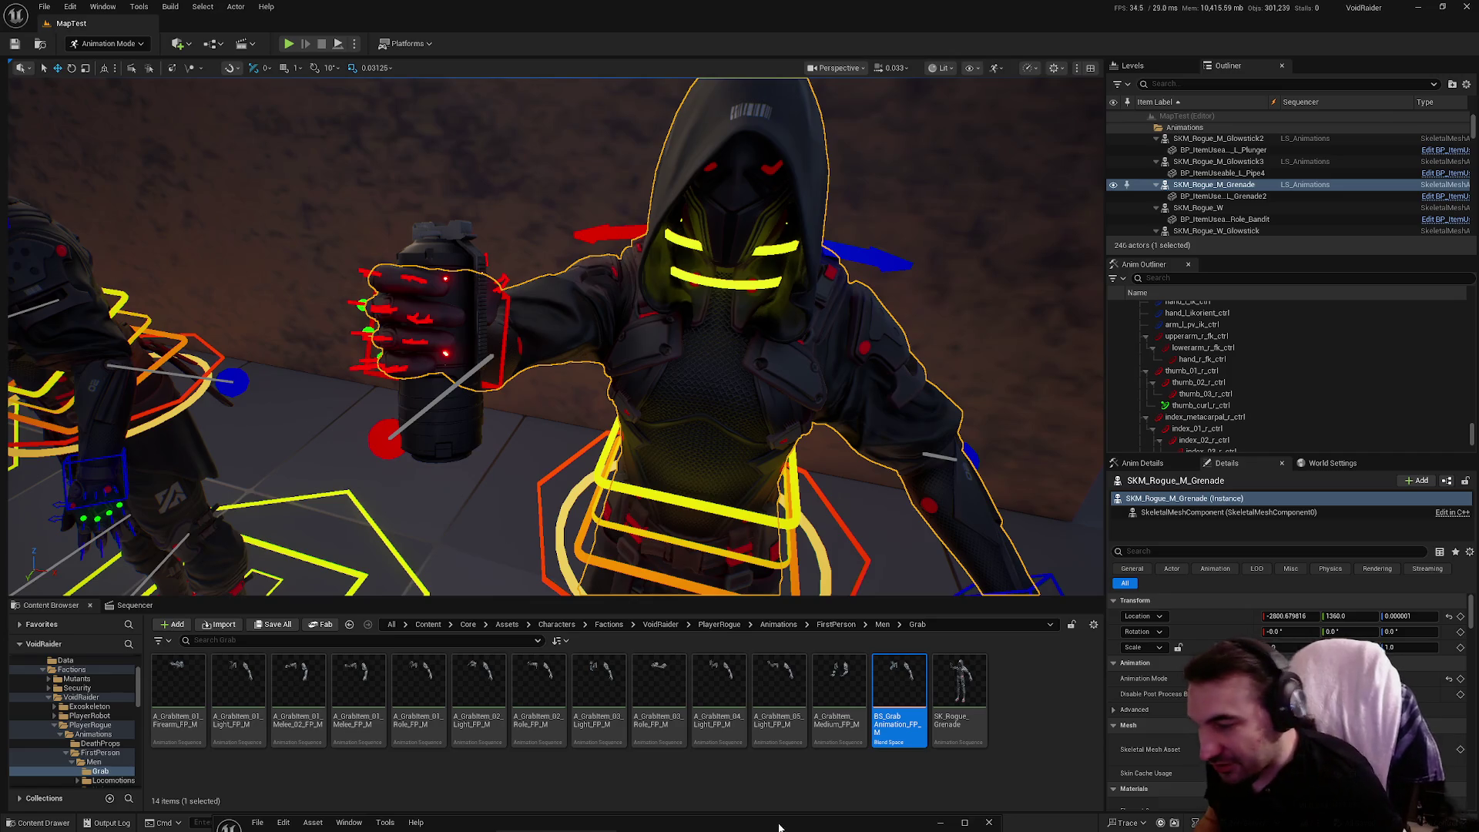
# Open BS_GrabAnimation_FP_M, preview poses across the grid, and select a blend sample.
pyautogui.press('Return')
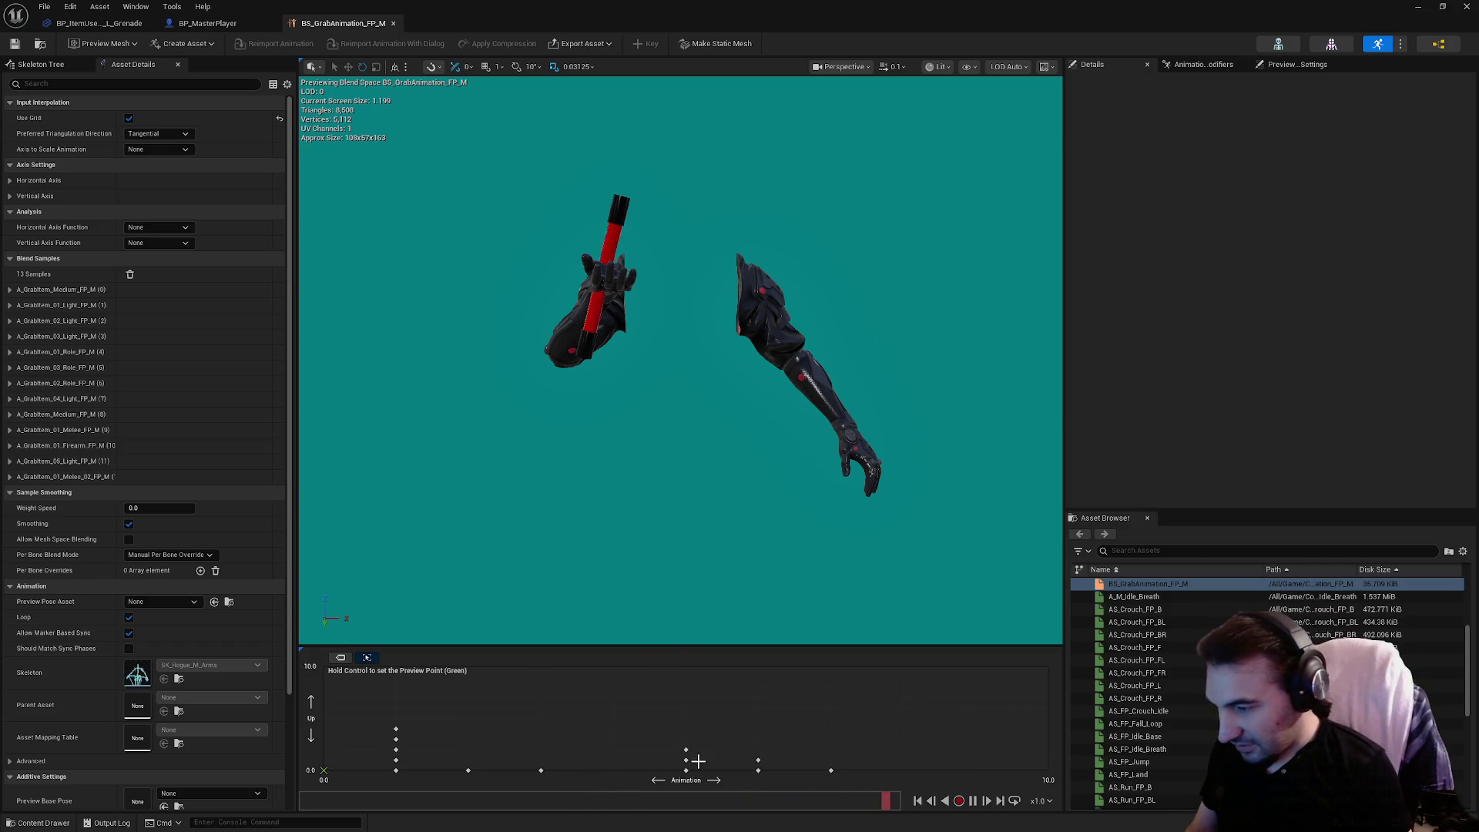
pyautogui.moveTo(684, 766)
pyautogui.mouseDown()
pyautogui.moveTo(755, 772)
pyautogui.moveTo(745, 734)
pyautogui.mouseUp()
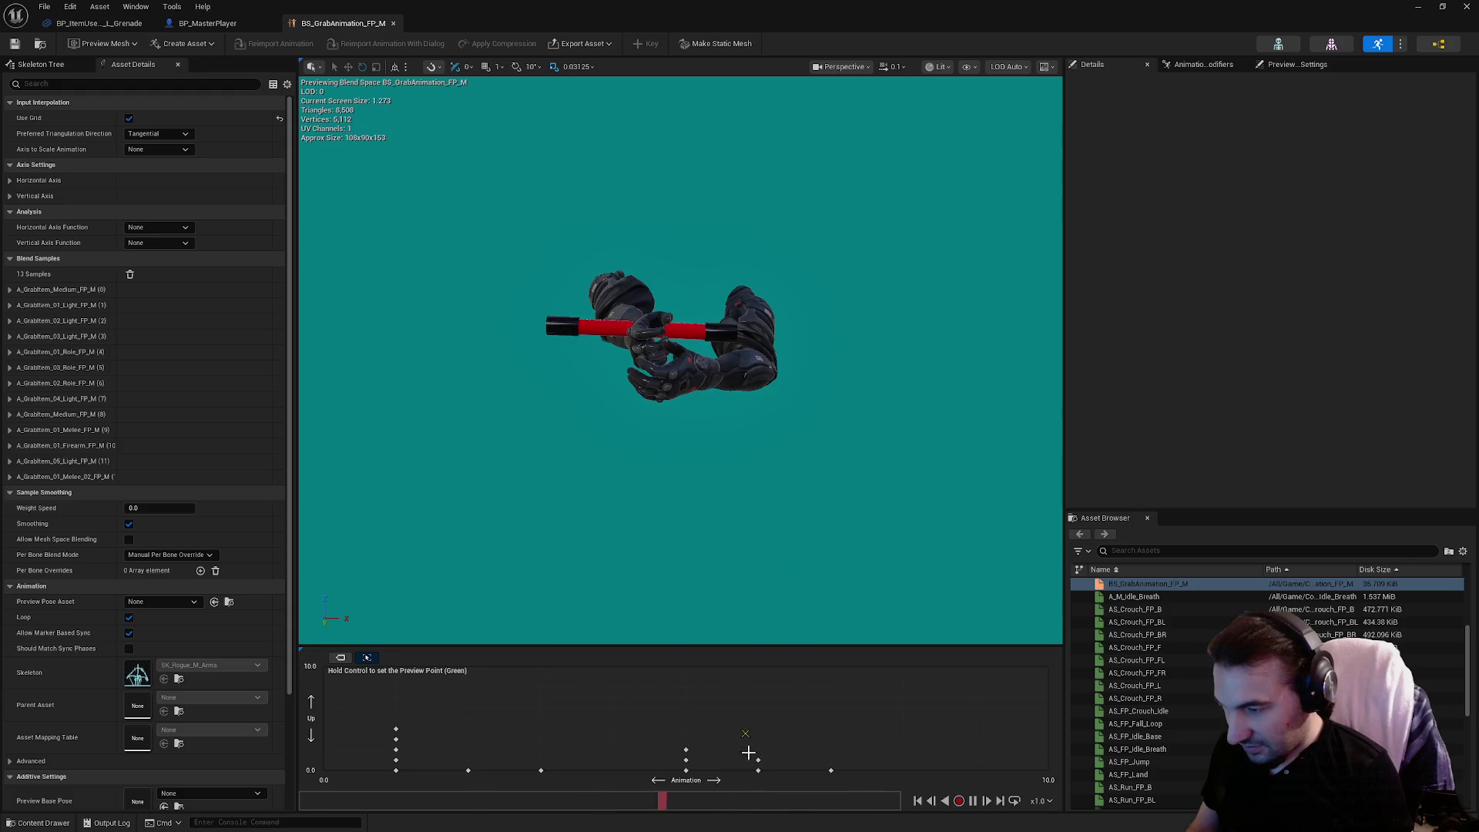
pyautogui.click(759, 760)
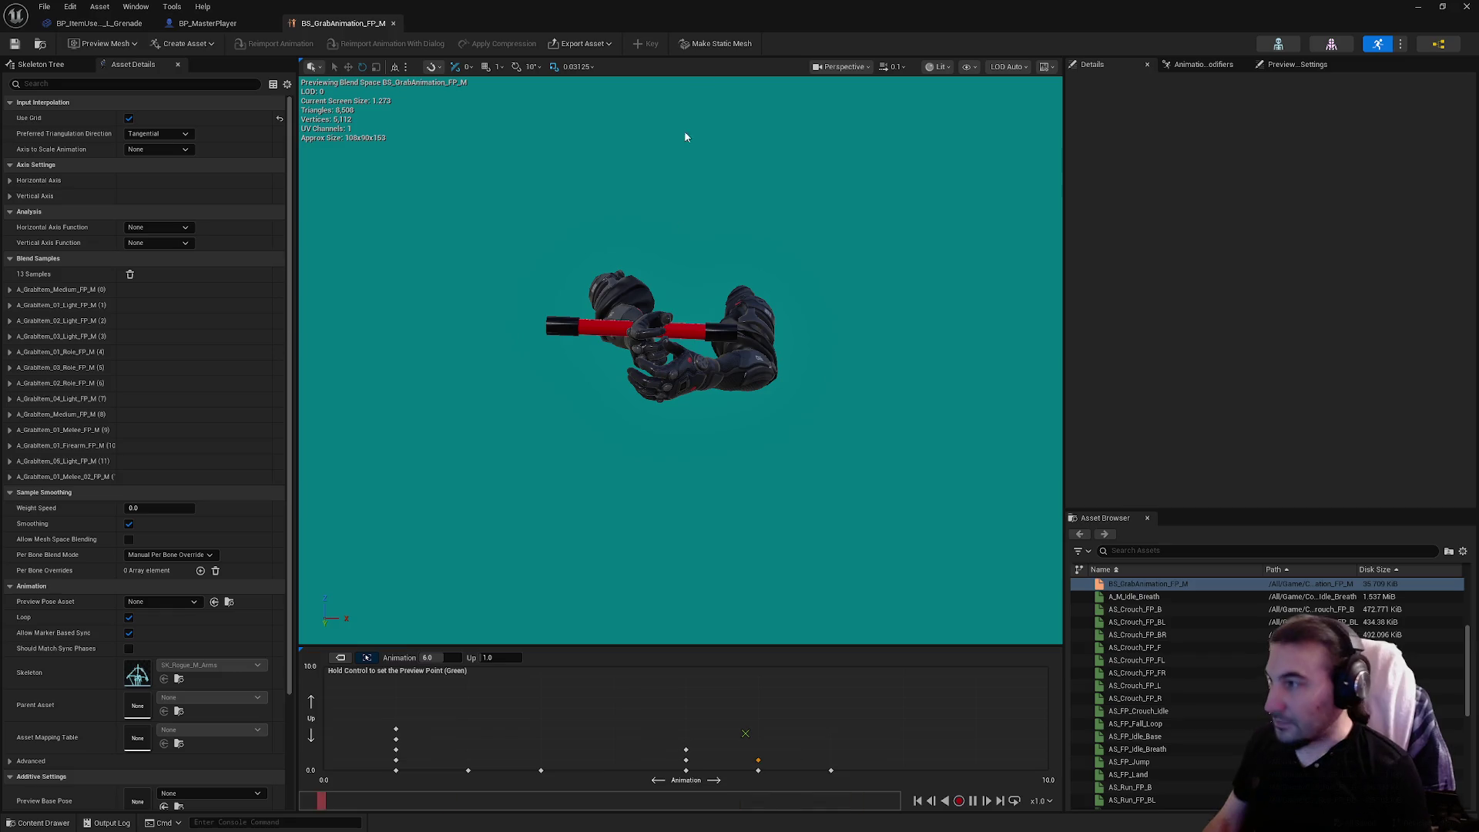
pyautogui.moveTo(693, 17); pyautogui.dragTo(634, 99)
pyautogui.click(974, 740)
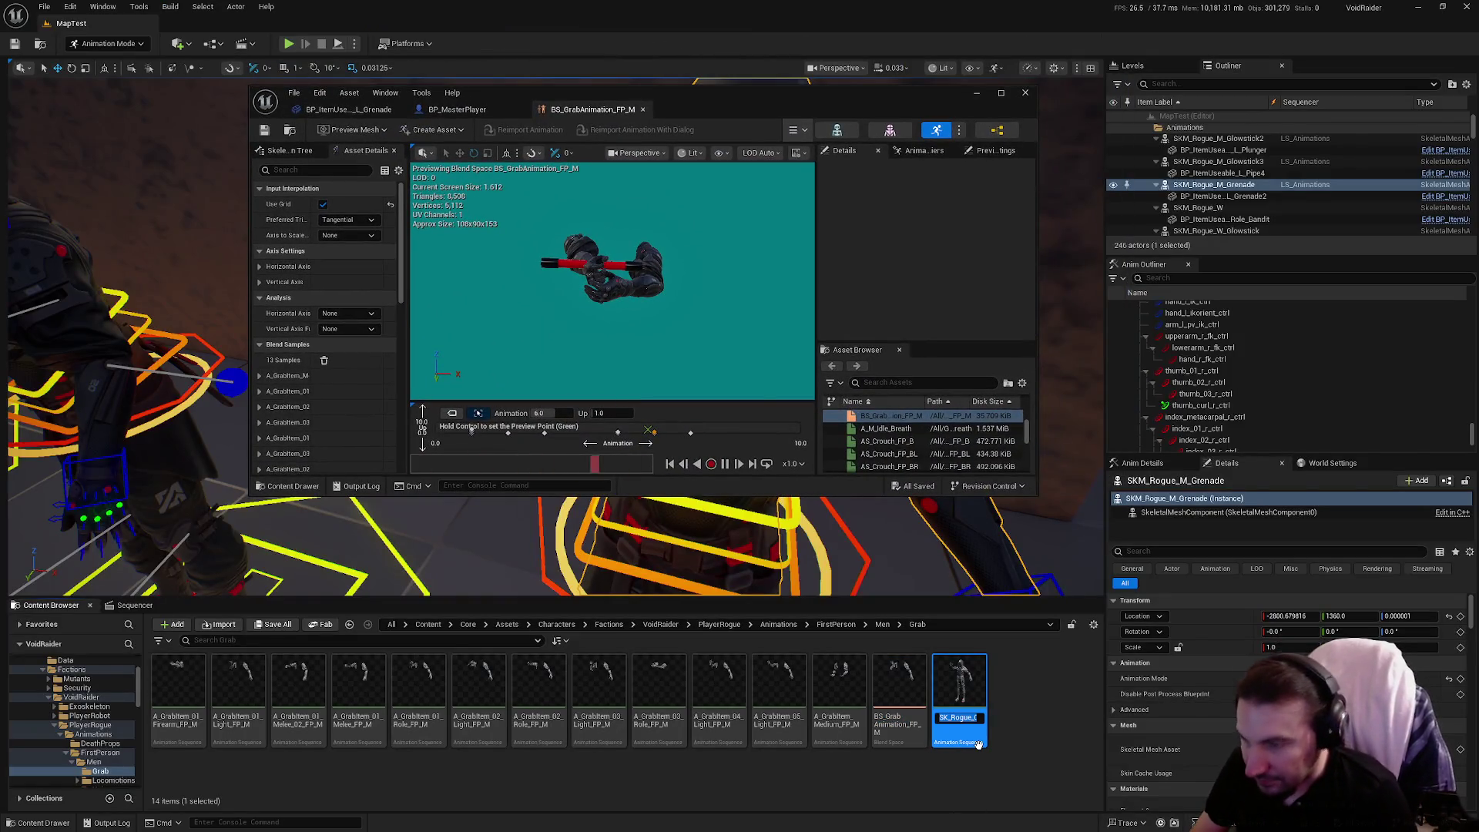
# Rename the grenade pose asset to A_GrabItem_01_Launch.
pyautogui.press('F2')
pyautogui.press('BackSpace')
pyautogui.write('A')
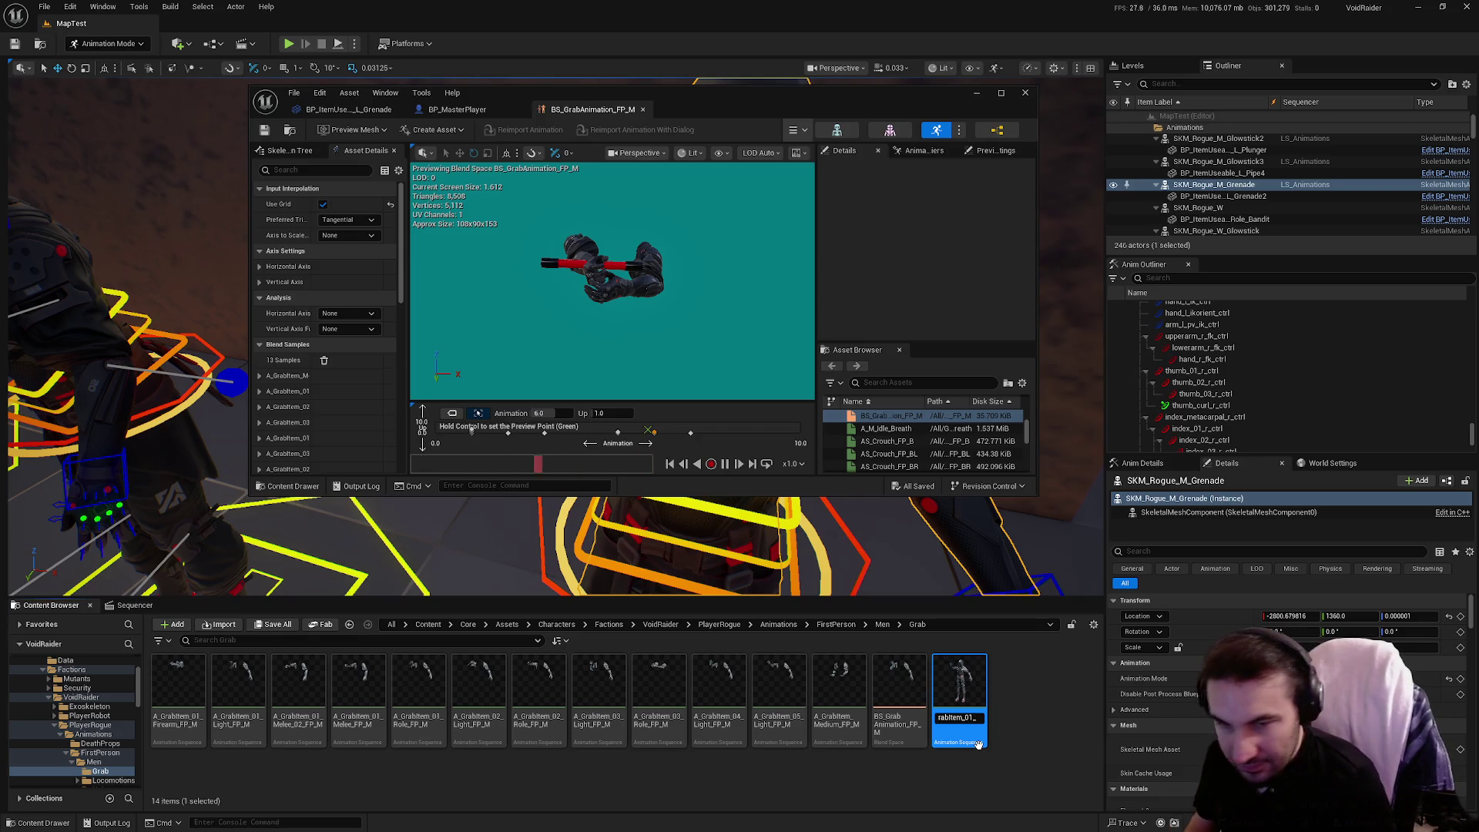
pyautogui.press('Return')
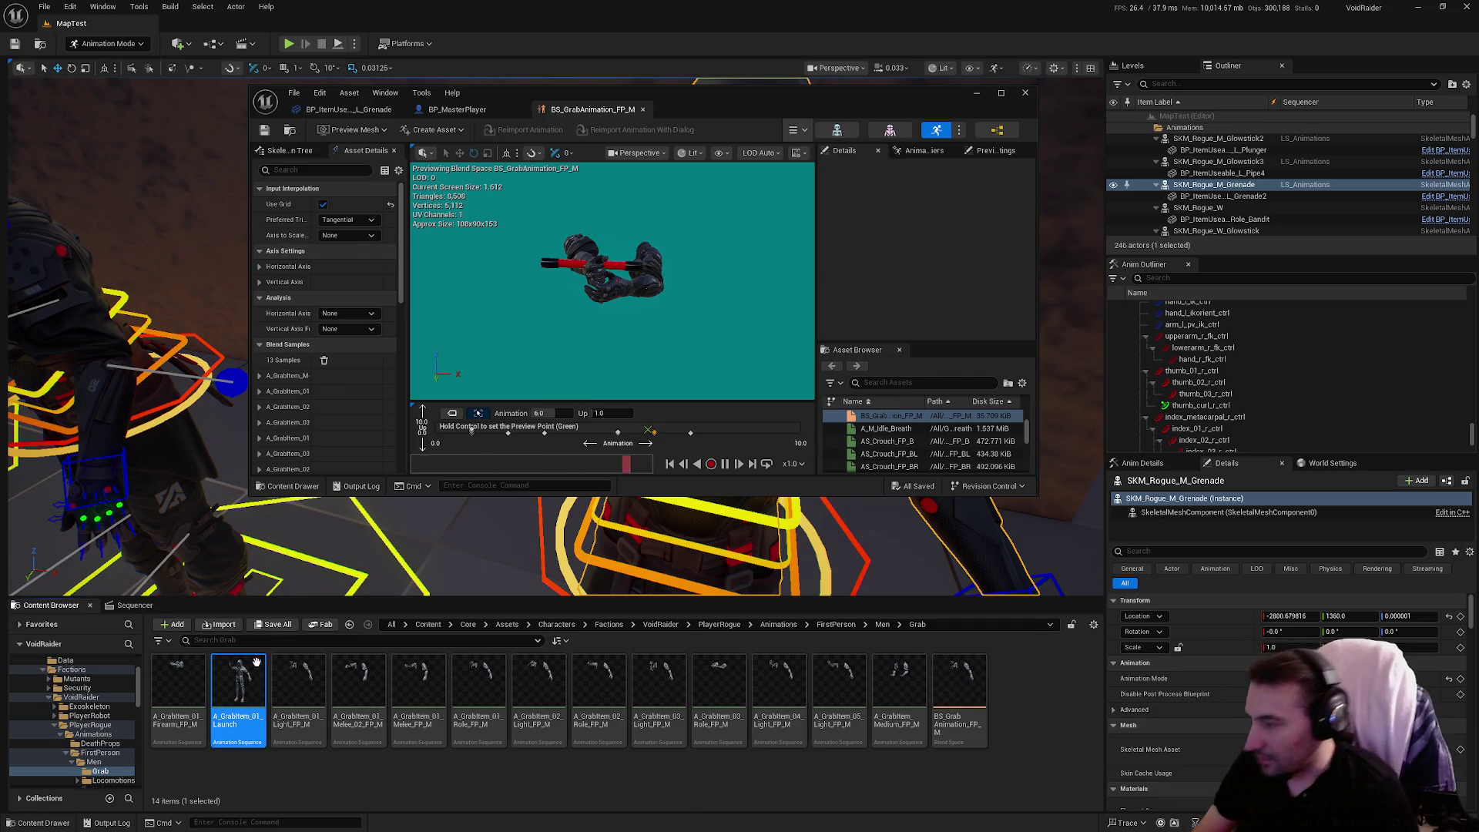
# Replace the Launch animation's skeleton with SK_Rogue_M_Arms and save the animation.
pyautogui.rightClick(257, 659)
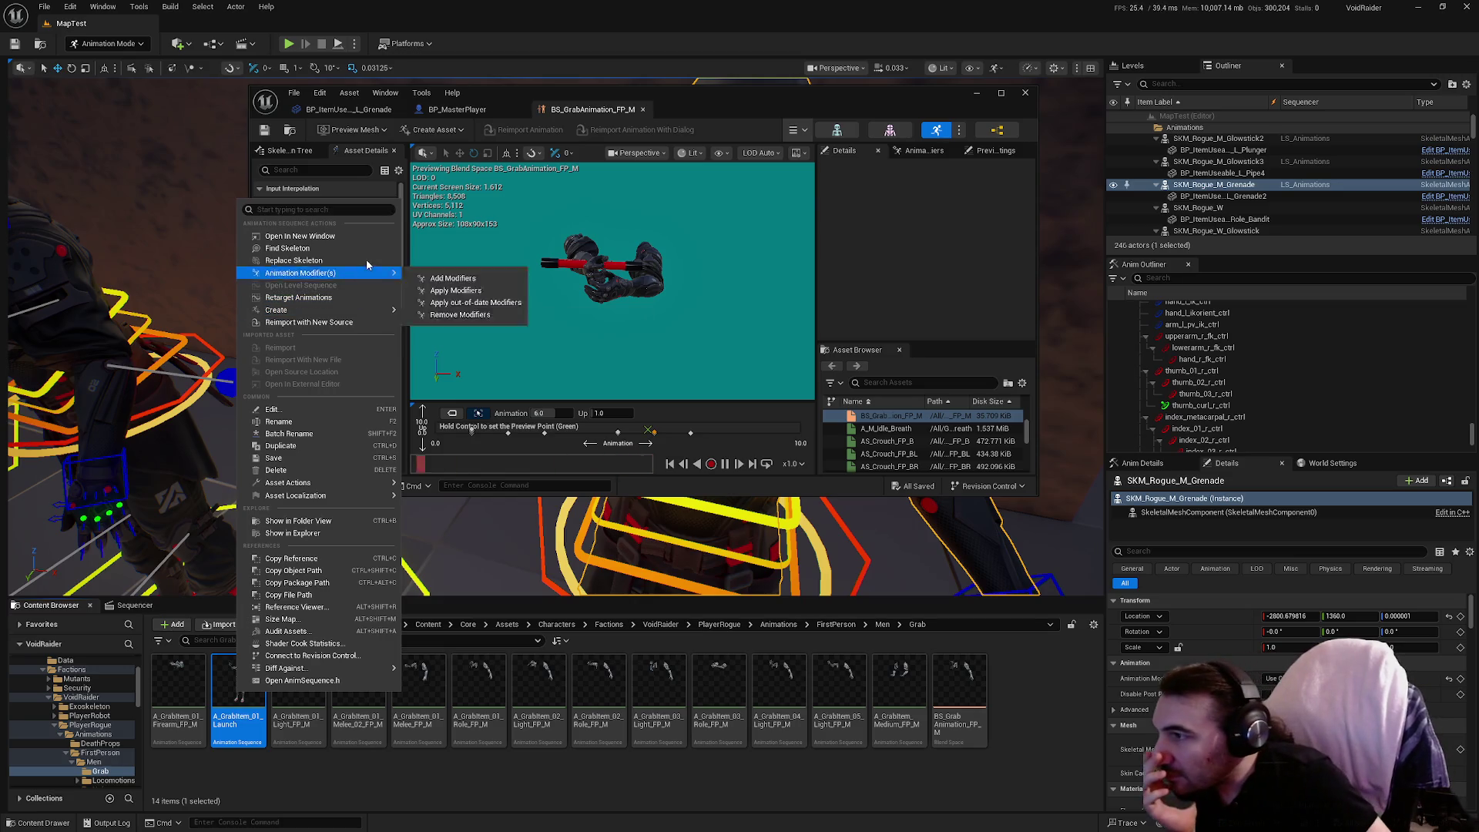
pyautogui.click(367, 261)
pyautogui.scroll(-3, 672, 422)
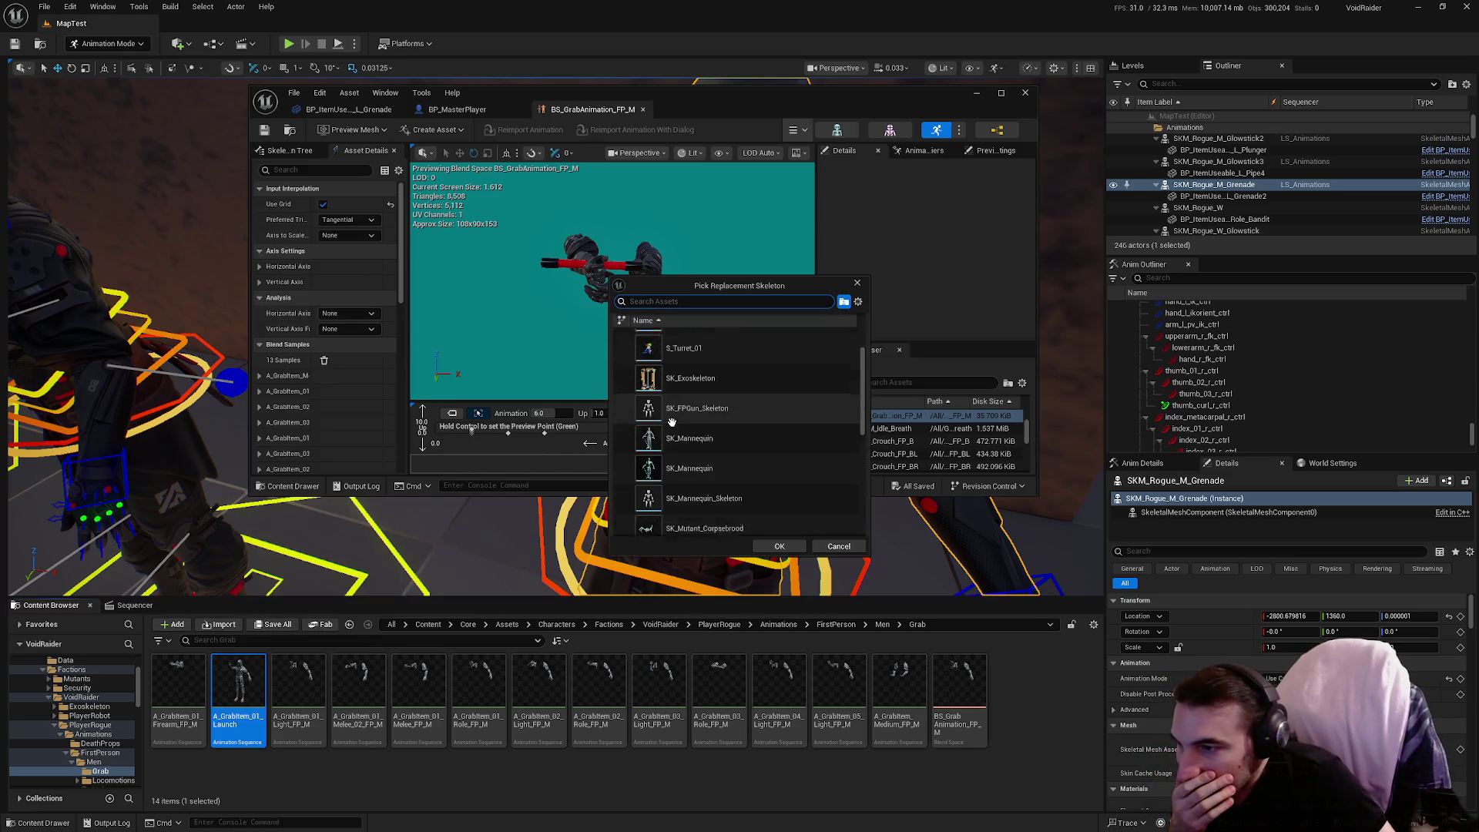
pyautogui.scroll(-4, 672, 422)
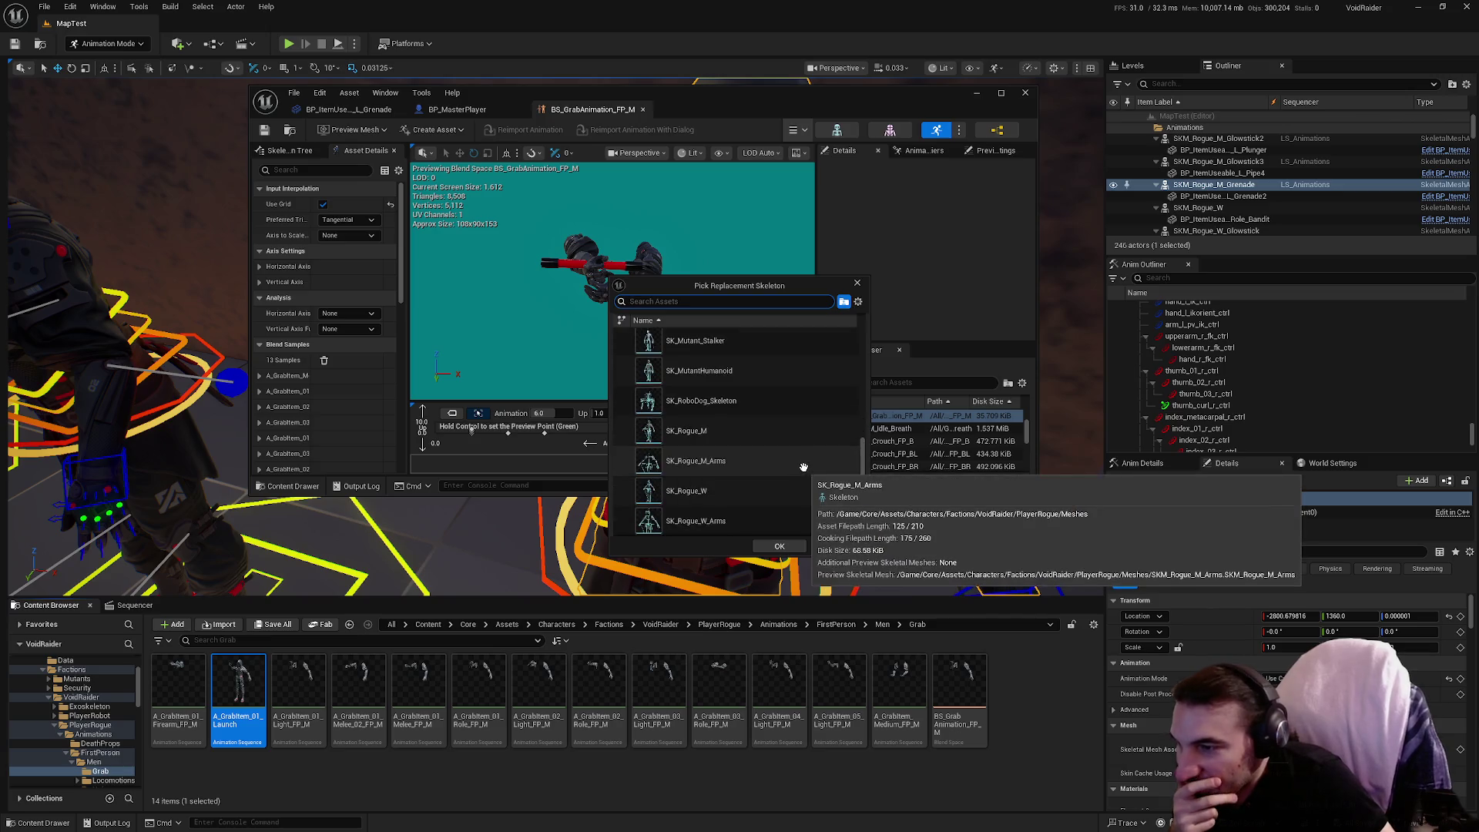
pyautogui.click(741, 462)
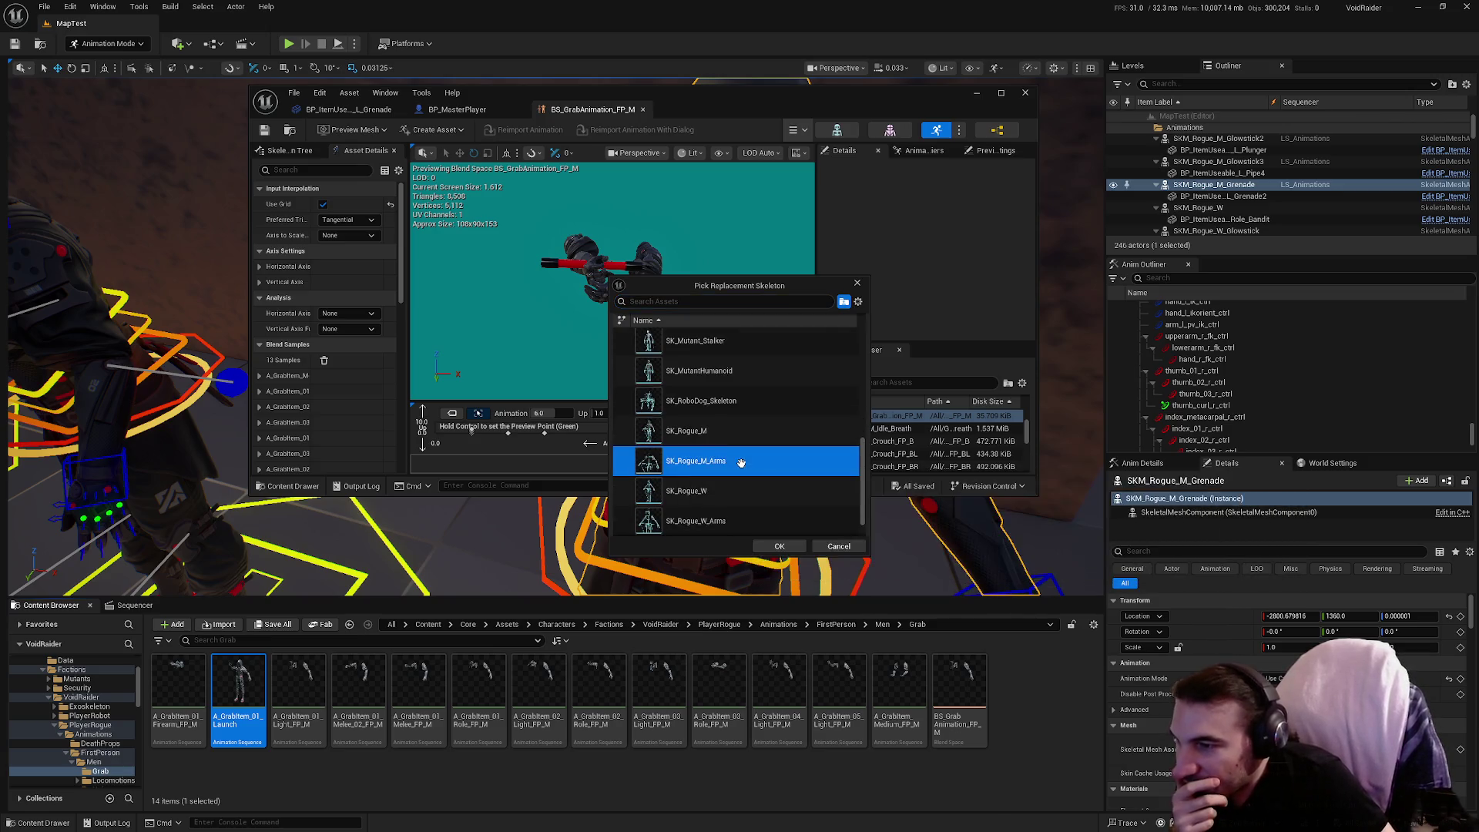
pyautogui.click(770, 545)
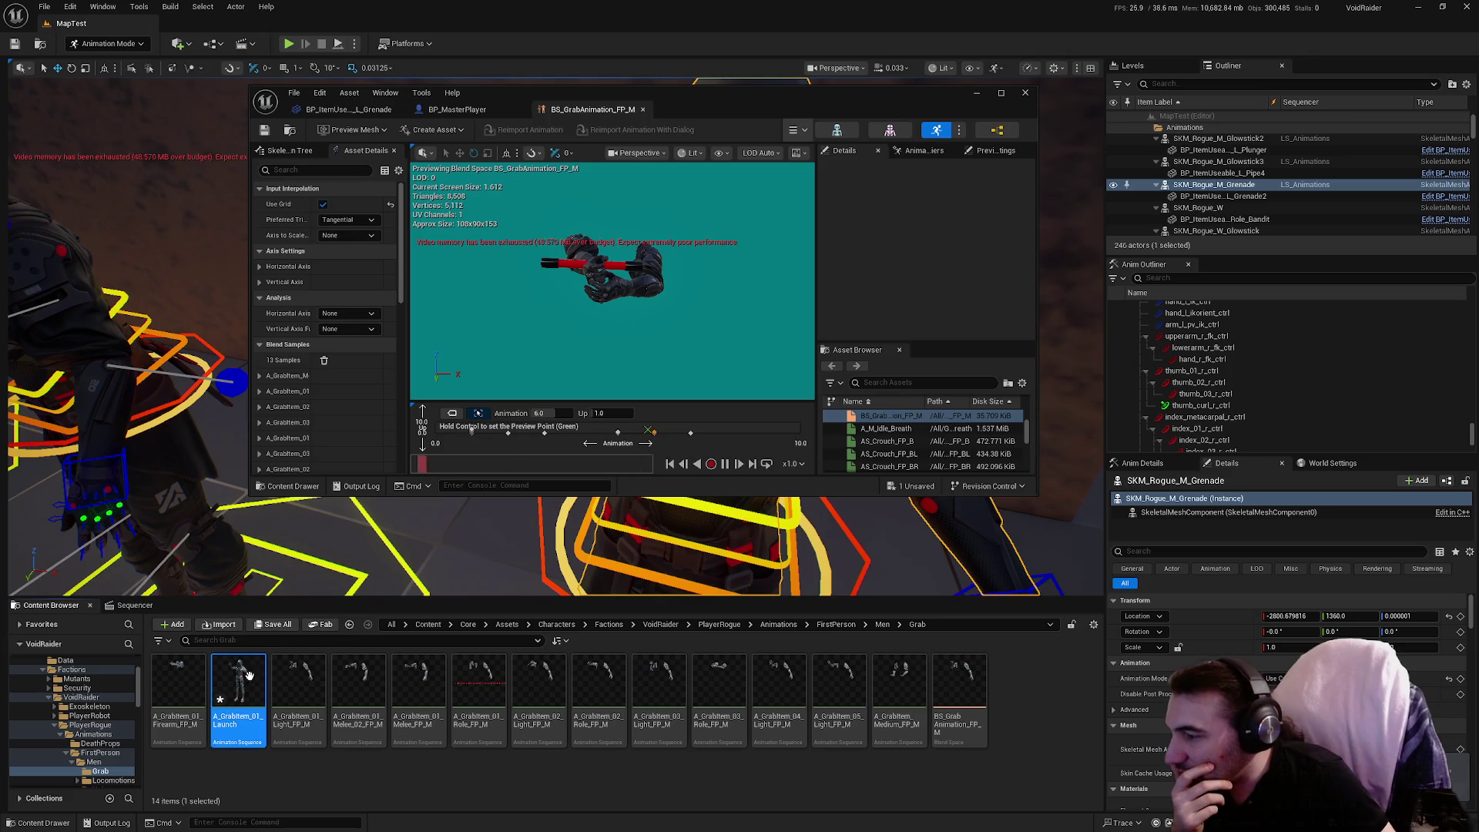
pyautogui.click(285, 624)
pyautogui.click(831, 556)
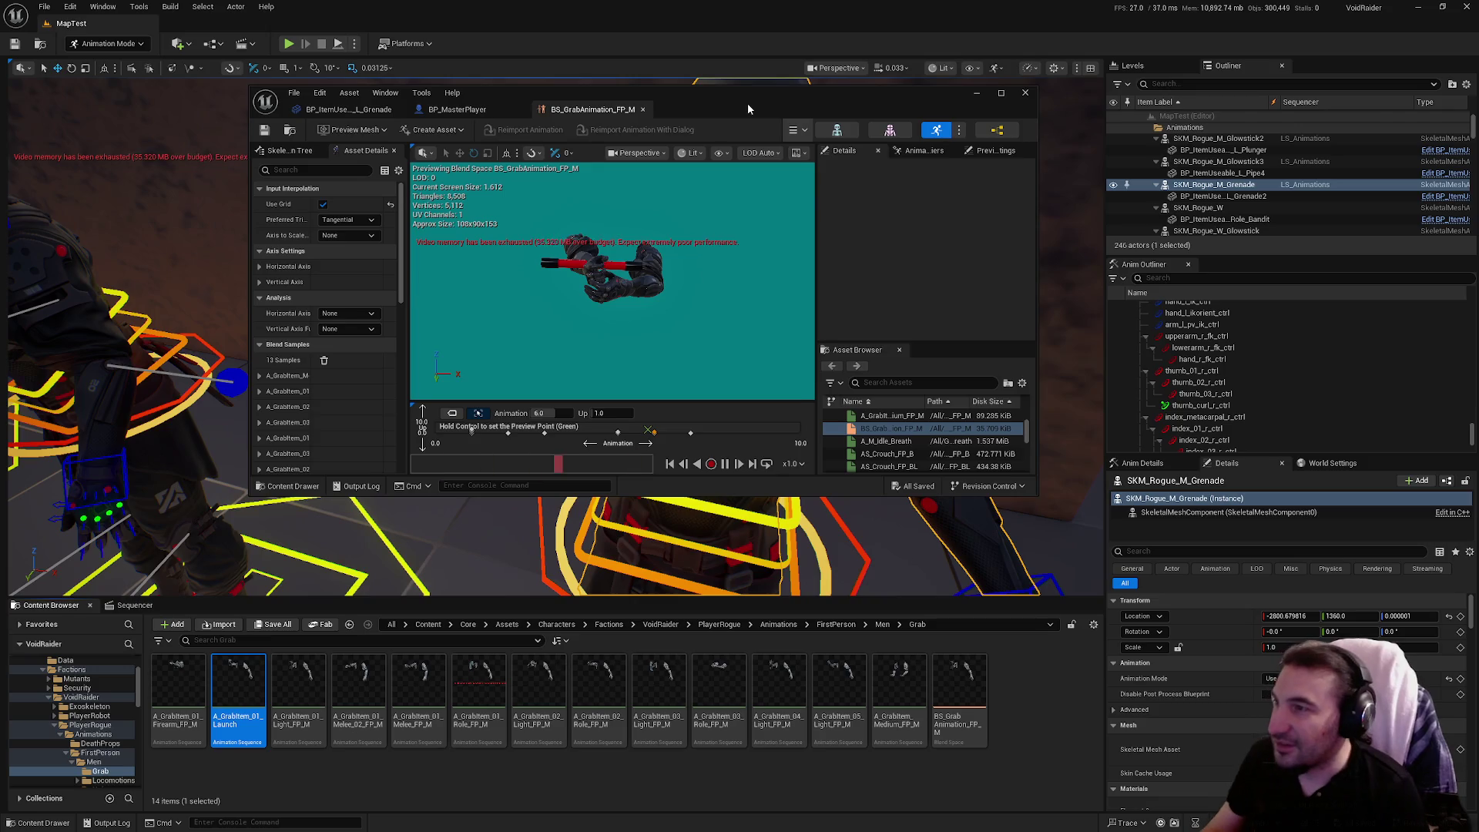
# Add A_GrabItem_01_Launch as a sample in BS_GrabAnimation_FP_M and save the blend space.
pyautogui.moveTo(747, 104); pyautogui.dragTo(768, 108)
pyautogui.moveTo(1059, 500)
pyautogui.mouseDown()
pyautogui.moveTo(1145, 624)
pyautogui.moveTo(1172, 761)
pyautogui.mouseUp()
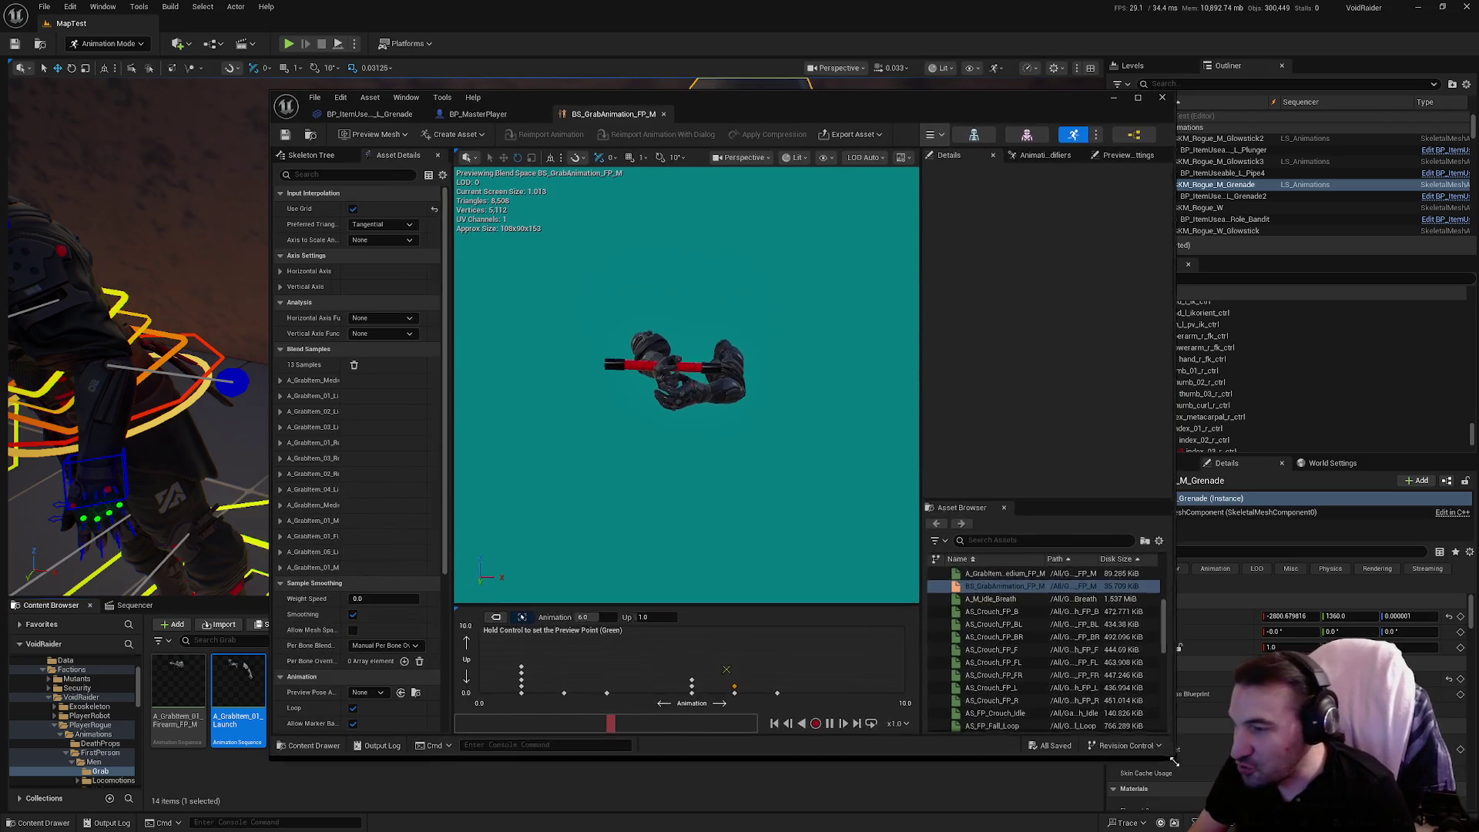
pyautogui.moveTo(238, 707); pyautogui.dragTo(649, 701)
pyautogui.click(284, 135)
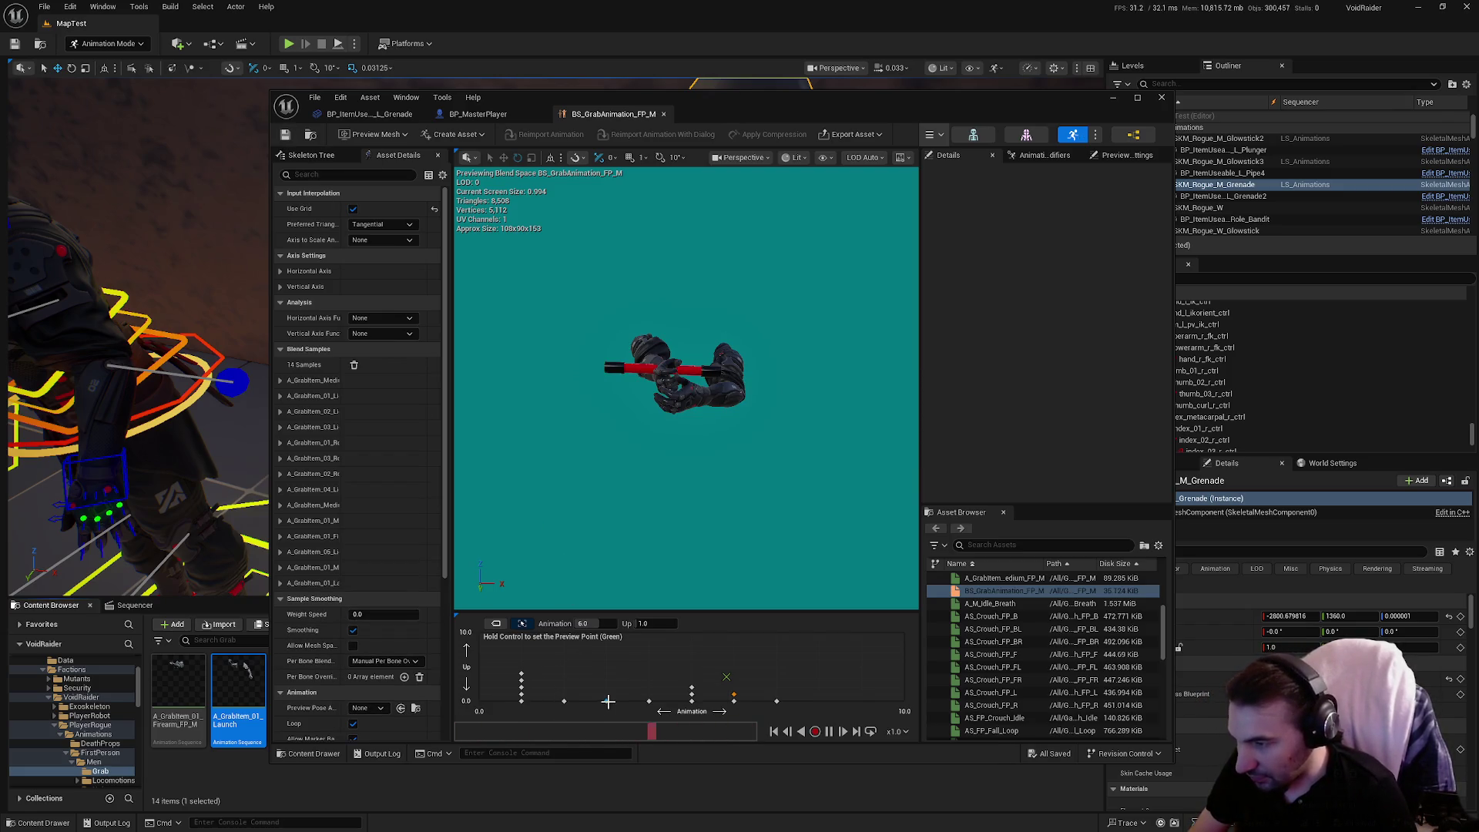
pyautogui.press('ctrl')
pyautogui.moveTo(650, 701)
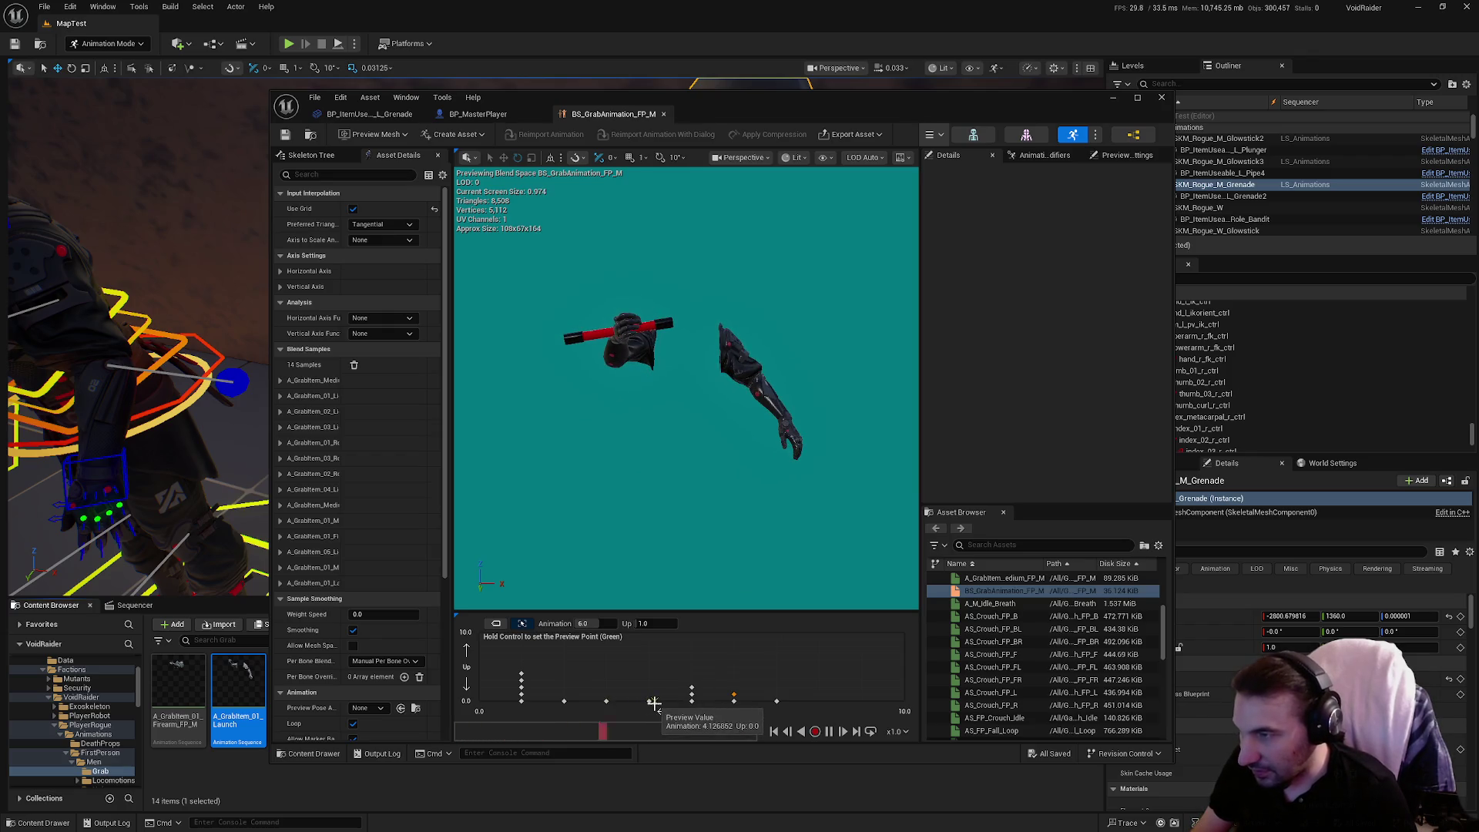
pyautogui.click(370, 114)
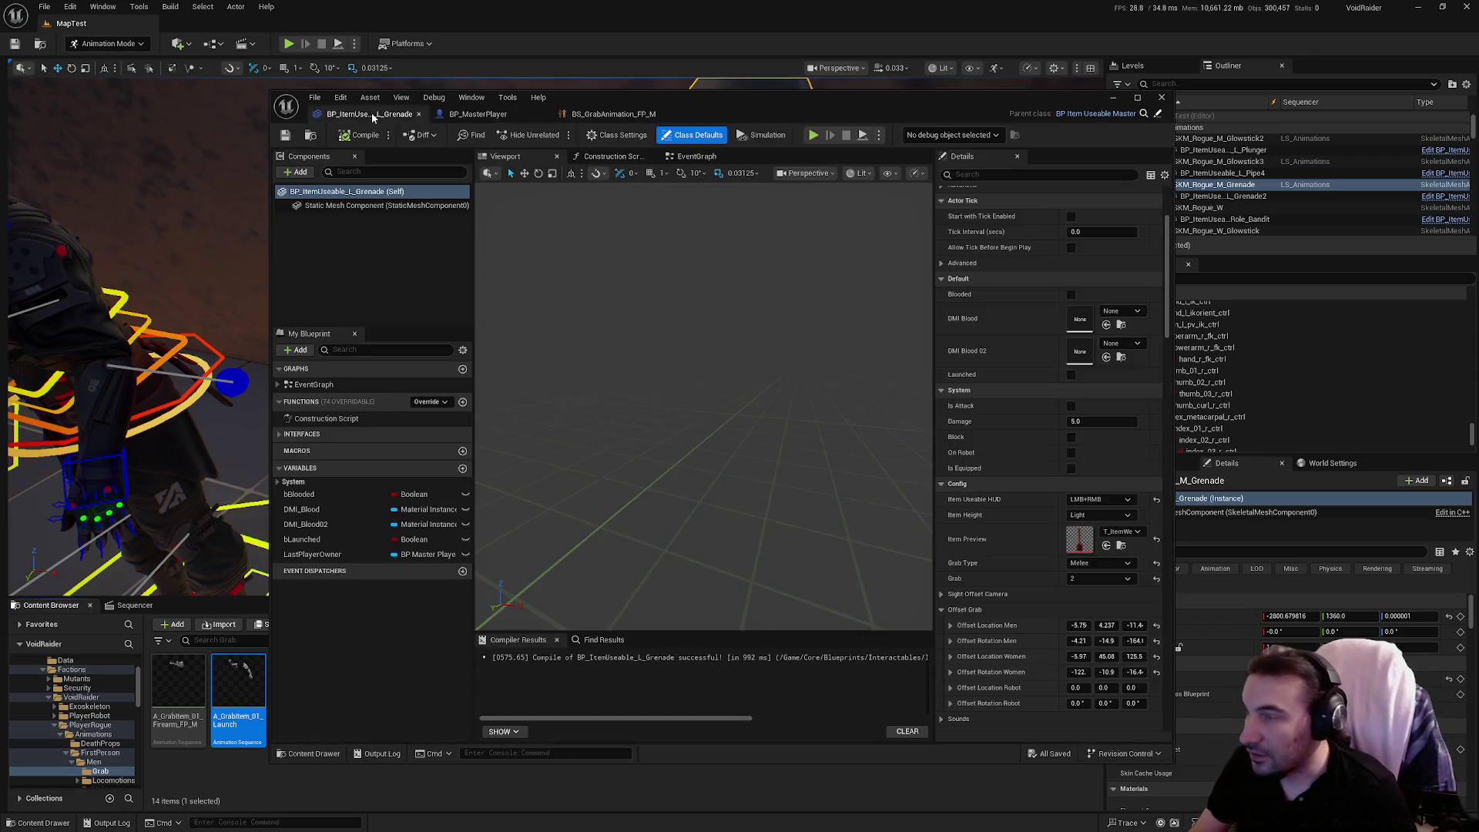
# Set the grenade blueprint's Grab Type to Base Light.
pyautogui.click(1098, 564)
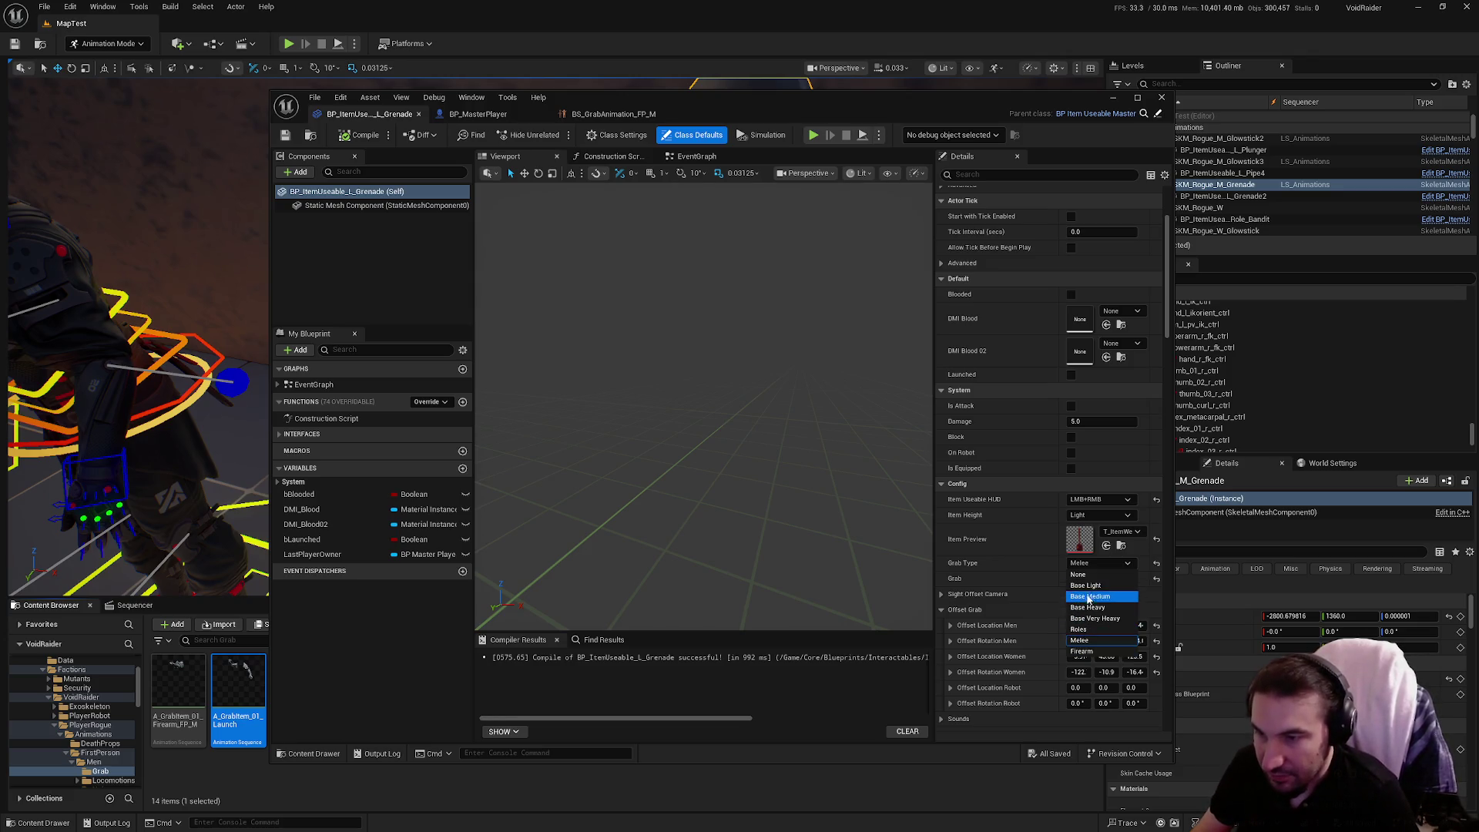
pyautogui.click(1092, 586)
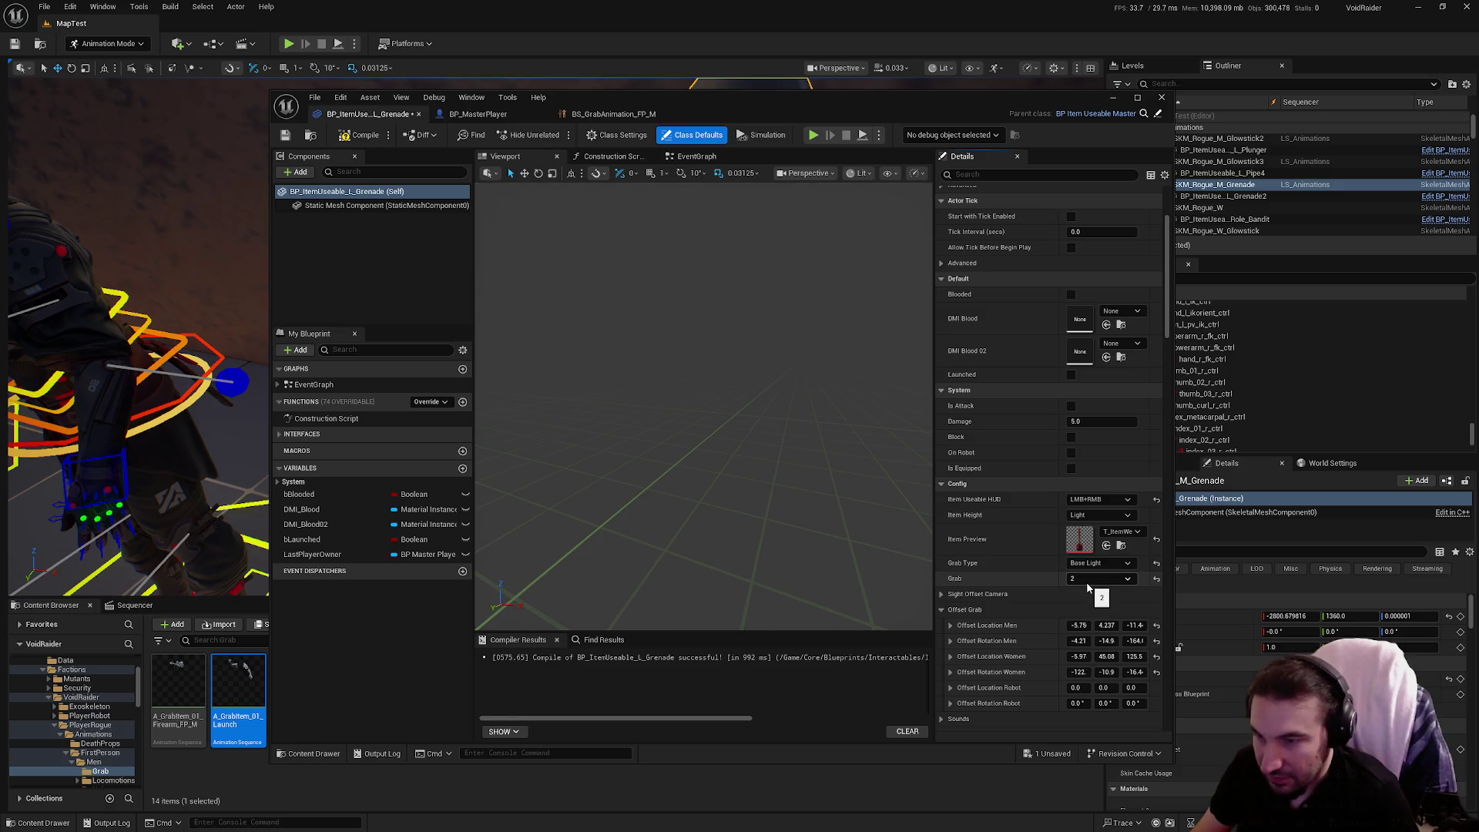
pyautogui.moveTo(899, 93)
pyautogui.mouseDown()
pyautogui.moveTo(1084, 174)
pyautogui.moveTo(993, 809)
pyautogui.moveTo(864, 171)
pyautogui.moveTo(809, 142)
pyautogui.mouseUp()
pyautogui.doubleClick(809, 142)
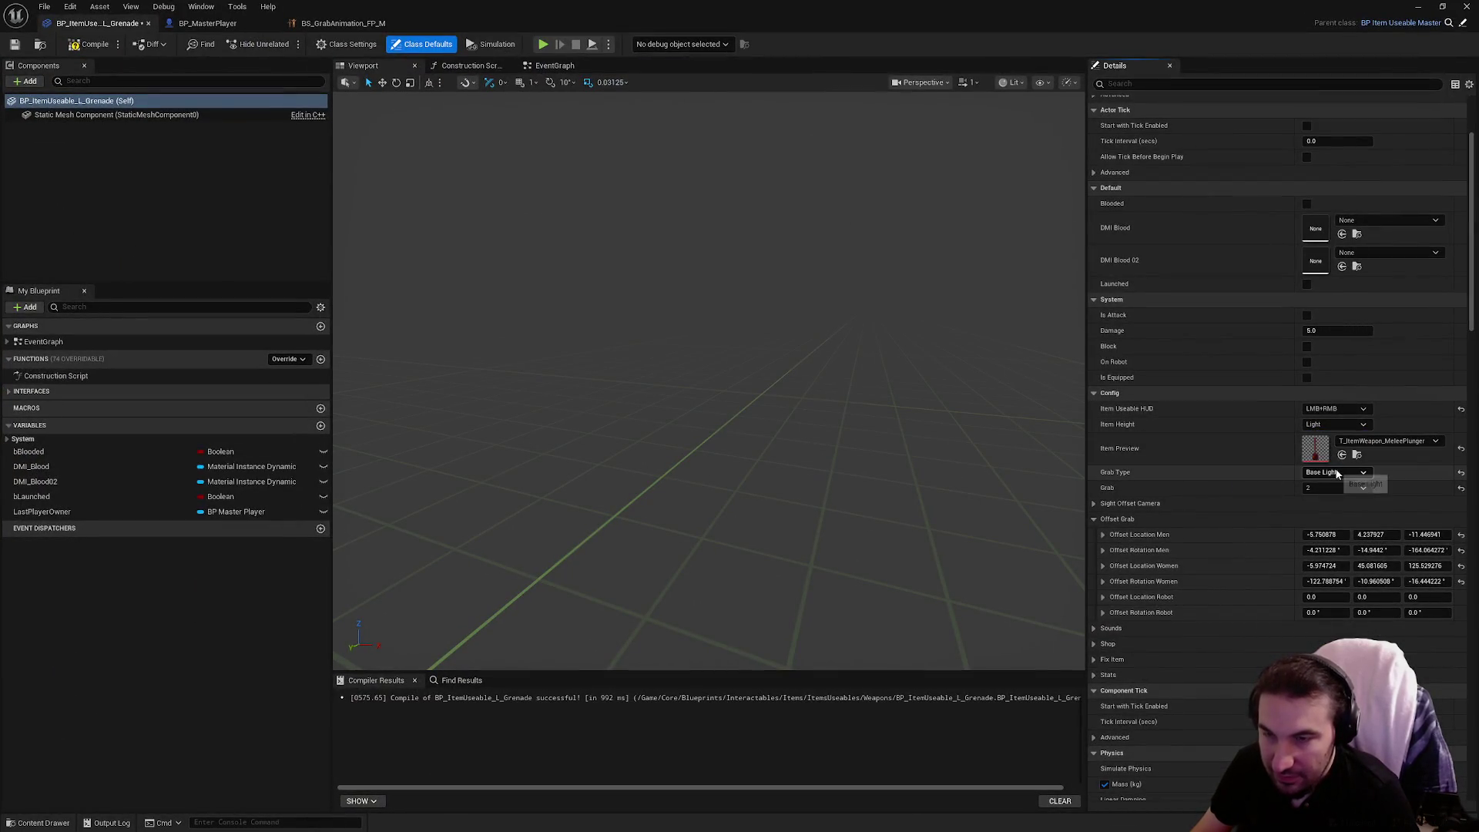
# Set Item Useable HUD to LMB and the Grab value to 1.
pyautogui.click(1335, 409)
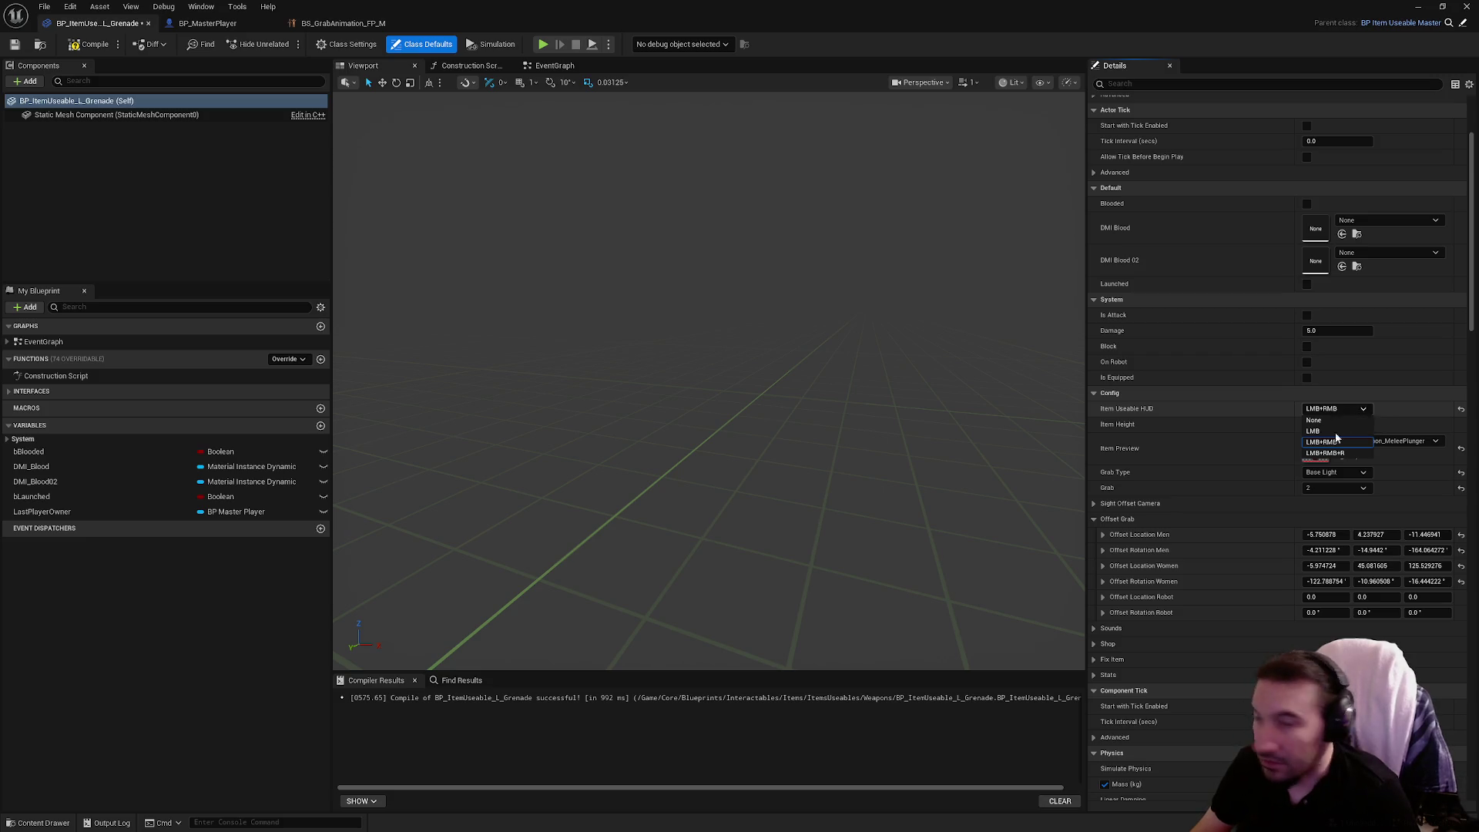
pyautogui.click(1335, 432)
pyautogui.click(1327, 474)
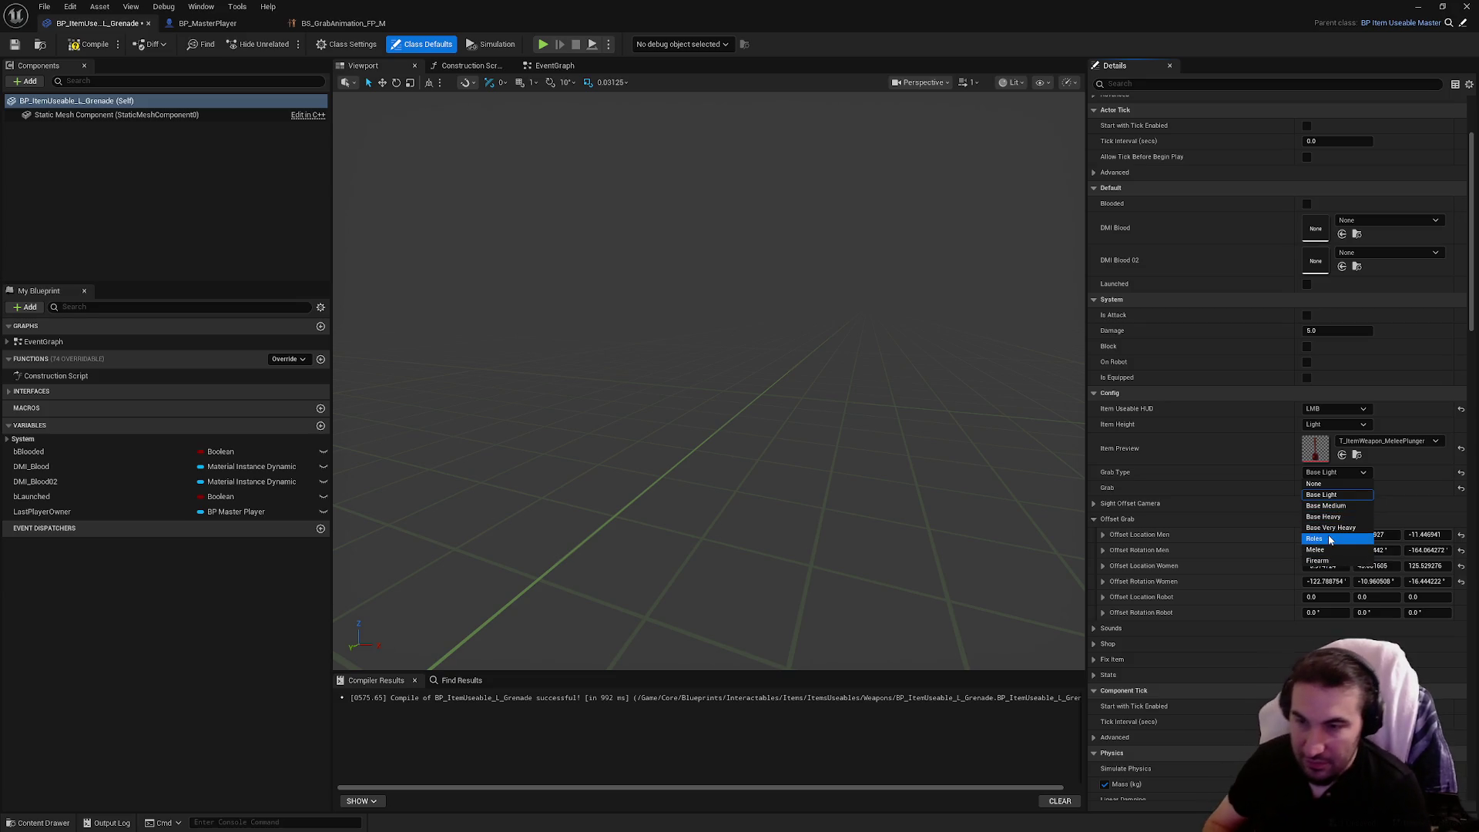
pyautogui.click(1327, 495)
pyautogui.click(1327, 490)
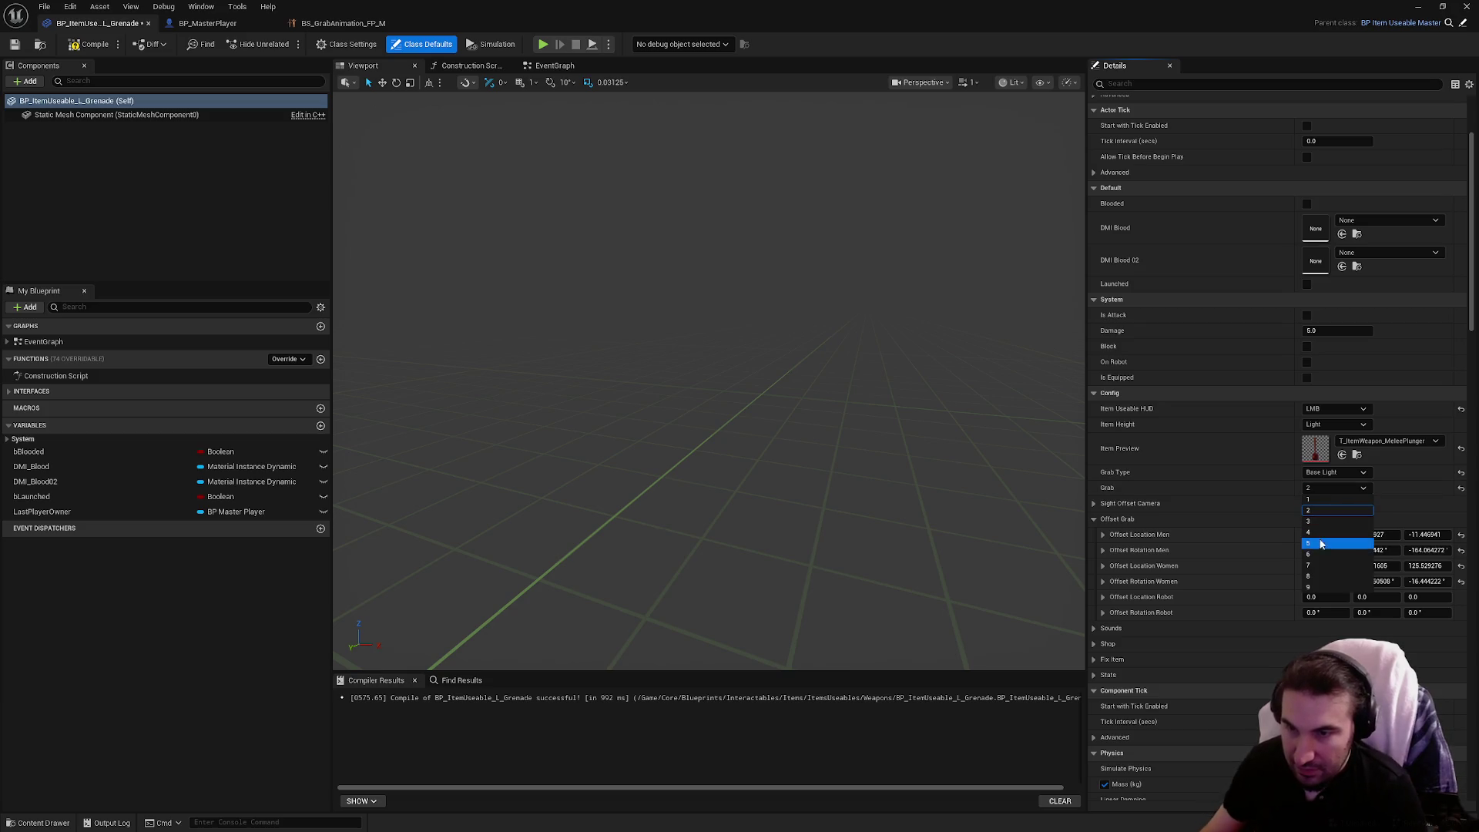
pyautogui.click(1313, 554)
pyautogui.click(1094, 503)
pyautogui.click(1095, 503)
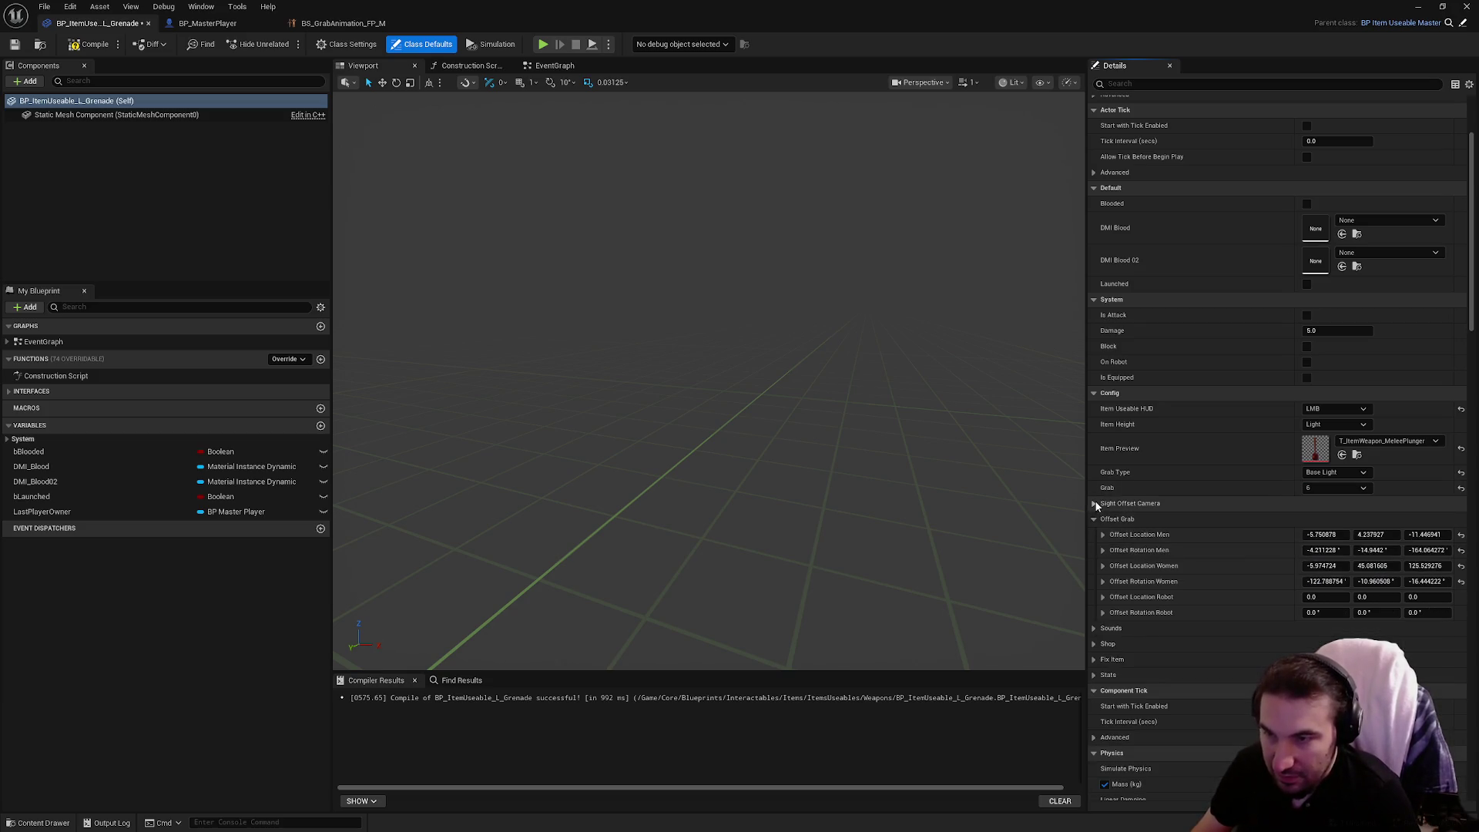
pyautogui.click(1321, 489)
pyautogui.click(1322, 502)
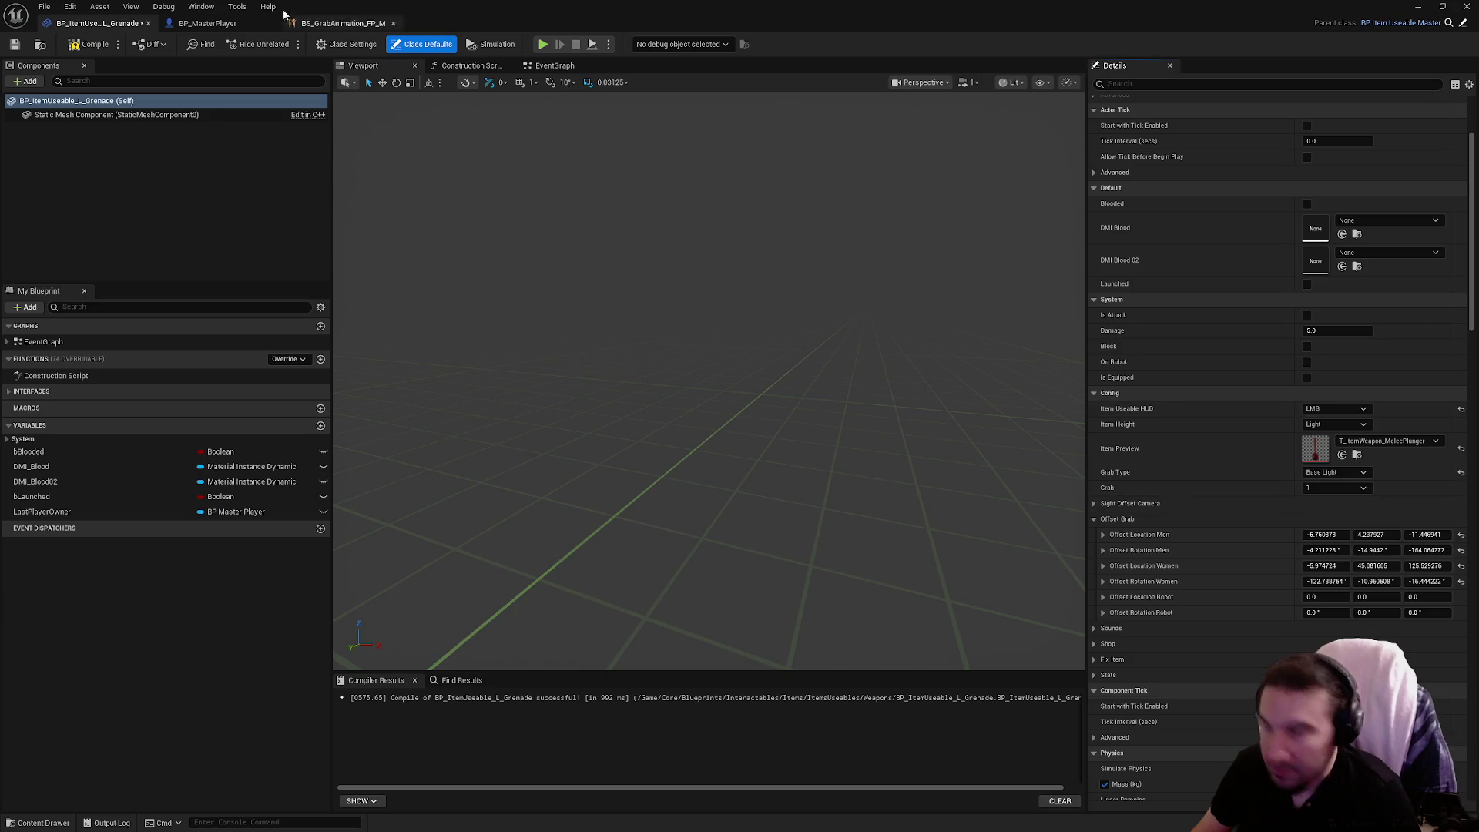
# Save BP_ItemUseable_L_Grenade and return to the BS_GrabAnimation_FP_M editor.
pyautogui.click(11, 47)
pyautogui.click(343, 23)
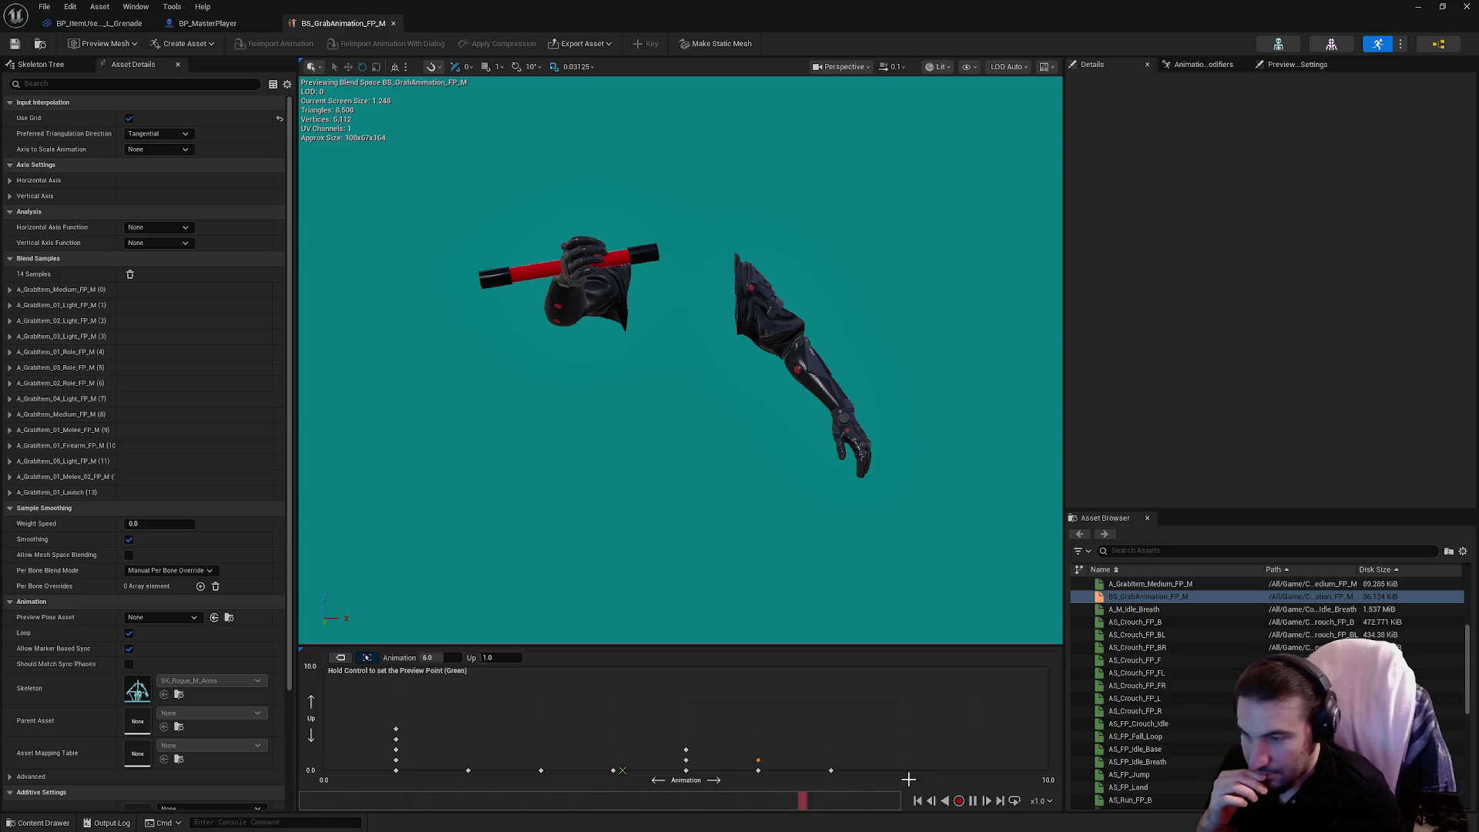
# Move the blend space window aside and browse PlayerRogue's Animations and ThirdPerson folders.
pyautogui.moveTo(495, 16)
pyautogui.mouseDown()
pyautogui.moveTo(836, 16)
pyautogui.moveTo(778, 81)
pyautogui.moveTo(970, 805)
pyautogui.mouseUp()
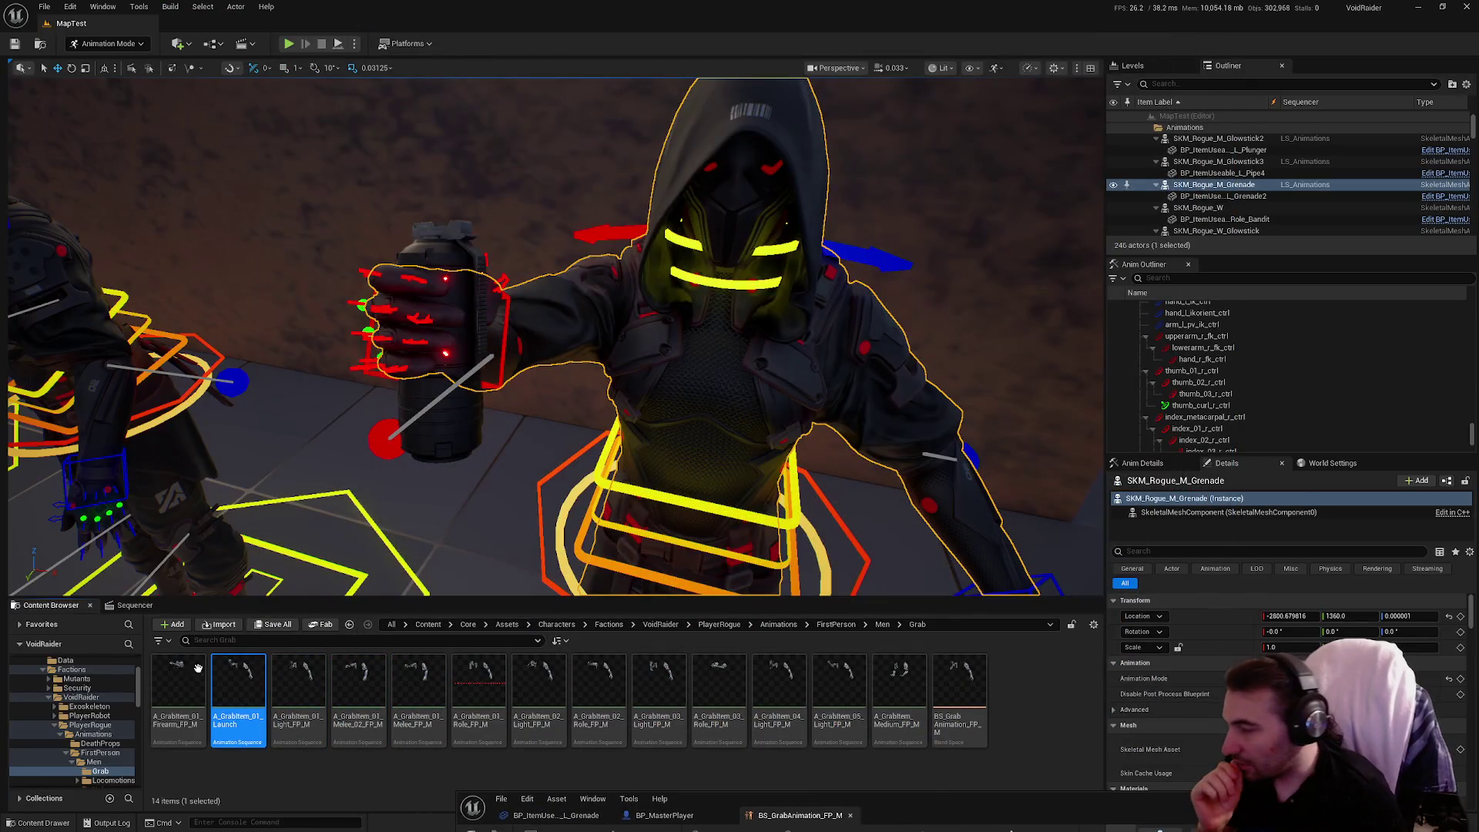
pyautogui.click(90, 724)
pyautogui.doubleClick(163, 699)
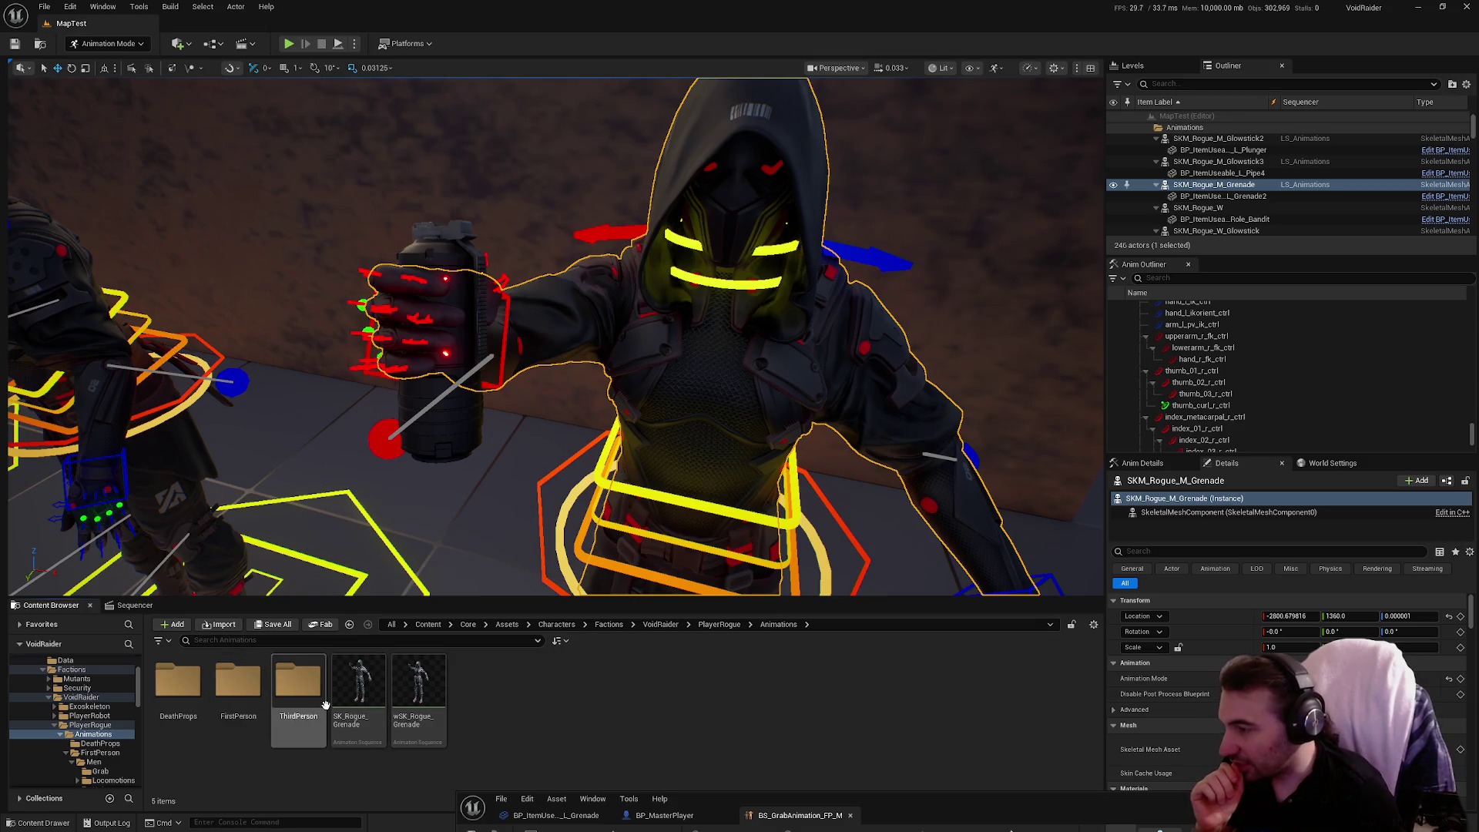
pyautogui.doubleClick(285, 693)
pyautogui.hotkey('alt', 'Left')
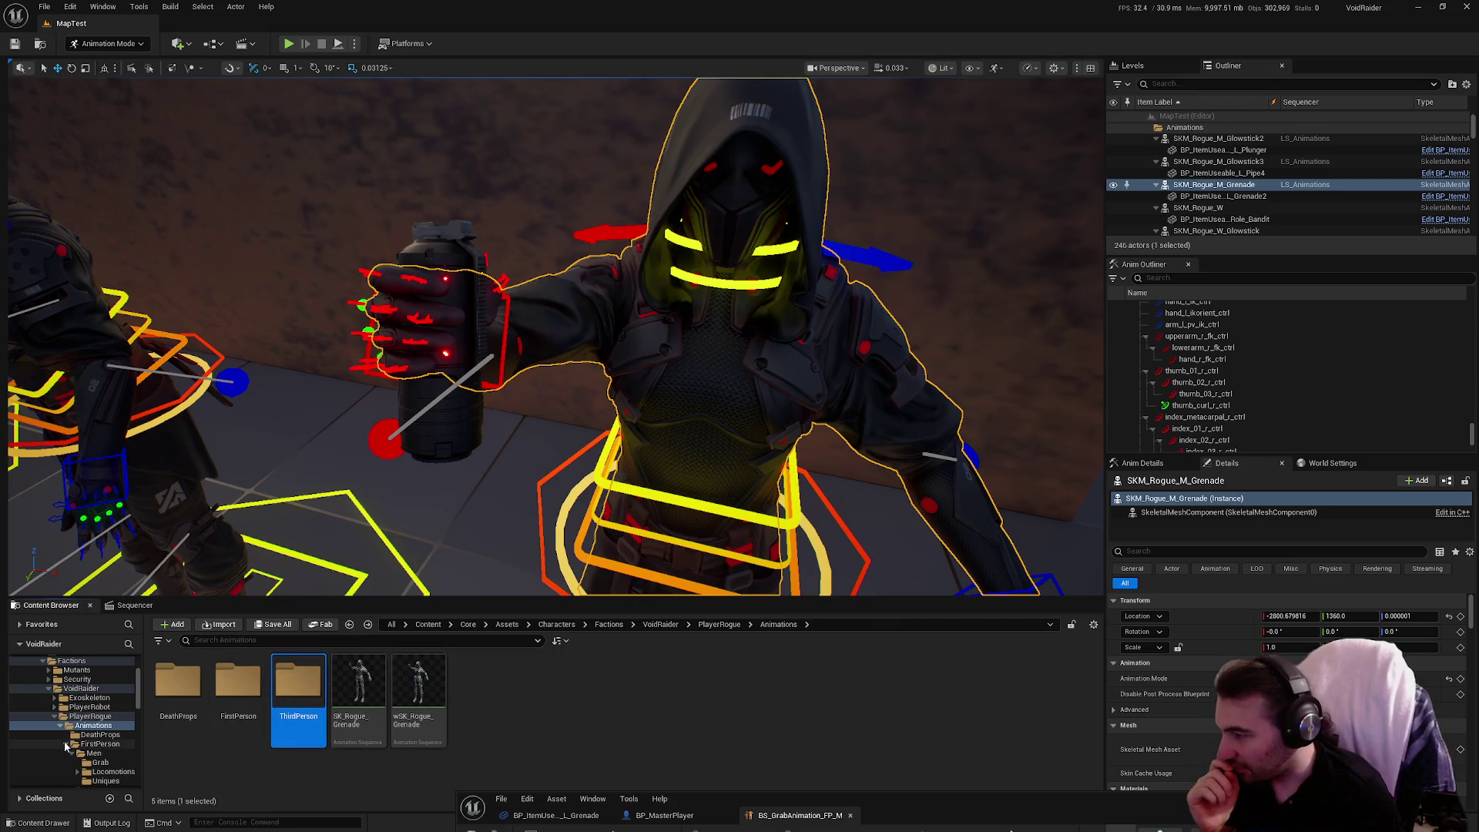
pyautogui.click(60, 724)
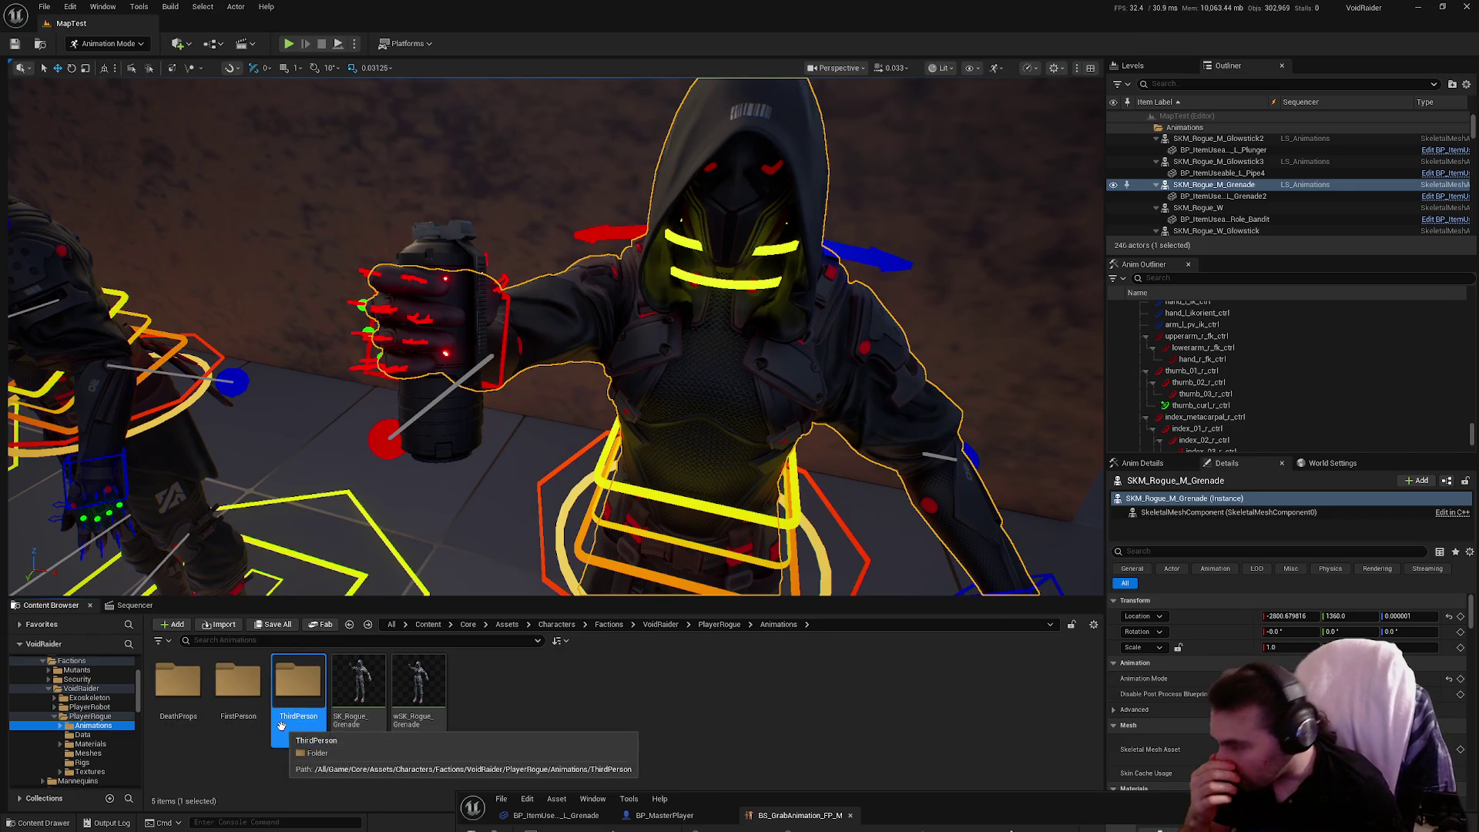
# Check the third-person Men folder, show the first-person Men folder, and restore the blend space editor.
pyautogui.click(228, 695)
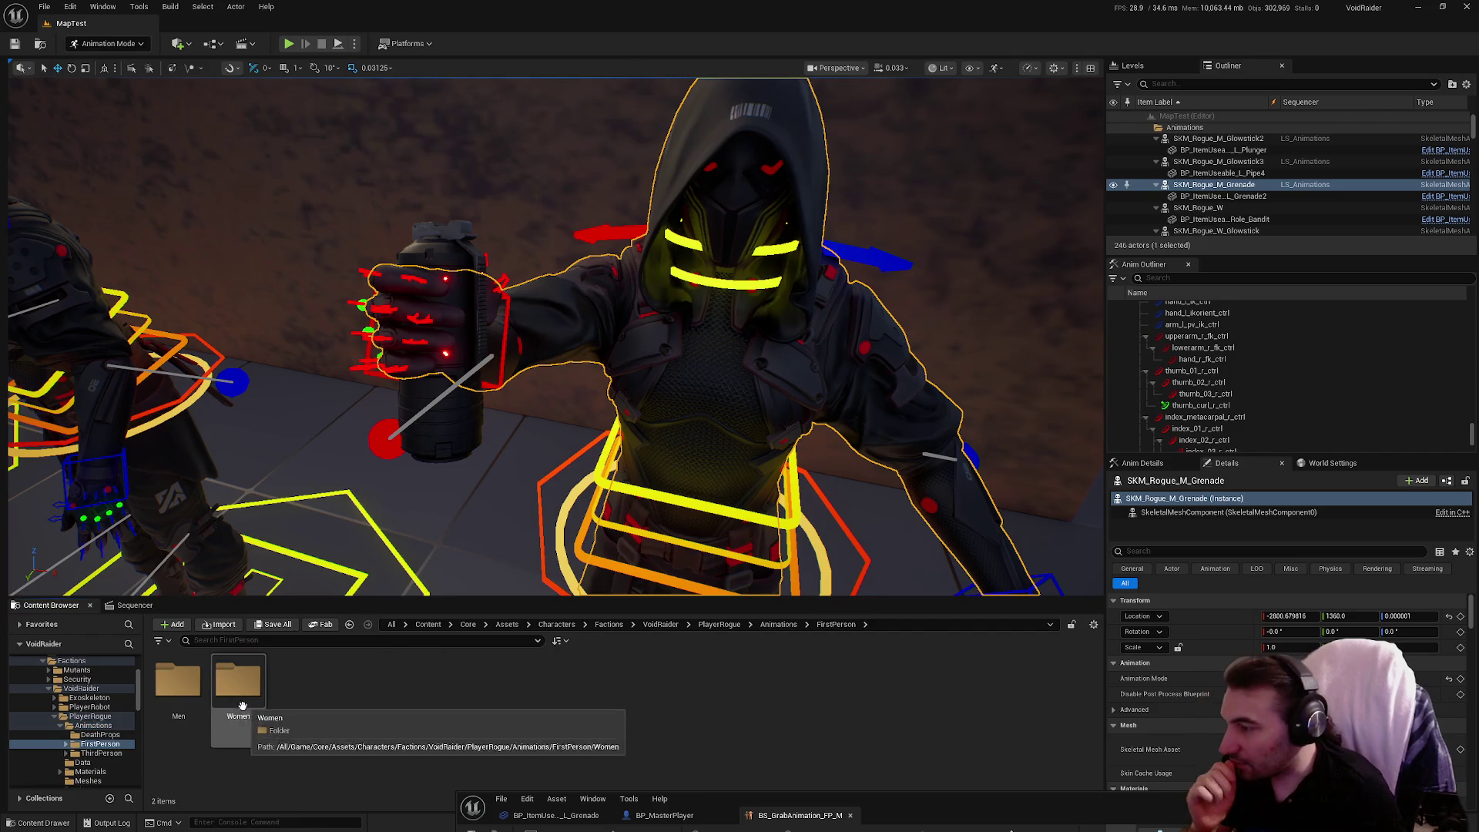
pyautogui.click(295, 696)
pyautogui.doubleClick(295, 696)
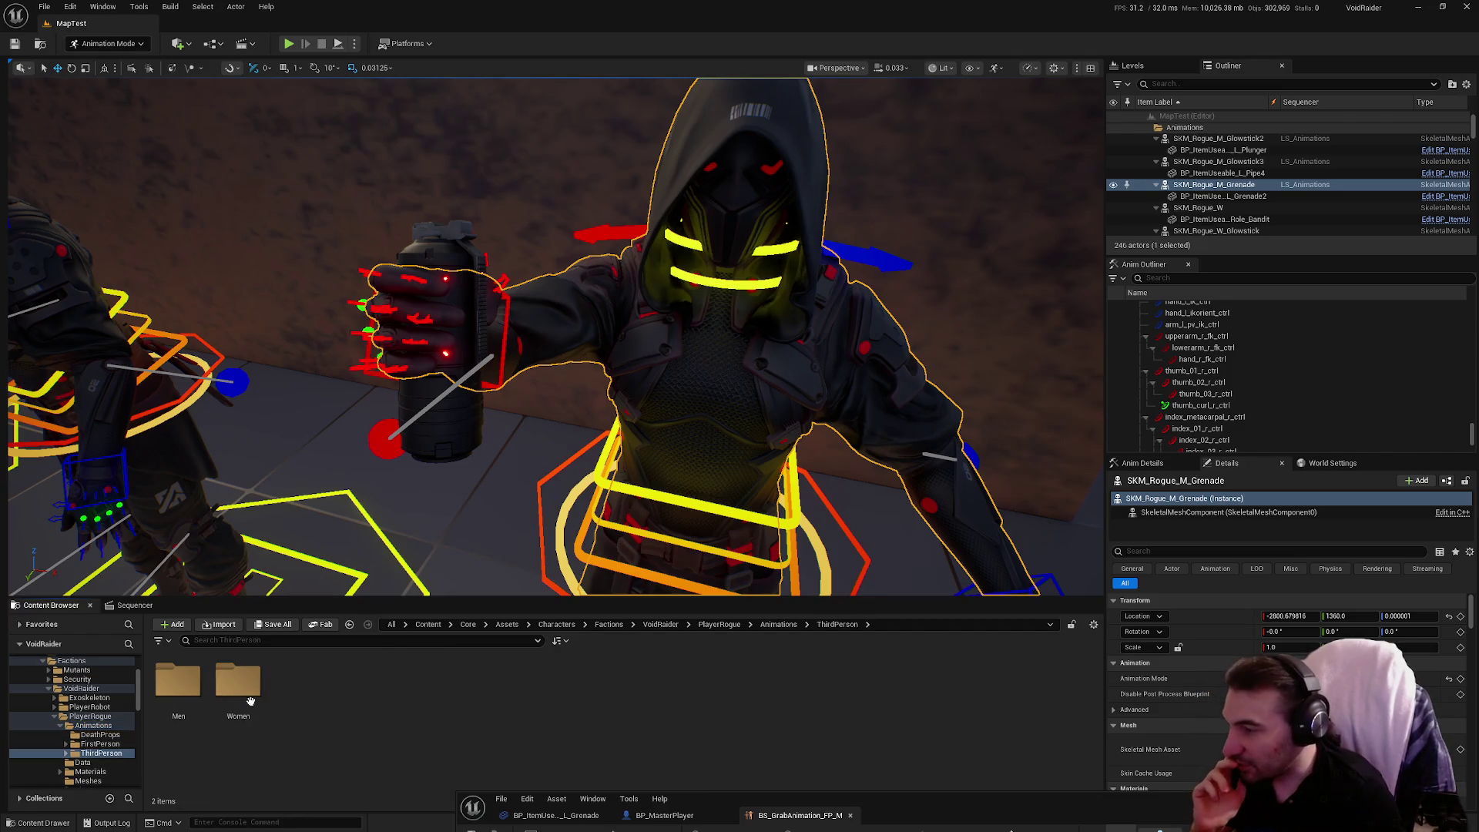
pyautogui.doubleClick(176, 689)
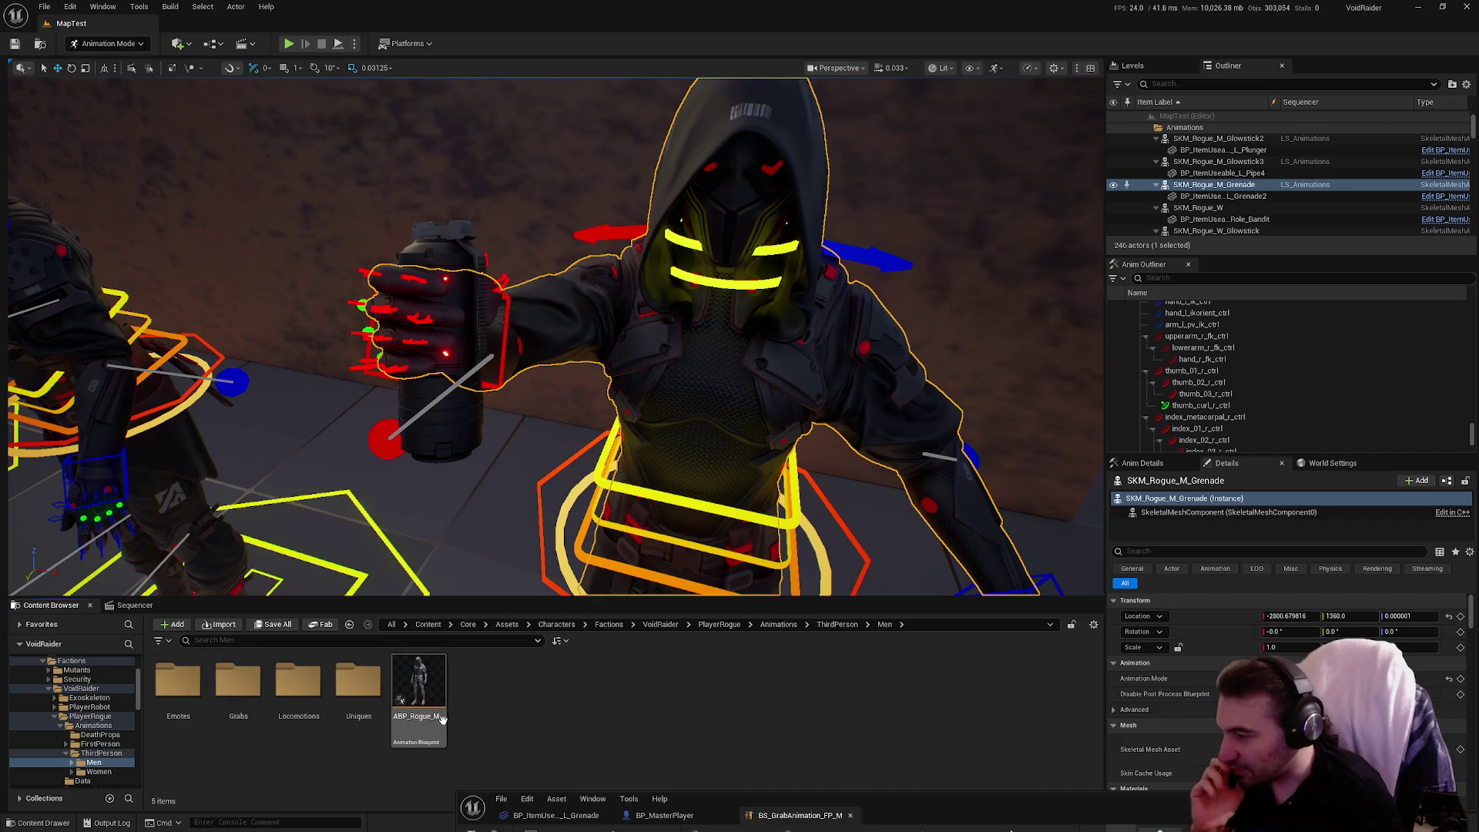
pyautogui.hotkey('alt', 'Left')
pyautogui.hotkey('alt', 'Left')
pyautogui.hotkey('alt', 'Left')
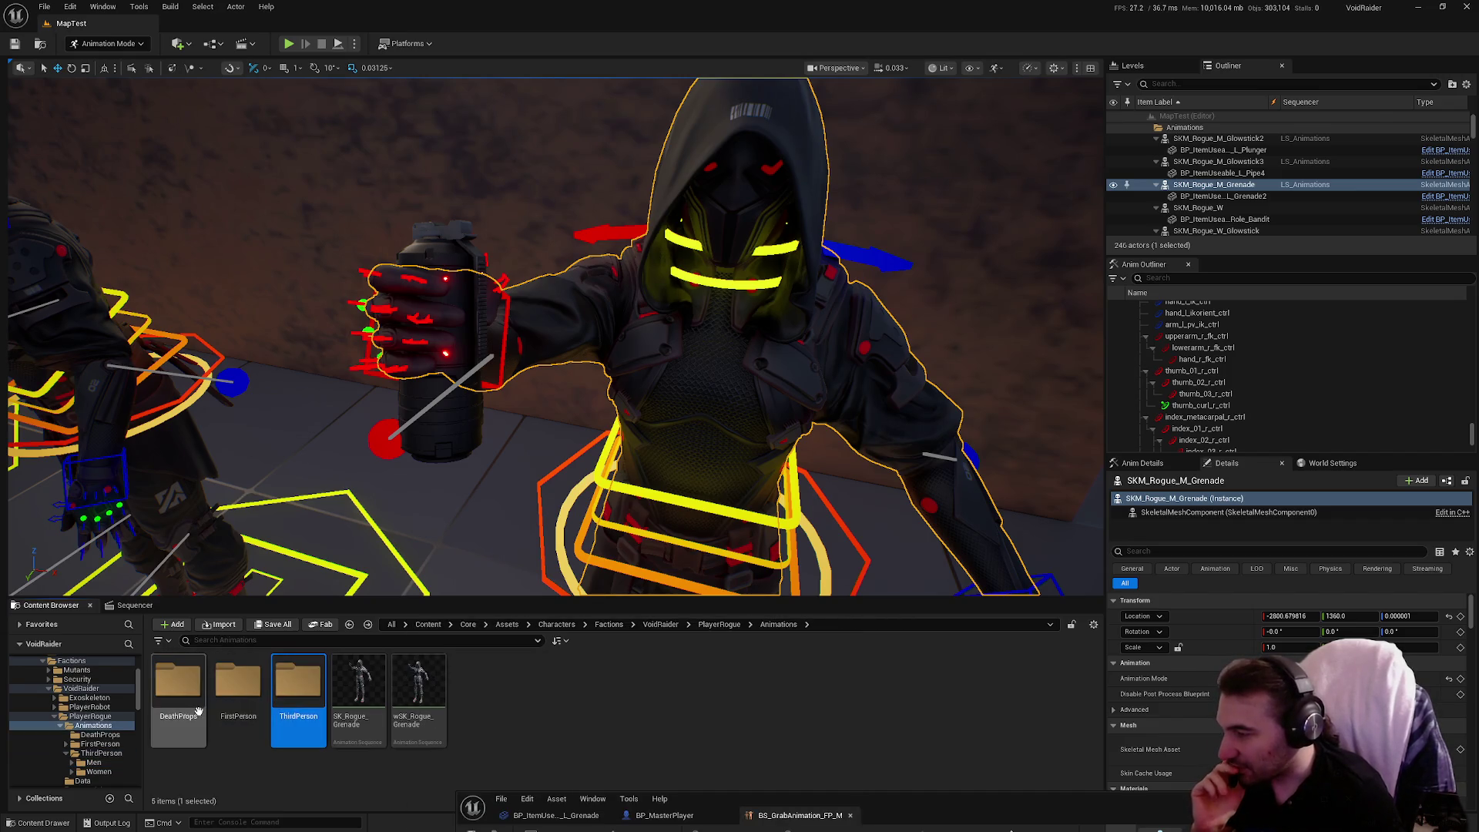
pyautogui.doubleClick(176, 689)
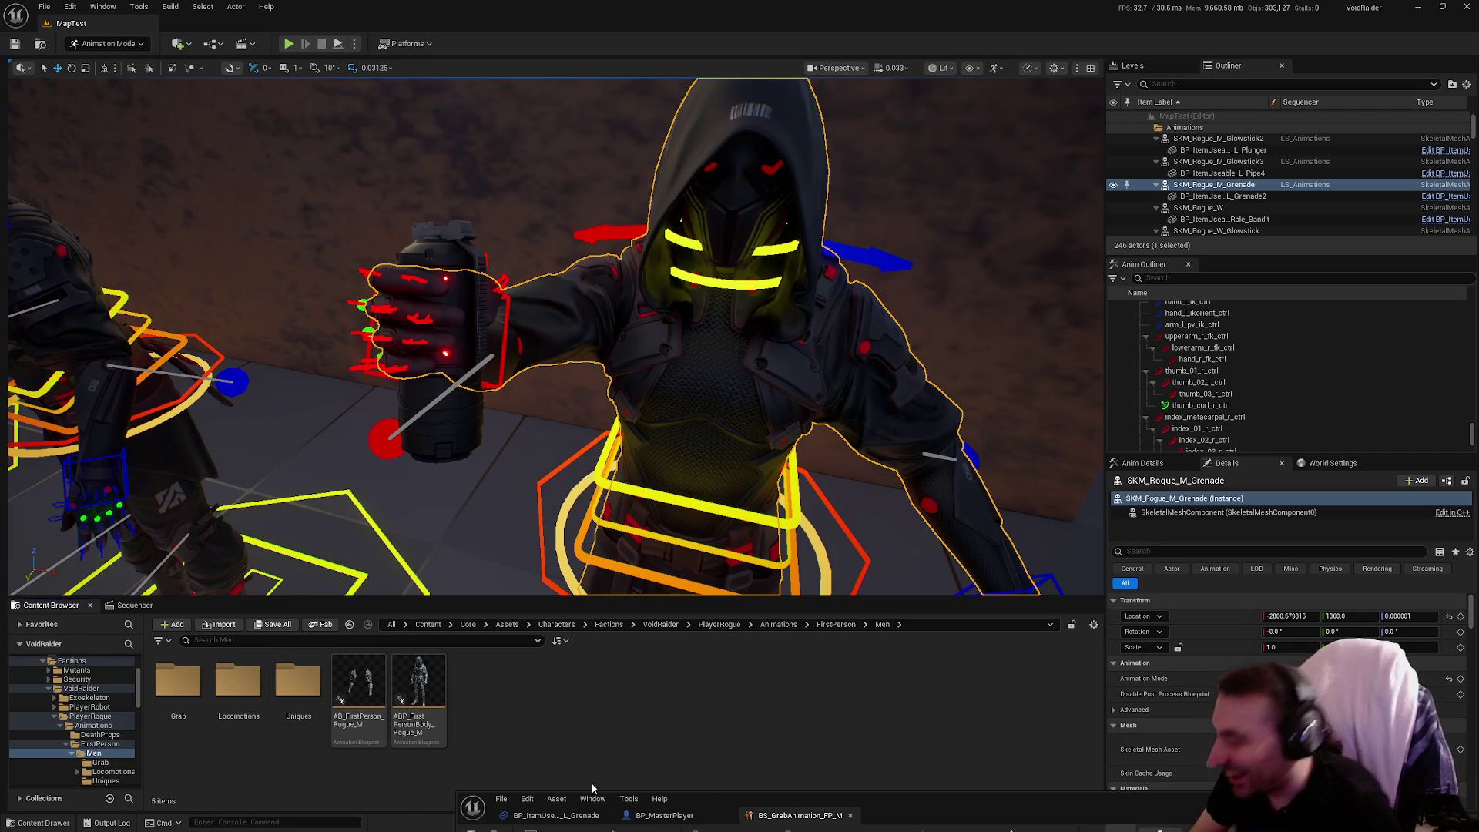
pyautogui.doubleClick(896, 811)
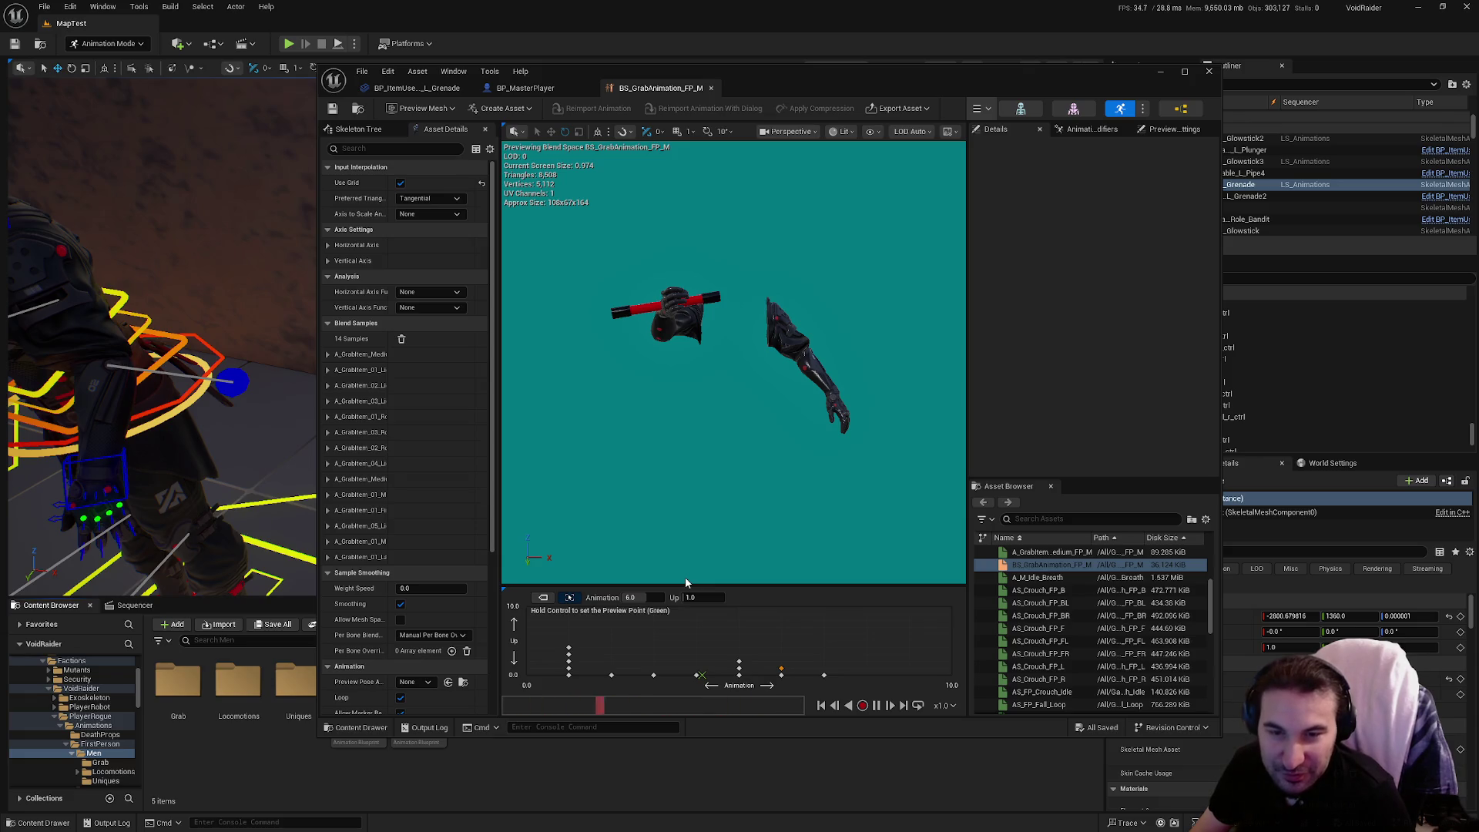
# Move the blend space editor aside and select AB_FirstPerson_Rogue_M in the Content Browser.
pyautogui.moveTo(893, 73)
pyautogui.mouseDown()
pyautogui.moveTo(1014, 770)
pyautogui.moveTo(872, 823)
pyautogui.moveTo(692, 782)
pyautogui.mouseUp()
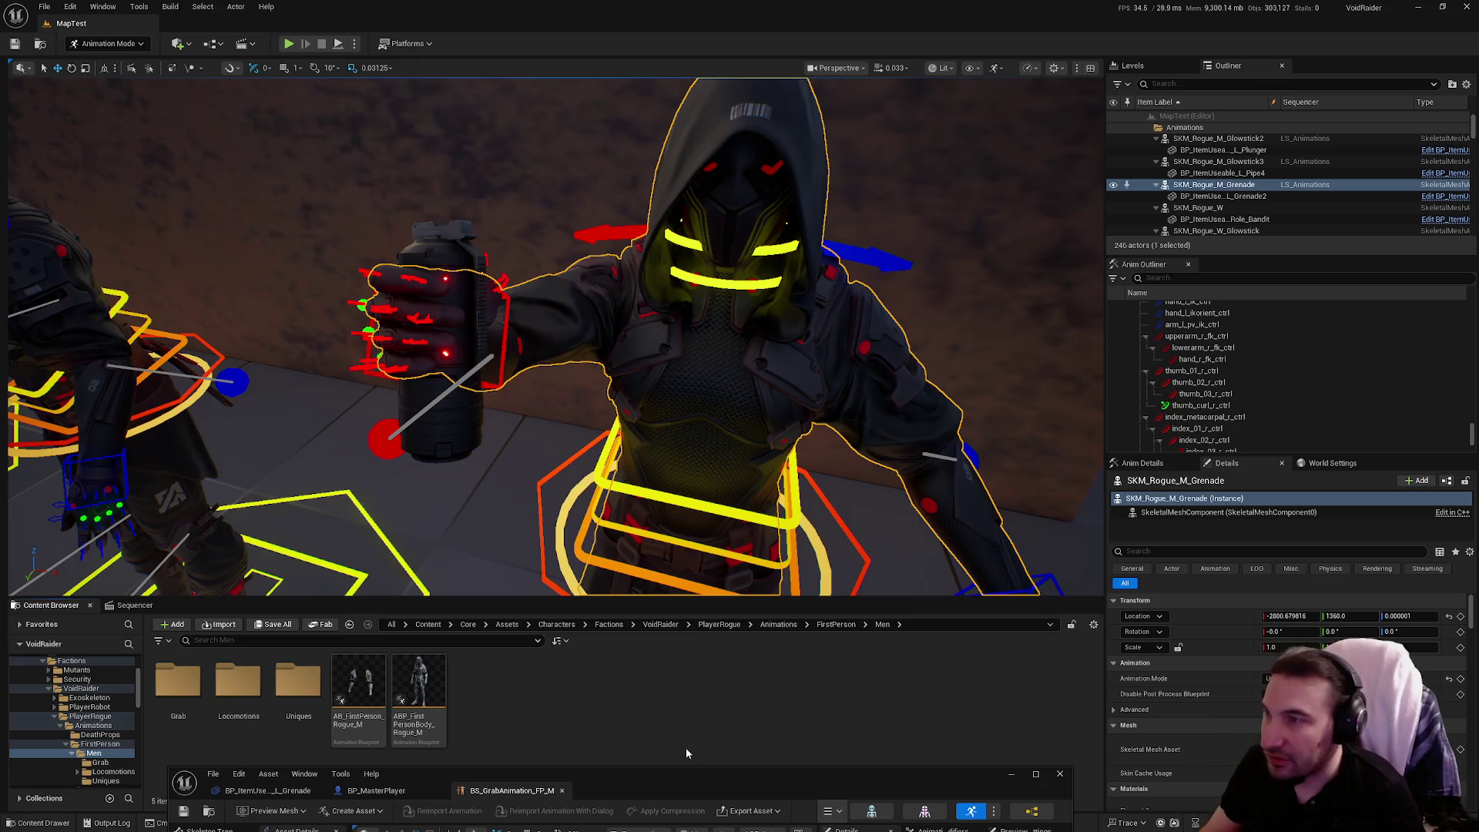
pyautogui.doubleClick(729, 792)
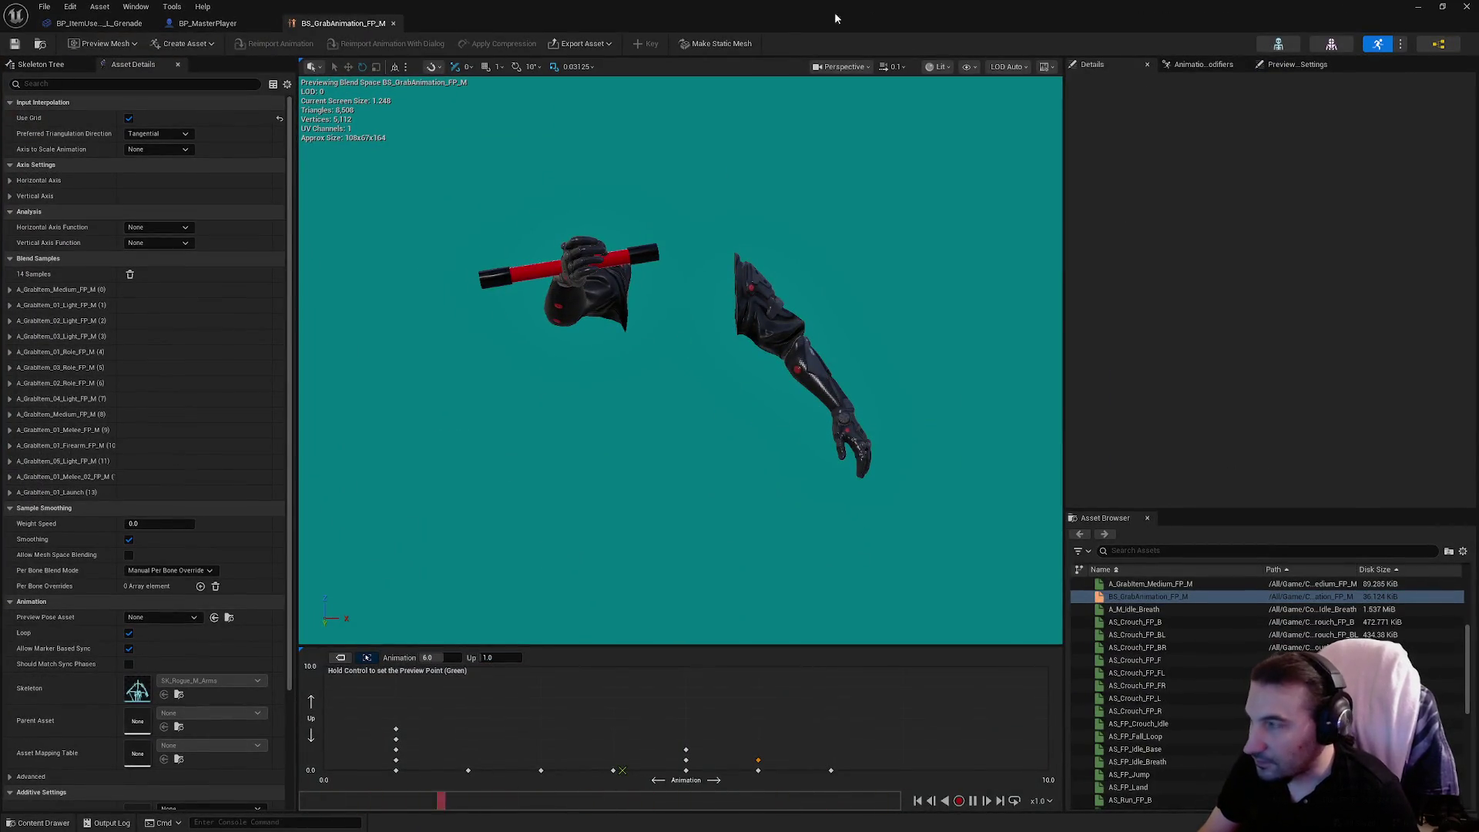
pyautogui.moveTo(815, 7)
pyautogui.mouseDown()
pyautogui.moveTo(938, 742)
pyautogui.moveTo(880, 831)
pyautogui.mouseUp()
pyautogui.click(358, 686)
# Maximize the AB_FirstPerson_Rogue_M AnimGraph, inspect Animation Grab Type values, and peek into Main States.
pyautogui.doubleClick(821, 815)
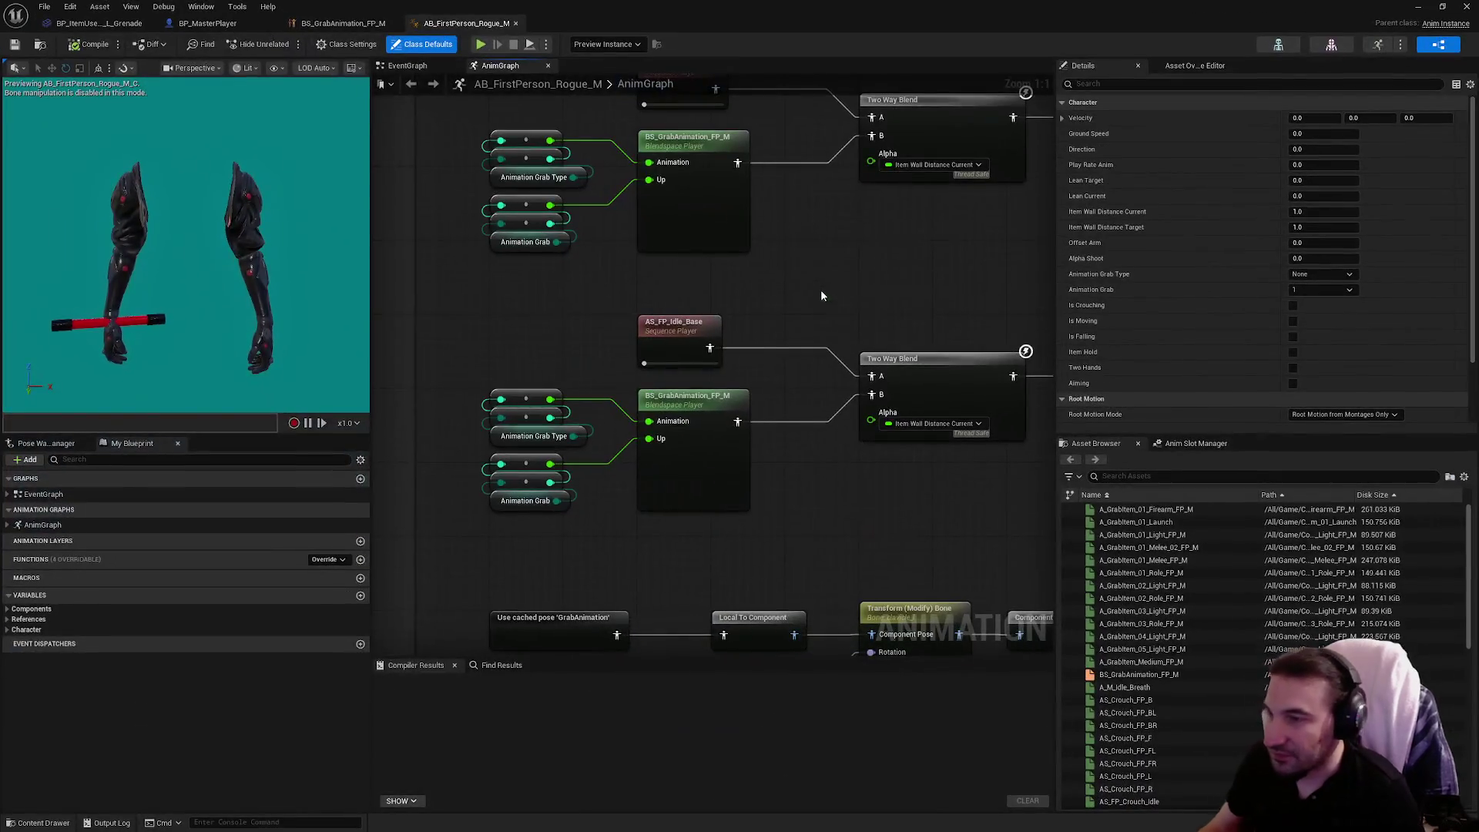
pyautogui.scroll(-3, 776, 304)
pyautogui.scroll(-2, 639, 354)
pyautogui.scroll(4, 640, 355)
pyautogui.moveTo(644, 343); pyautogui.dragTo(650, 396)
pyautogui.click(772, 506)
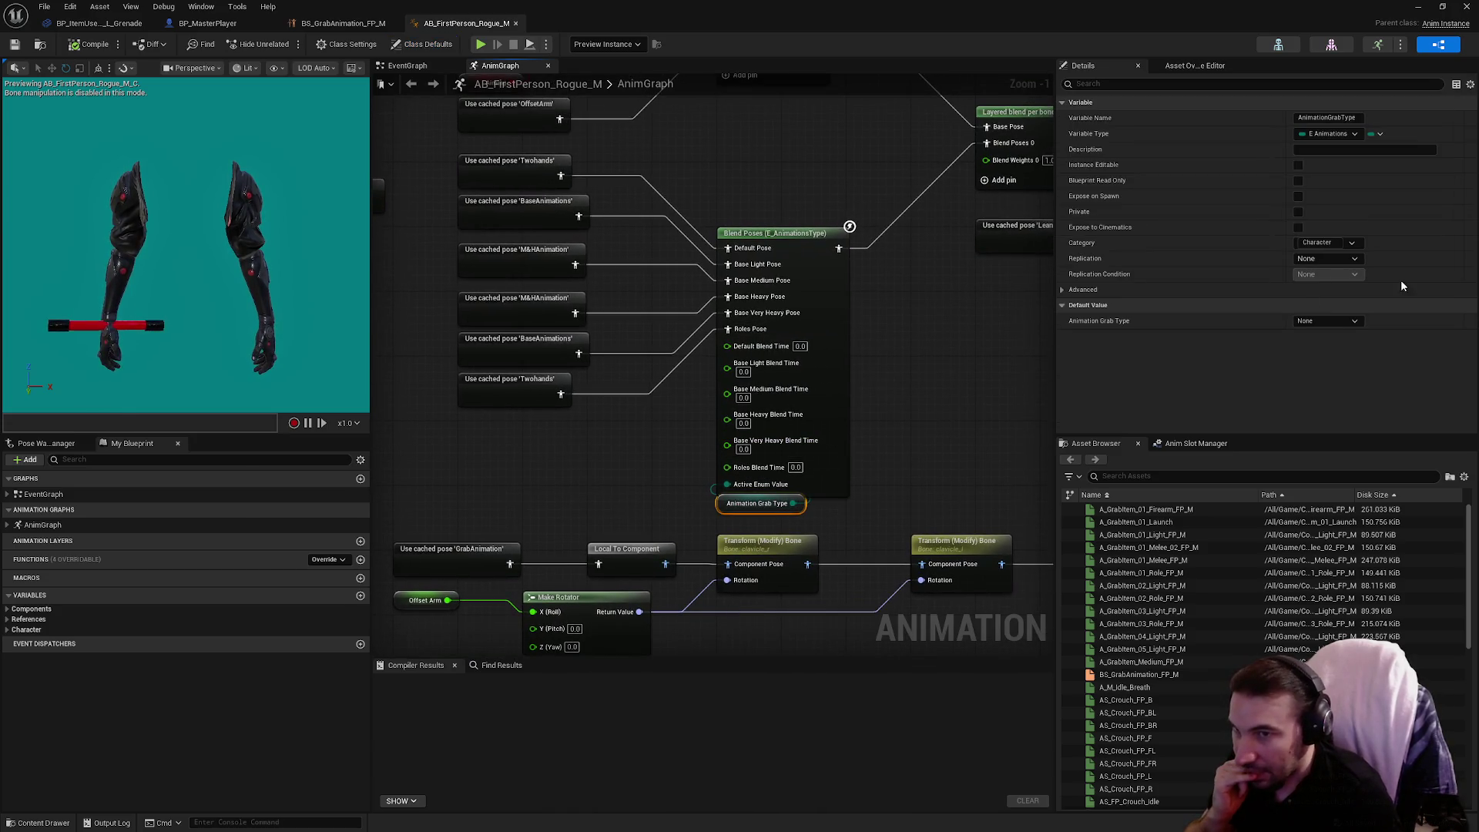
pyautogui.click(1348, 324)
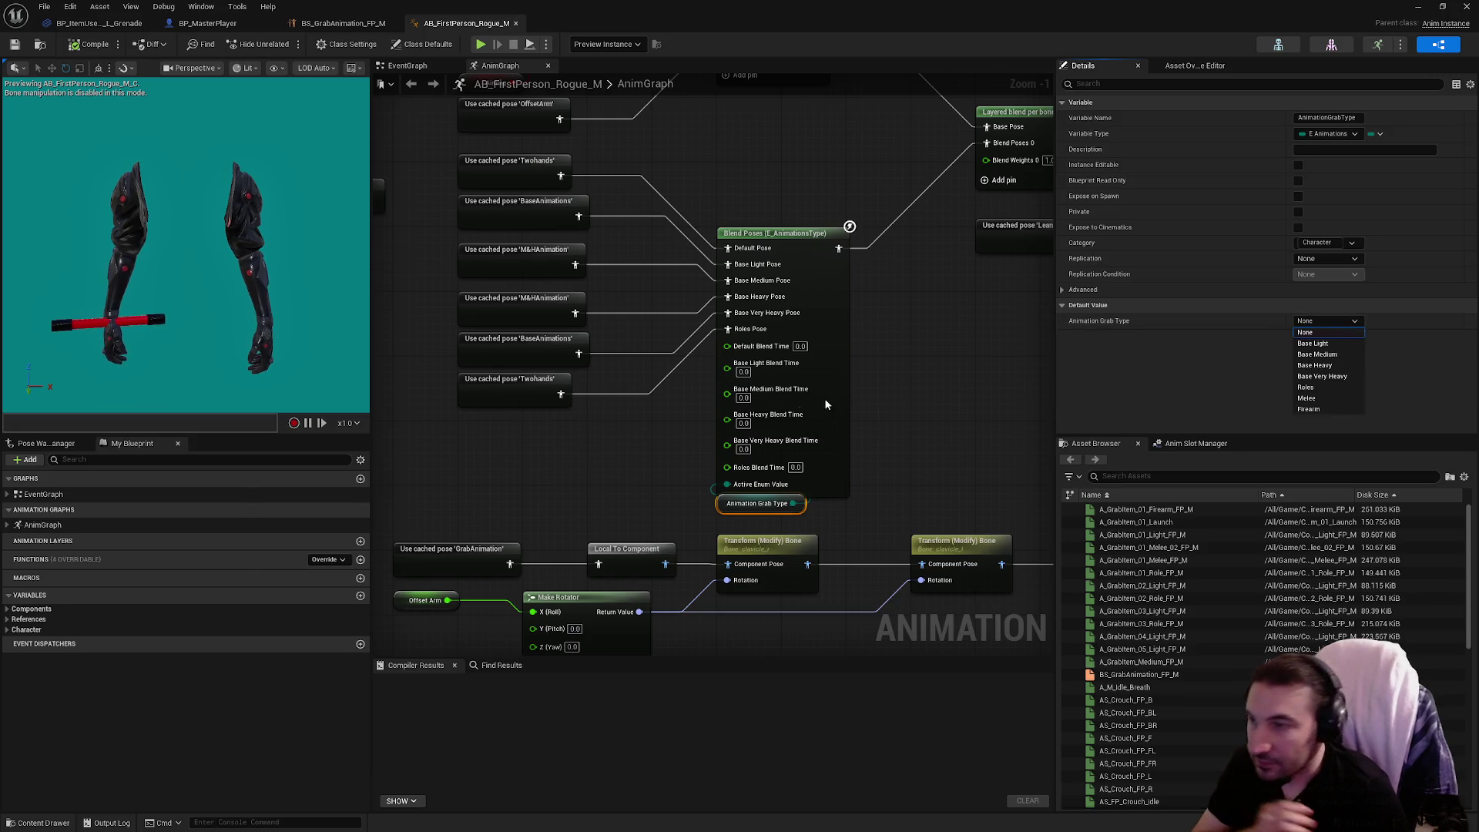
pyautogui.click(944, 383)
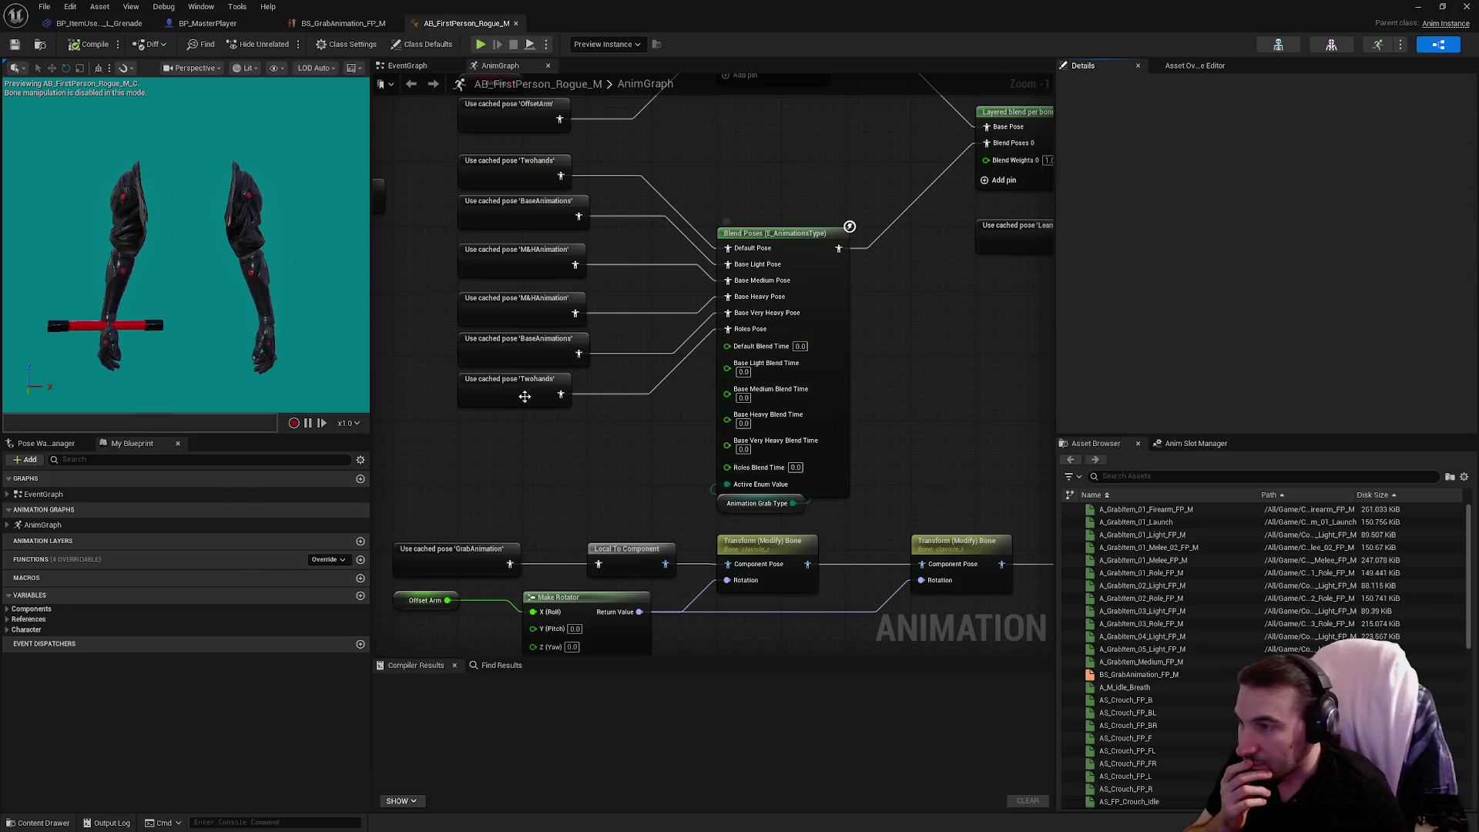
pyautogui.moveTo(618, 399); pyautogui.dragTo(654, 449)
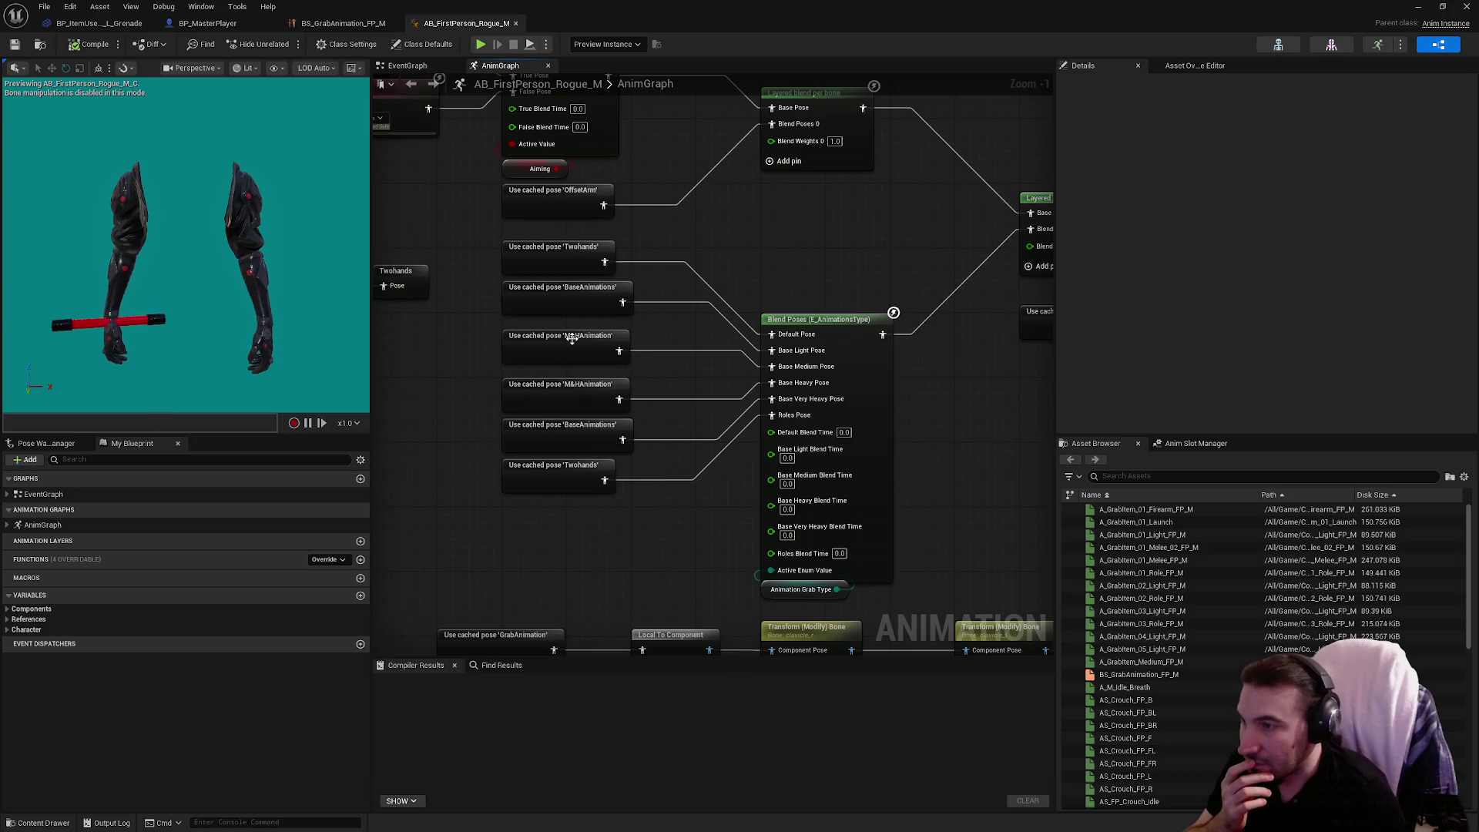
pyautogui.doubleClick(575, 304)
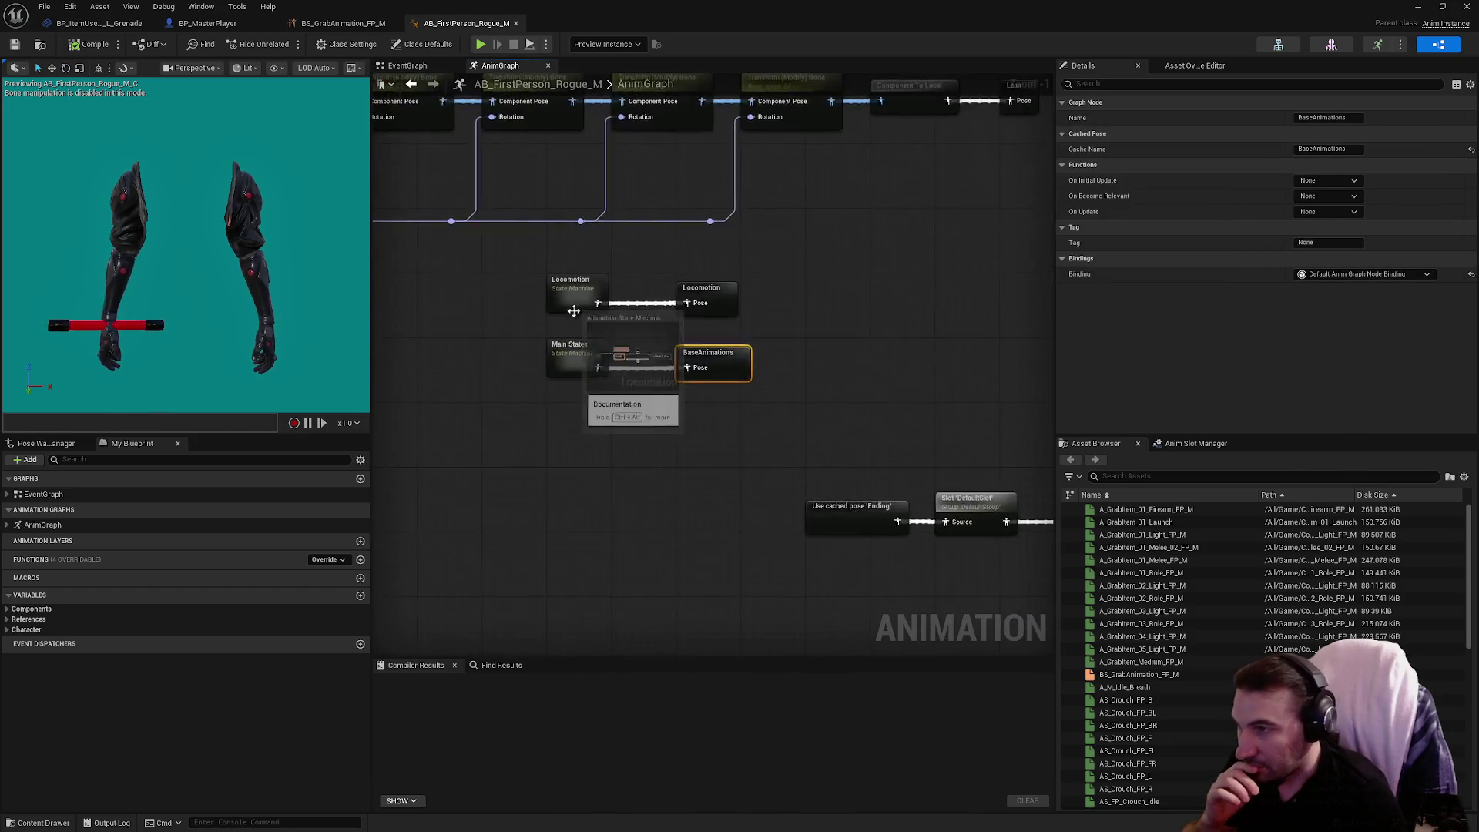
pyautogui.doubleClick(570, 360)
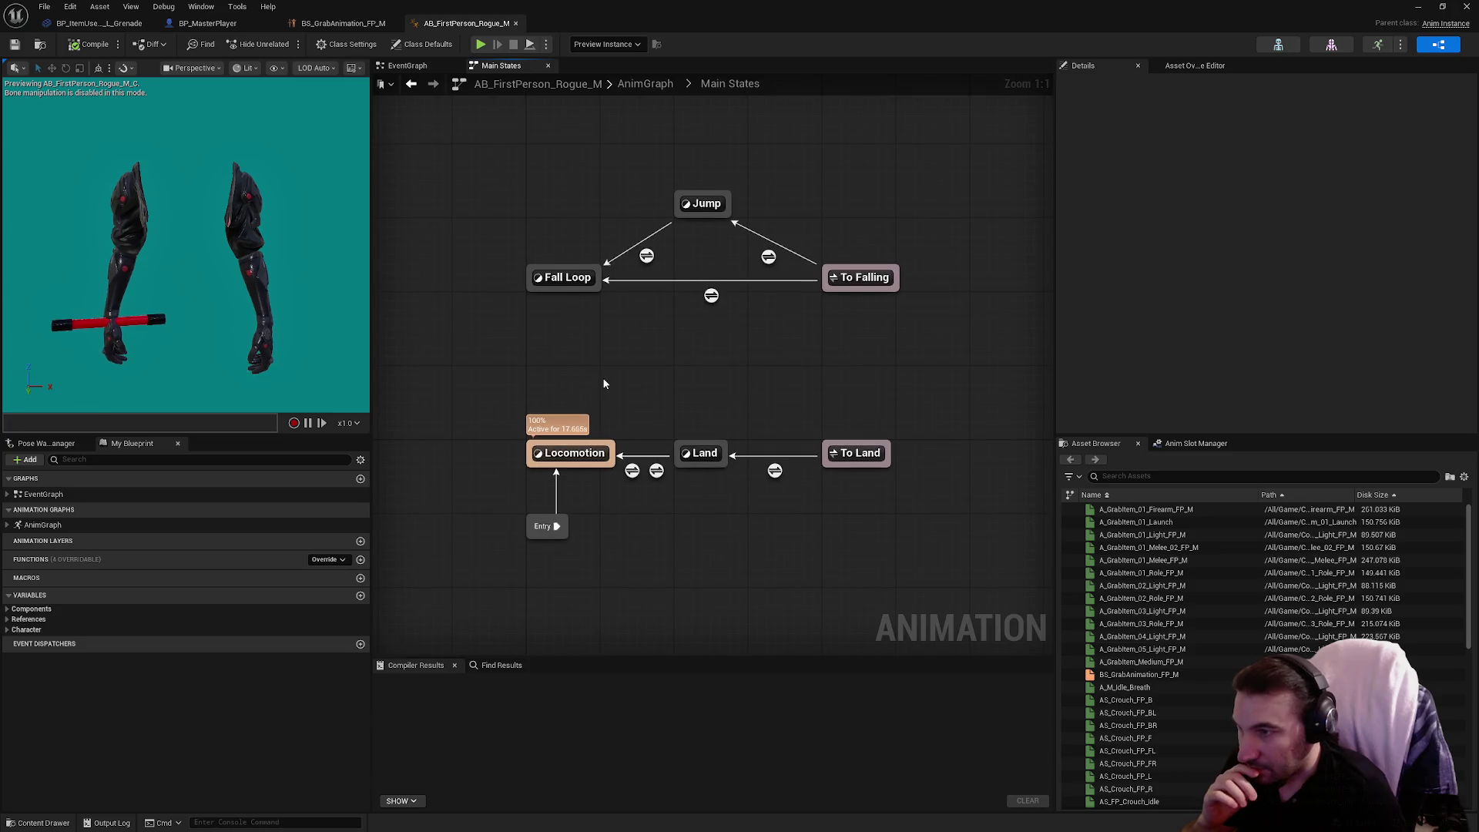
pyautogui.hotkey('alt', 'Left')
# Pan across the Blend Poses by bool, Two Way Blend, Layered blend per bone and Animation Grab Item nodes.
pyautogui.moveTo(739, 437); pyautogui.dragTo(719, 186)
pyautogui.scroll(6, 860, 351)
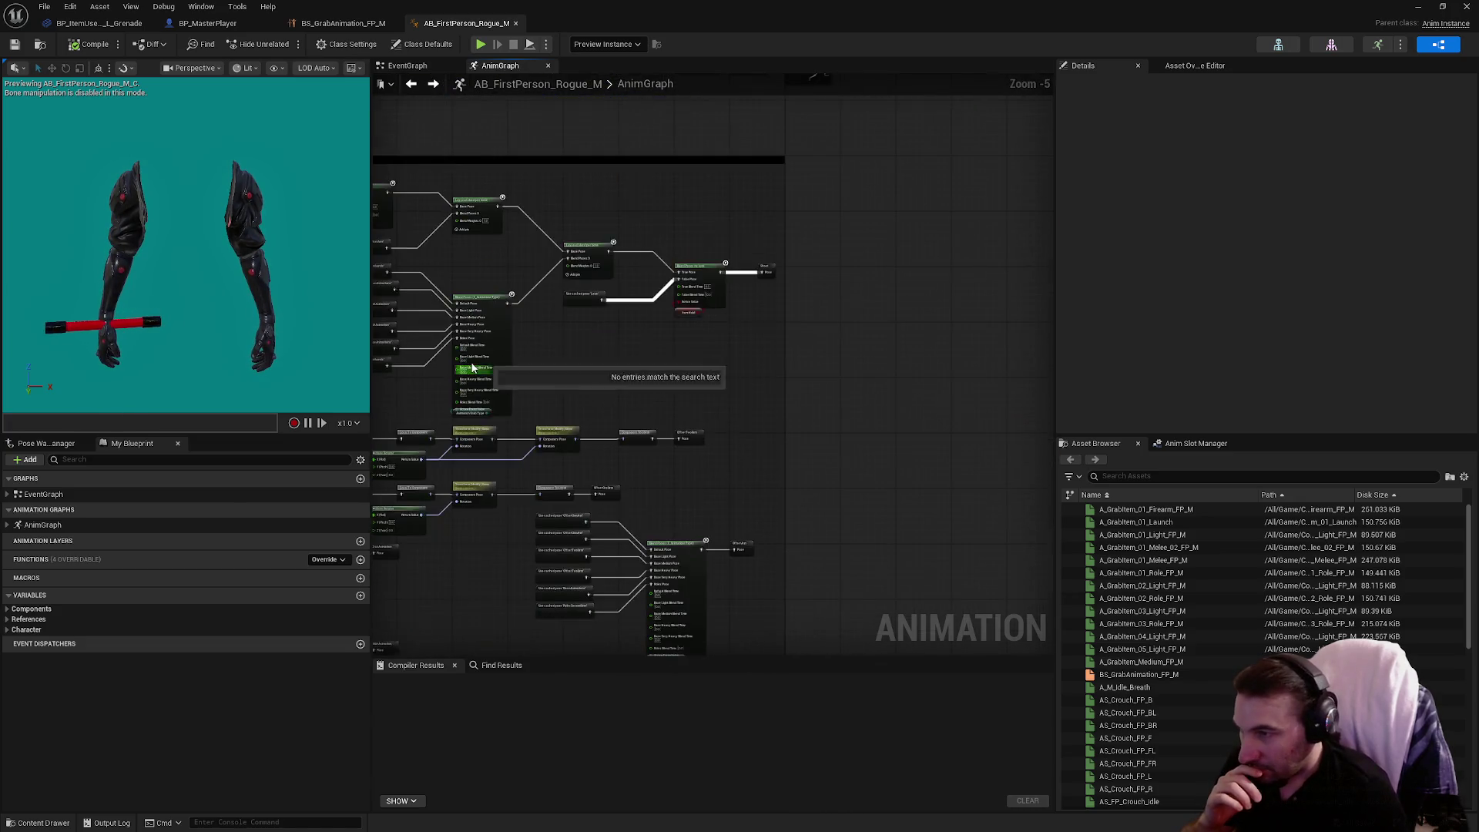
pyautogui.moveTo(860, 350); pyautogui.dragTo(728, 367)
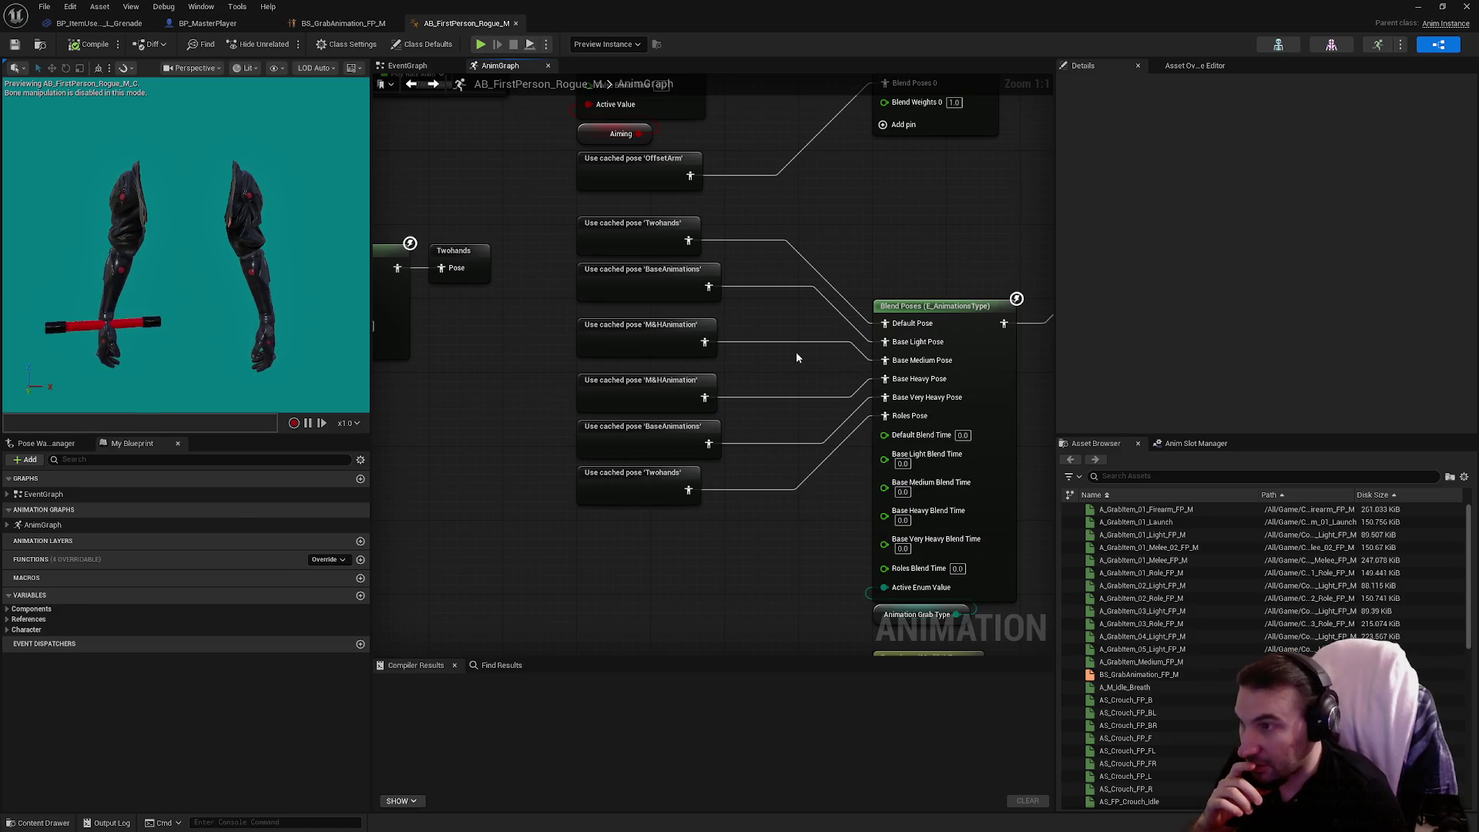
pyautogui.scroll(-2, 797, 351)
pyautogui.moveTo(901, 373); pyautogui.dragTo(1002, 384)
pyautogui.moveTo(963, 601)
pyautogui.mouseDown()
pyautogui.moveTo(875, 557)
pyautogui.moveTo(878, 422)
pyautogui.moveTo(851, 247)
pyautogui.moveTo(485, 285)
pyautogui.moveTo(893, 249)
pyautogui.mouseUp()
pyautogui.moveTo(709, 502)
pyautogui.mouseDown()
pyautogui.moveTo(858, 446)
pyautogui.moveTo(839, 429)
pyautogui.moveTo(925, 416)
pyautogui.moveTo(792, 485)
pyautogui.moveTo(720, 307)
pyautogui.mouseUp()
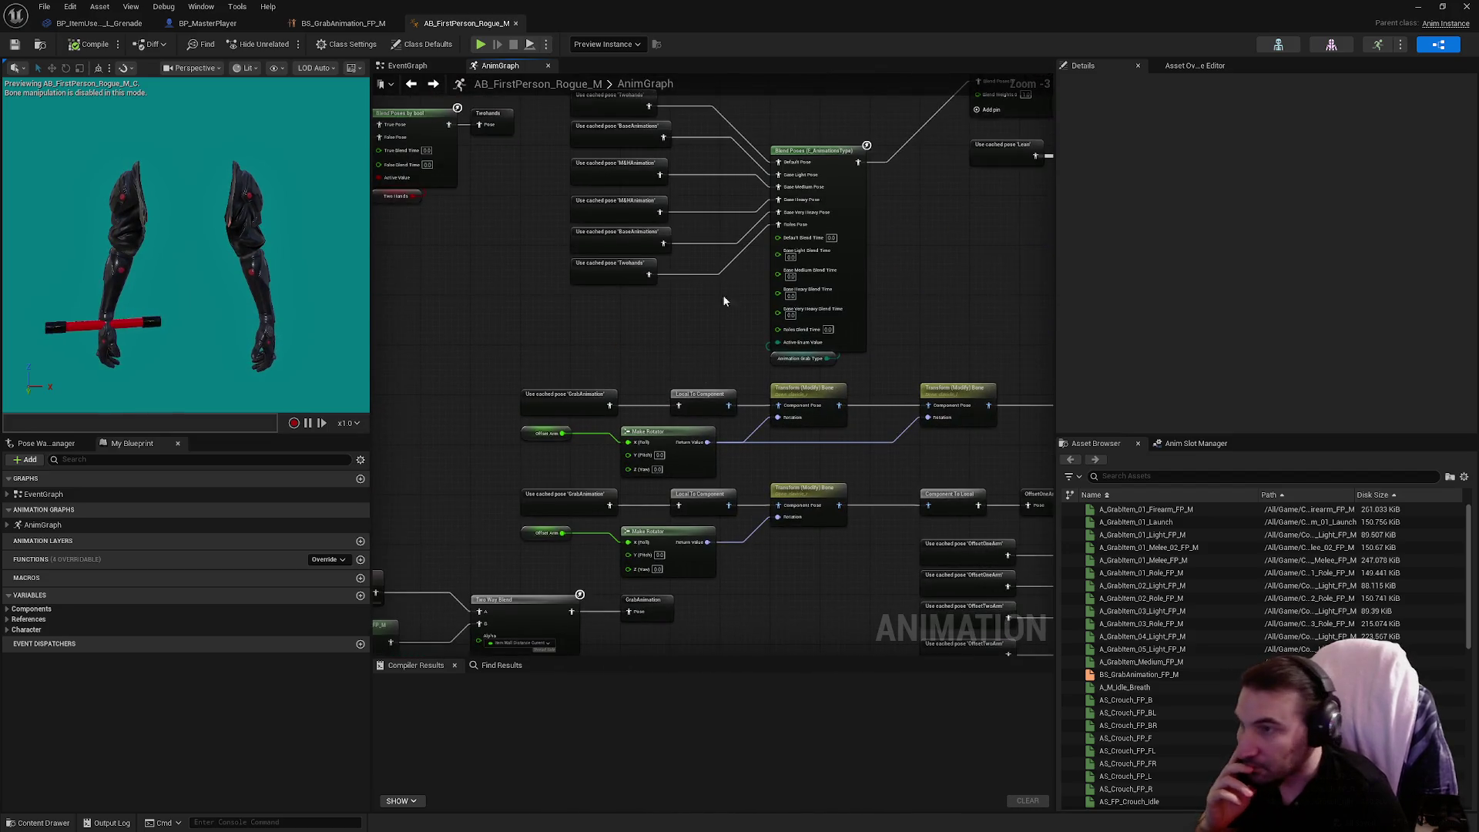
pyautogui.scroll(1, 718, 238)
pyautogui.moveTo(710, 236)
pyautogui.mouseDown()
pyautogui.moveTo(664, 340)
pyautogui.moveTo(681, 377)
pyautogui.mouseUp()
pyautogui.moveTo(809, 214)
pyautogui.mouseDown()
pyautogui.moveTo(646, 314)
pyautogui.moveTo(525, 334)
pyautogui.moveTo(524, 364)
pyautogui.moveTo(954, 418)
pyautogui.mouseUp()
pyautogui.moveTo(694, 429)
pyautogui.mouseDown()
pyautogui.moveTo(752, 396)
pyautogui.moveTo(964, 488)
pyautogui.moveTo(1053, 493)
pyautogui.mouseUp()
pyautogui.moveTo(821, 460)
pyautogui.mouseDown()
pyautogui.moveTo(624, 277)
pyautogui.moveTo(466, 265)
pyautogui.mouseUp()
# Review the Transform (Modify) Bone, Two Way Blend, cached poses and Blend Poses nodes feeding Shoot.
pyautogui.moveTo(955, 450); pyautogui.dragTo(641, 165)
pyautogui.moveTo(951, 416)
pyautogui.mouseDown()
pyautogui.moveTo(889, 425)
pyautogui.moveTo(739, 371)
pyautogui.moveTo(723, 333)
pyautogui.moveTo(1208, 329)
pyautogui.mouseUp()
pyautogui.scroll(-2, 738, 370)
pyautogui.moveTo(614, 480); pyautogui.dragTo(630, 469)
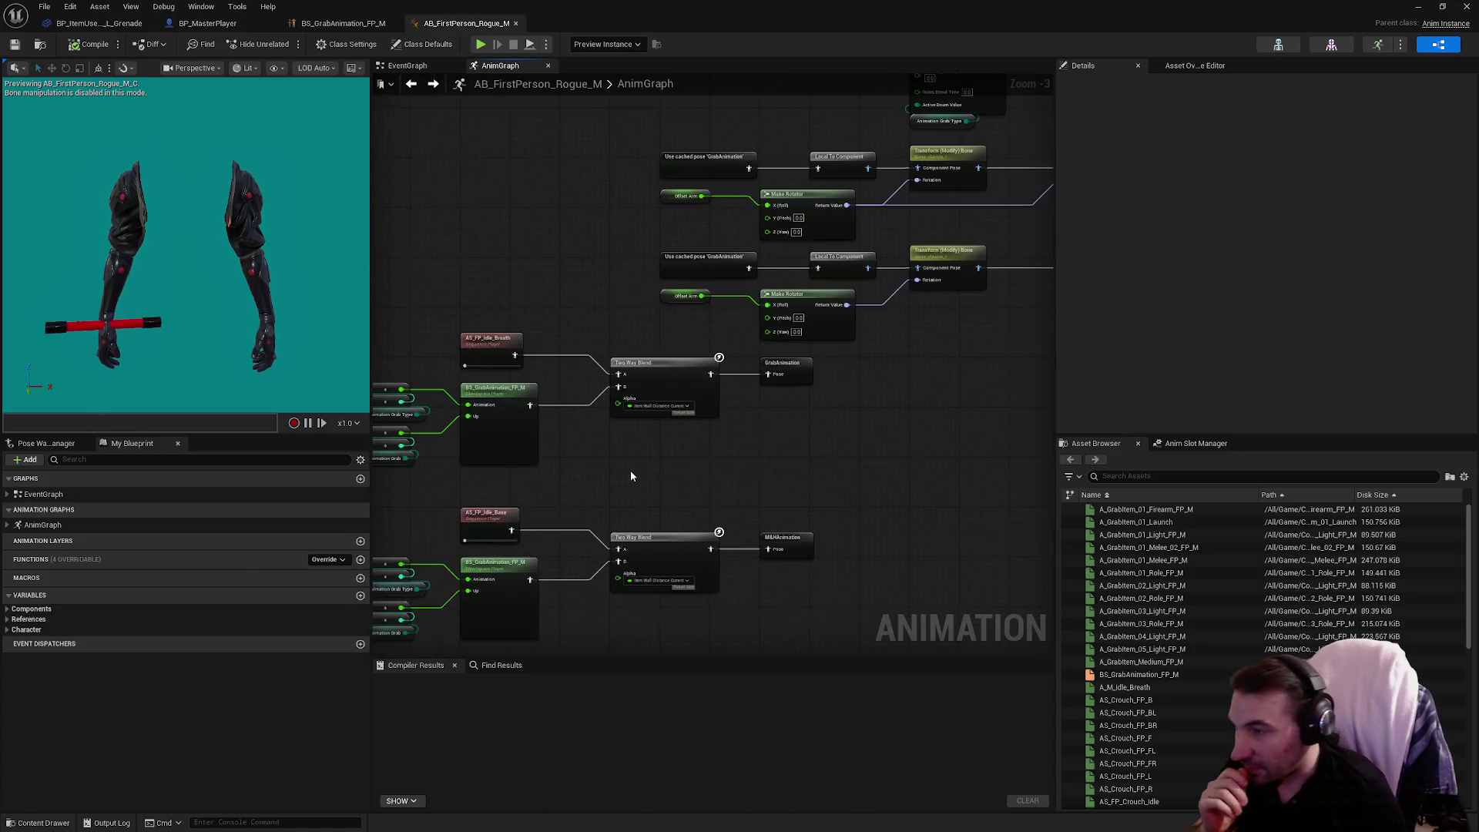
pyautogui.scroll(2, 944, 350)
pyautogui.moveTo(935, 347)
pyautogui.mouseDown()
pyautogui.moveTo(498, 446)
pyautogui.moveTo(348, 692)
pyautogui.mouseUp()
pyautogui.scroll(1, 499, 447)
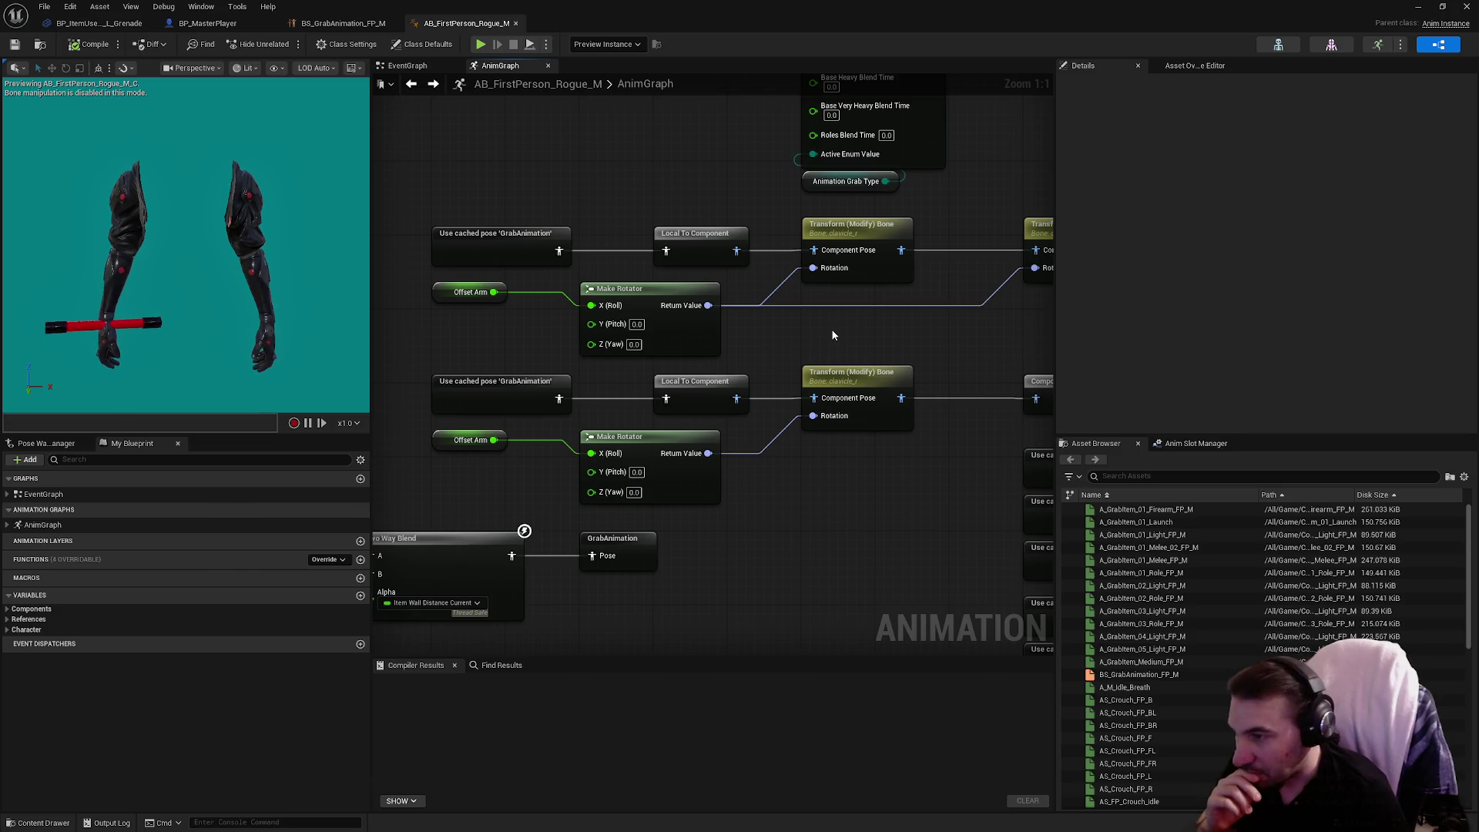
pyautogui.moveTo(825, 336); pyautogui.dragTo(729, 610)
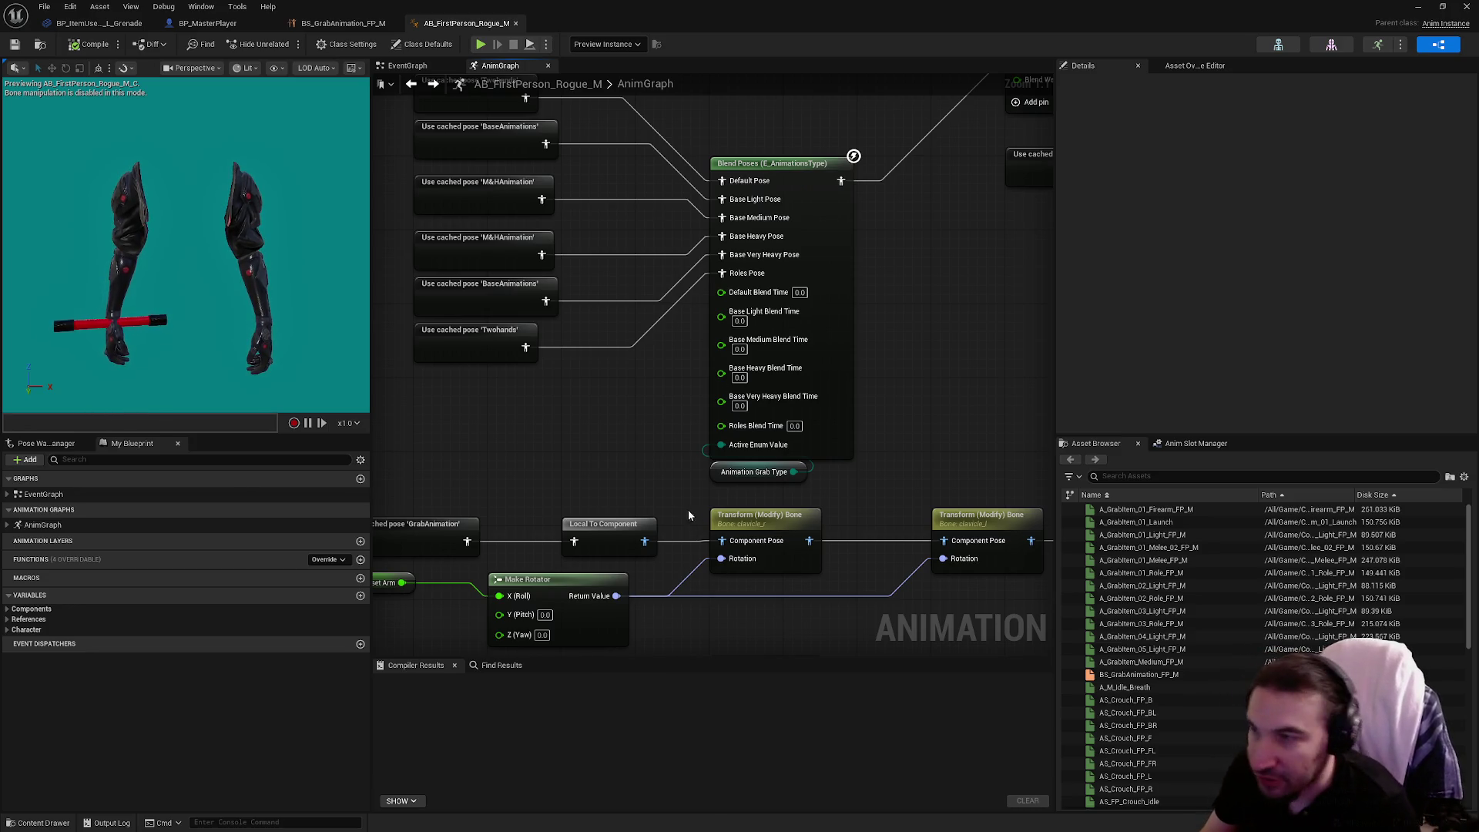
pyautogui.moveTo(638, 429); pyautogui.dragTo(634, 519)
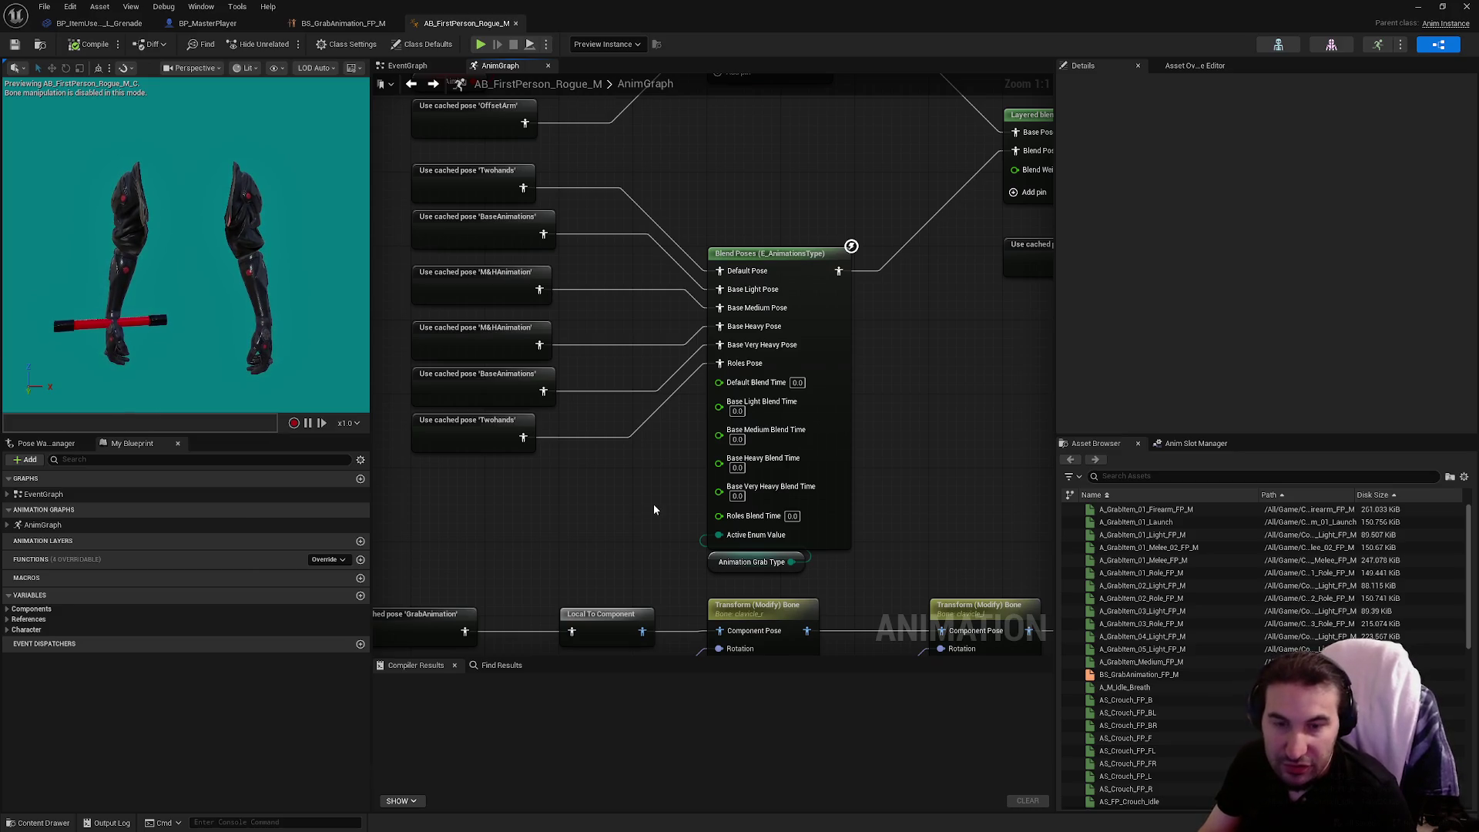
pyautogui.moveTo(591, 453); pyautogui.dragTo(717, 517)
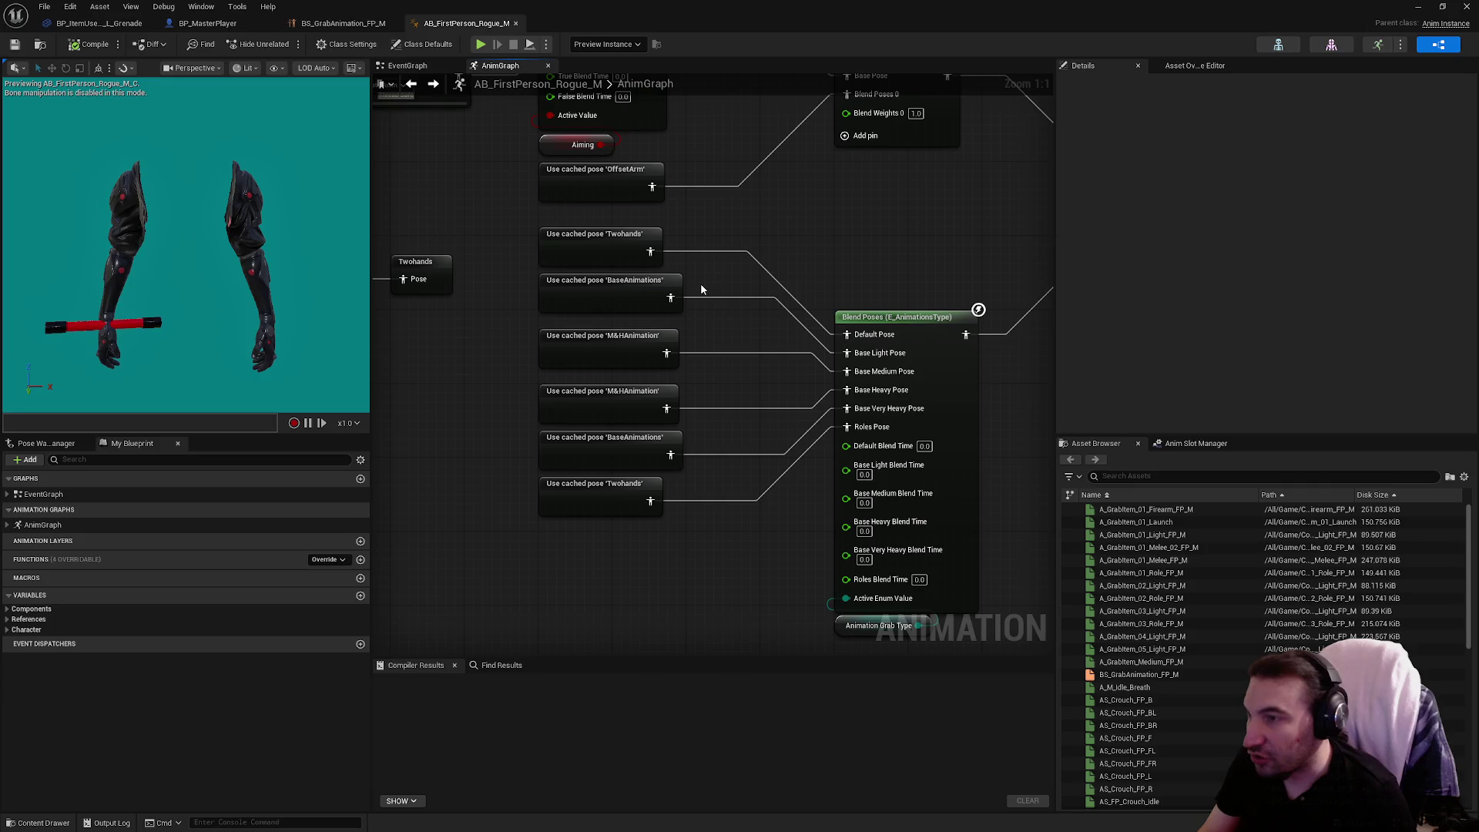
pyautogui.moveTo(774, 258)
pyautogui.mouseDown()
pyautogui.moveTo(795, 205)
pyautogui.moveTo(773, 305)
pyautogui.mouseUp()
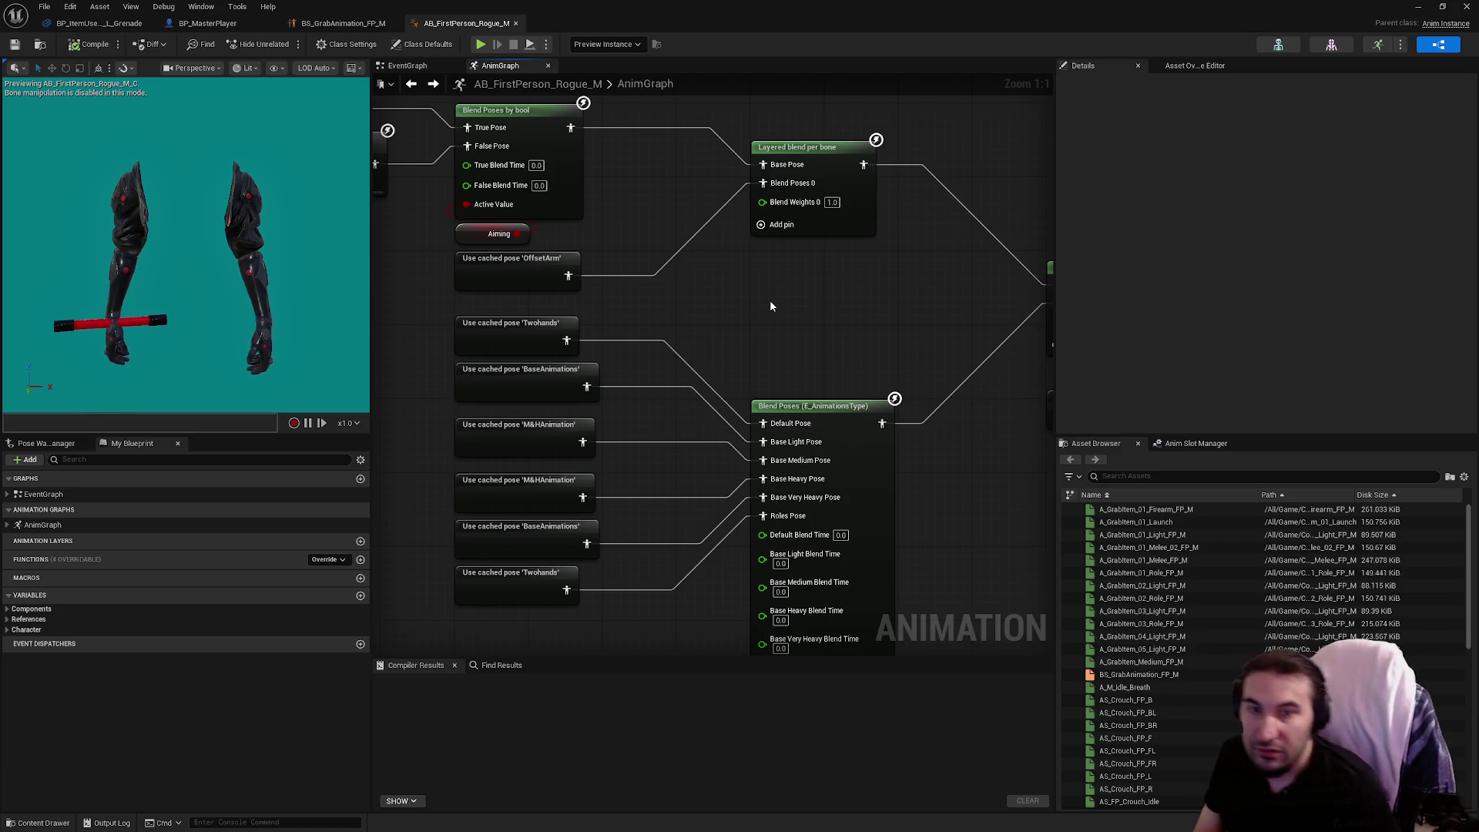
pyautogui.moveTo(727, 298)
pyautogui.mouseDown()
pyautogui.moveTo(786, 323)
pyautogui.moveTo(803, 280)
pyautogui.moveTo(1001, 308)
pyautogui.moveTo(963, 293)
pyautogui.moveTo(846, 308)
pyautogui.moveTo(794, 222)
pyautogui.mouseUp()
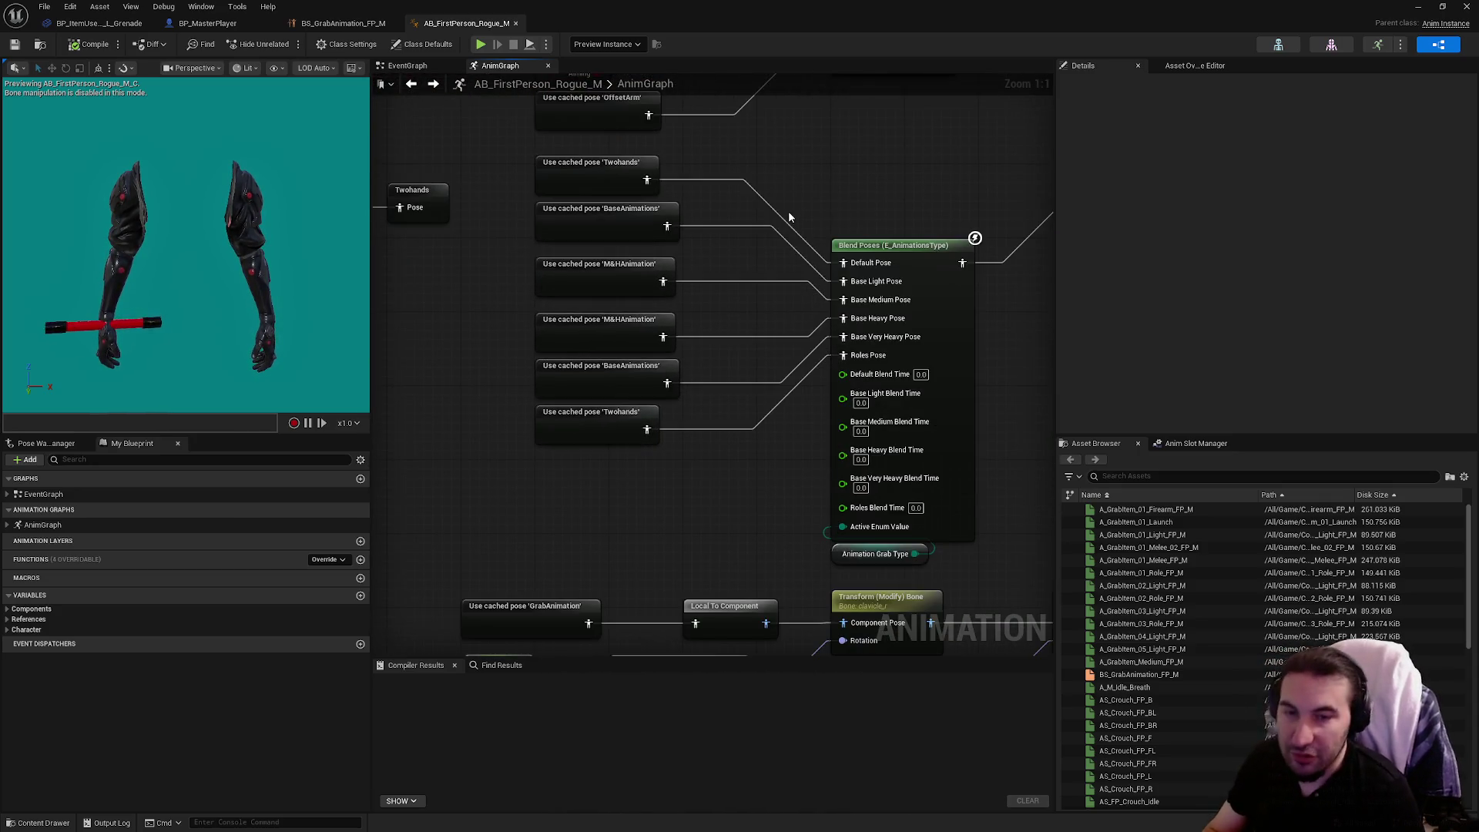
pyautogui.moveTo(842, 147)
pyautogui.mouseDown()
pyautogui.moveTo(723, 216)
pyautogui.moveTo(598, 248)
pyautogui.moveTo(855, 347)
pyautogui.moveTo(350, 295)
pyautogui.mouseUp()
pyautogui.moveTo(800, 496)
pyautogui.mouseDown()
pyautogui.moveTo(654, 495)
pyautogui.moveTo(765, 283)
pyautogui.moveTo(738, 145)
pyautogui.mouseUp()
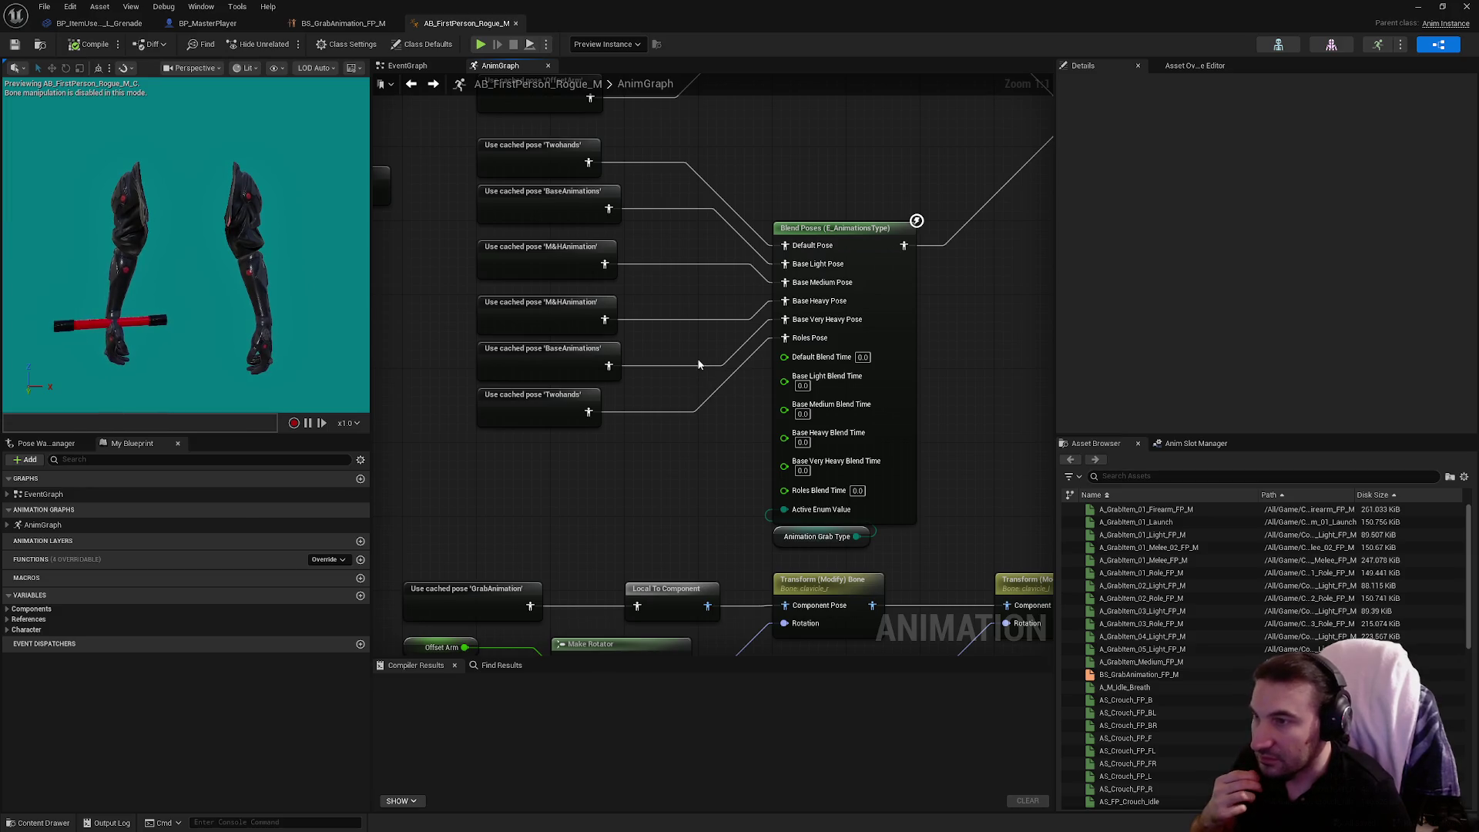
pyautogui.scroll(-2, 669, 400)
pyautogui.moveTo(678, 308); pyautogui.dragTo(563, 408)
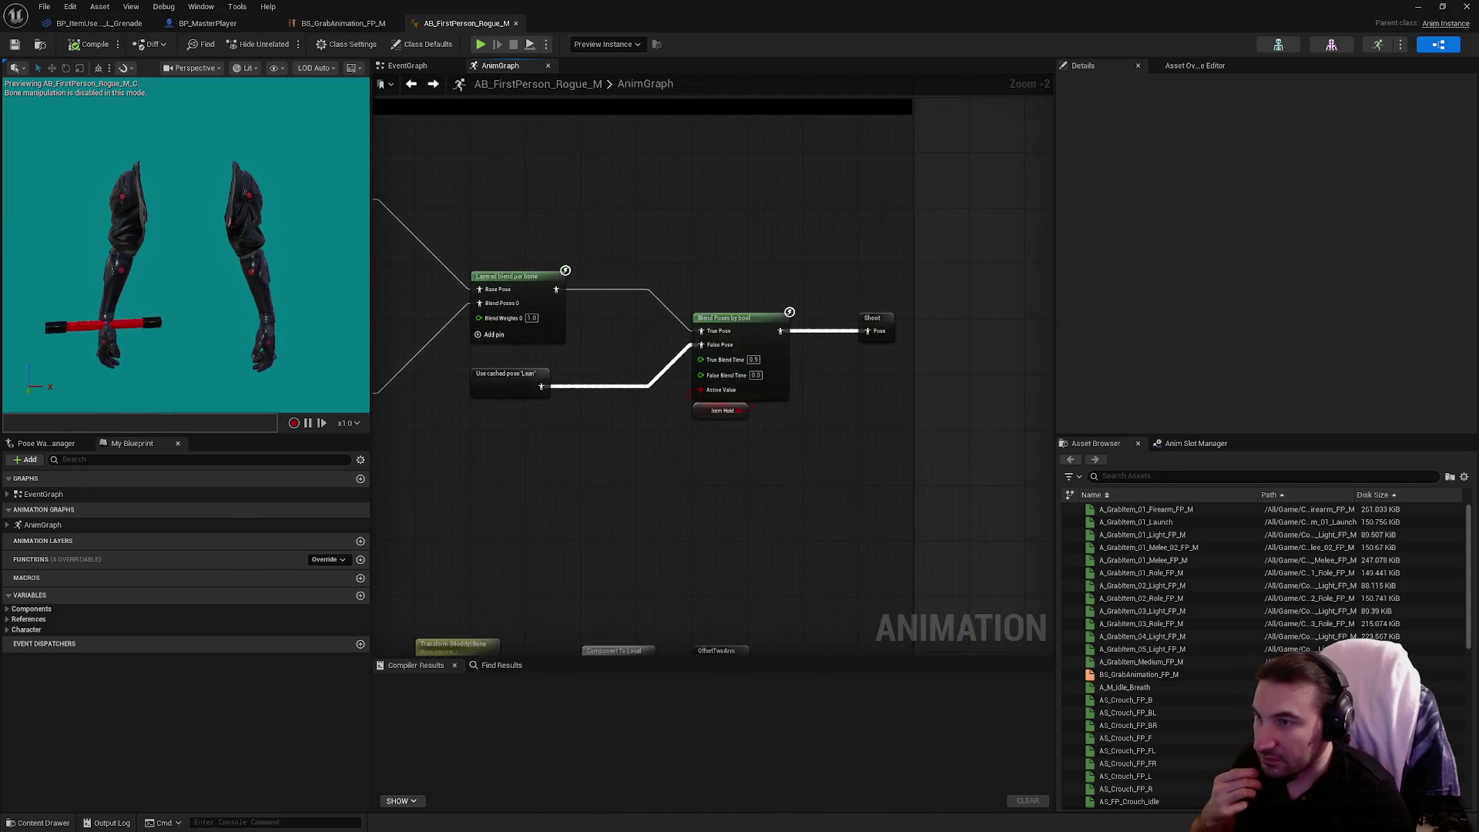
# Zoom to the grab blendspace player node, check Animation Grab Type, and open BS_GrabAnimation_FP_M.
pyautogui.moveTo(1052, 497); pyautogui.dragTo(712, 427)
pyautogui.moveTo(592, 425); pyautogui.dragTo(955, 249)
pyautogui.scroll(2, 634, 219)
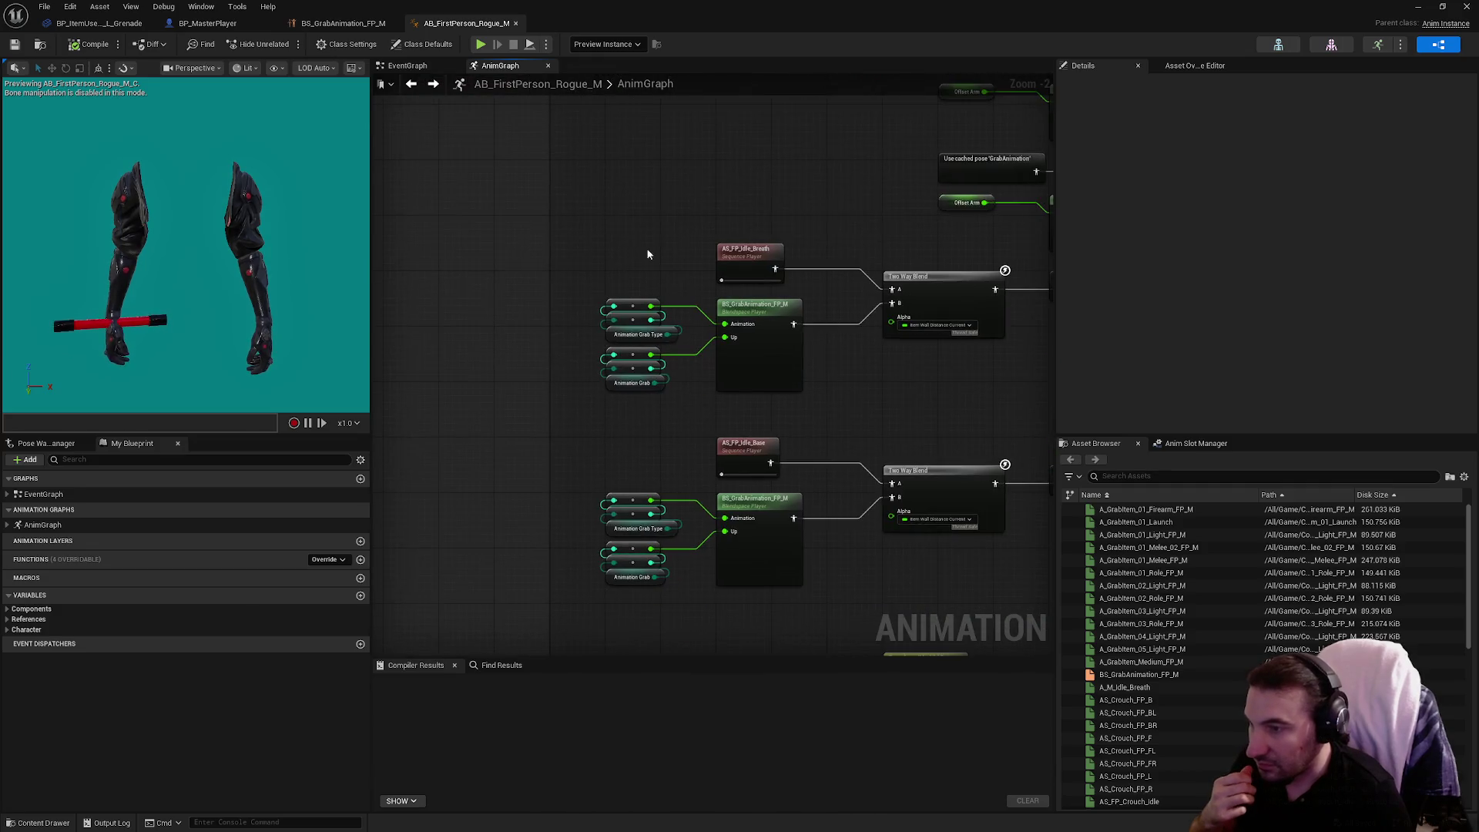
pyautogui.scroll(-3, 663, 320)
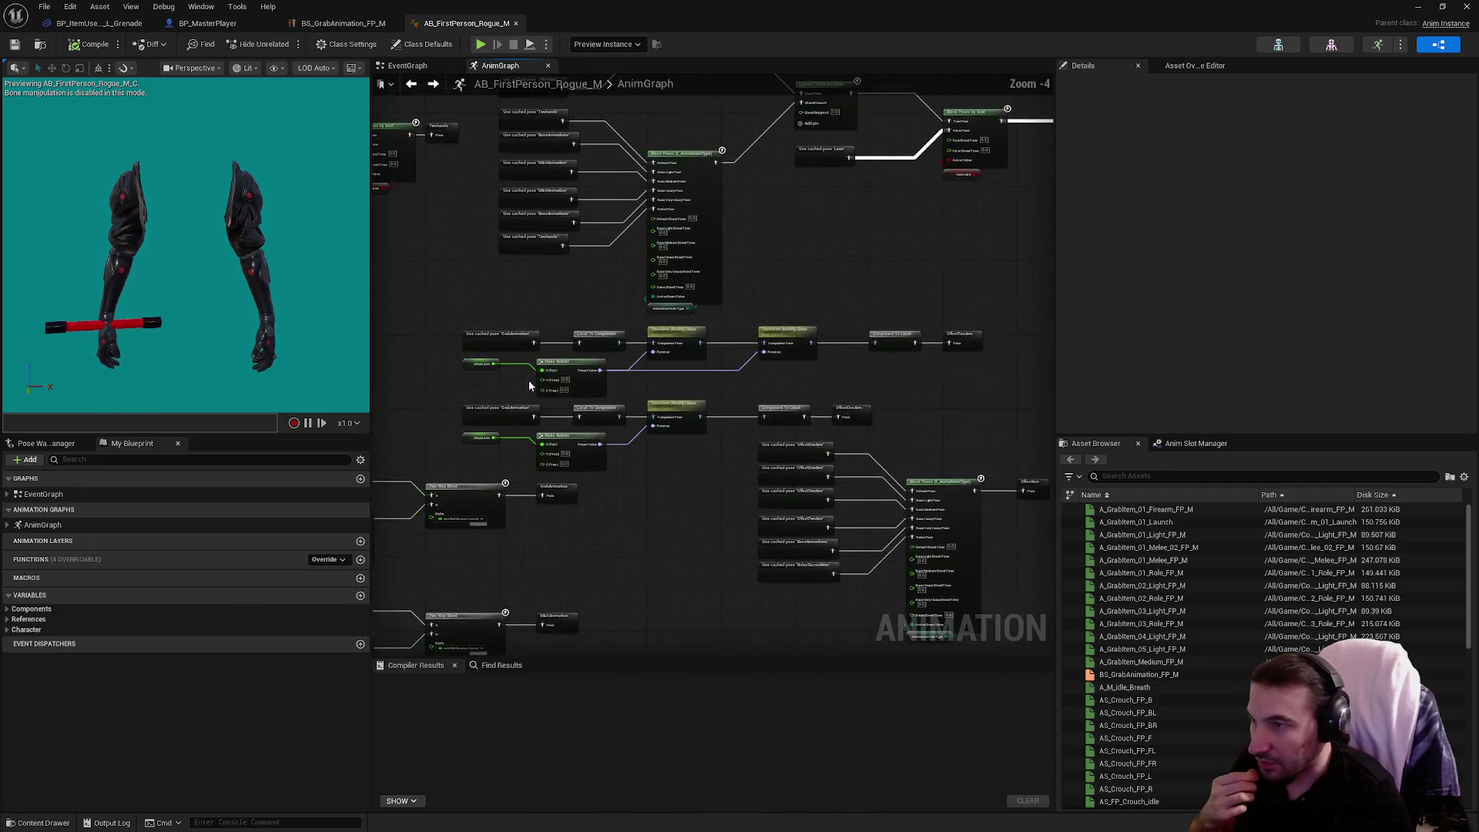
pyautogui.scroll(2, 646, 420)
pyautogui.scroll(1, 646, 420)
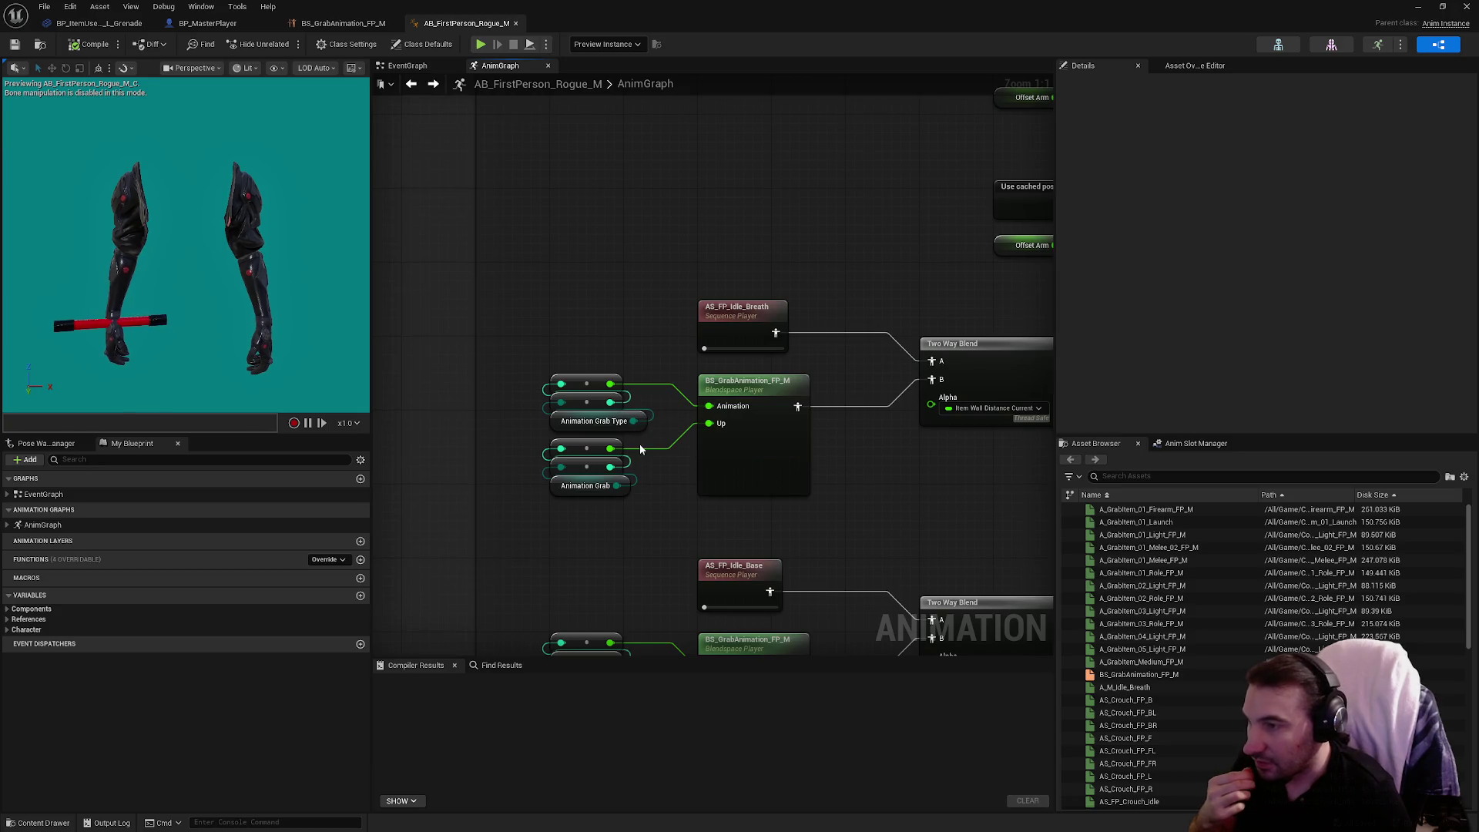
pyautogui.click(632, 429)
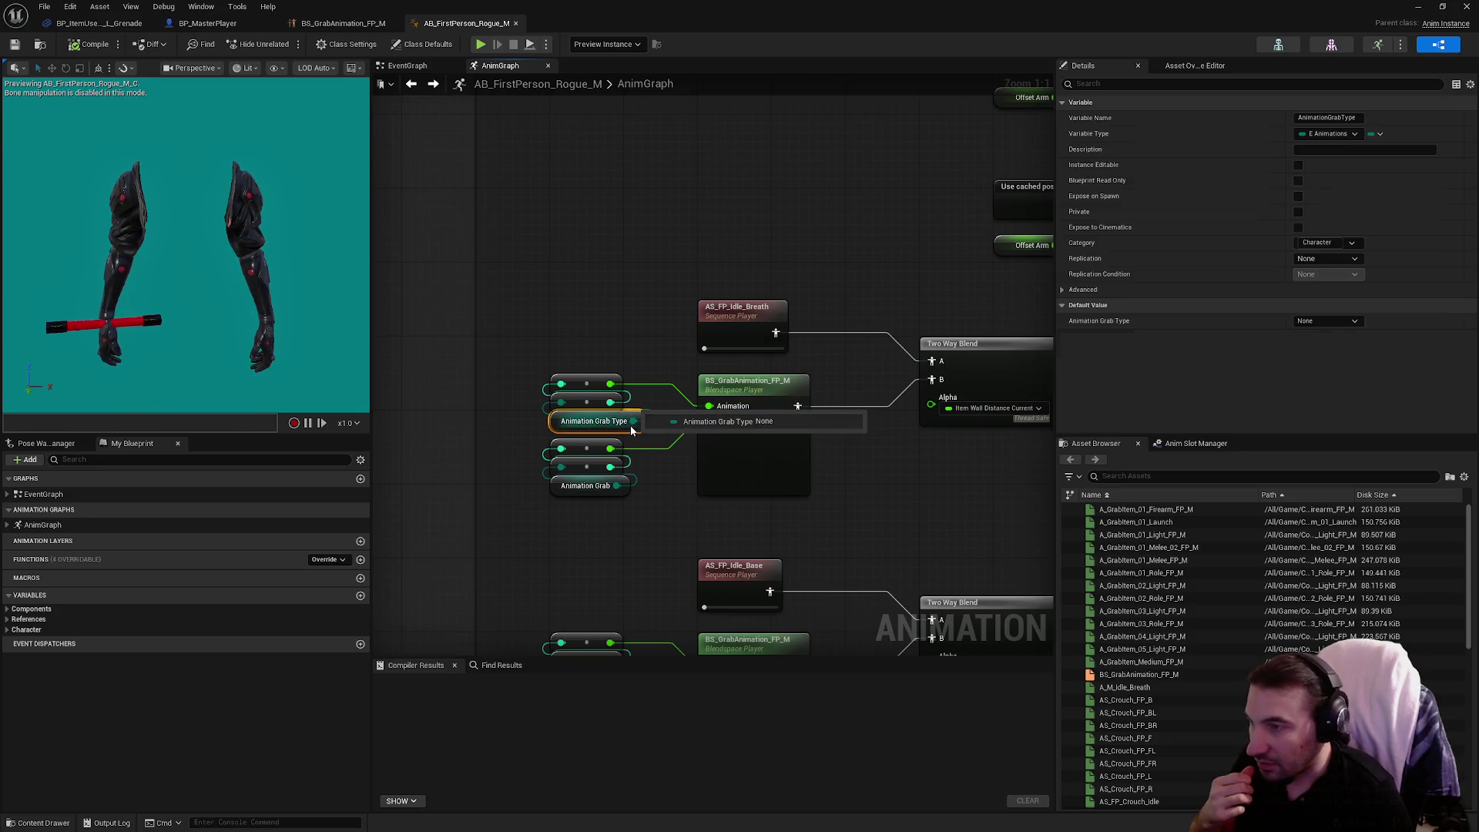
pyautogui.doubleClick(748, 393)
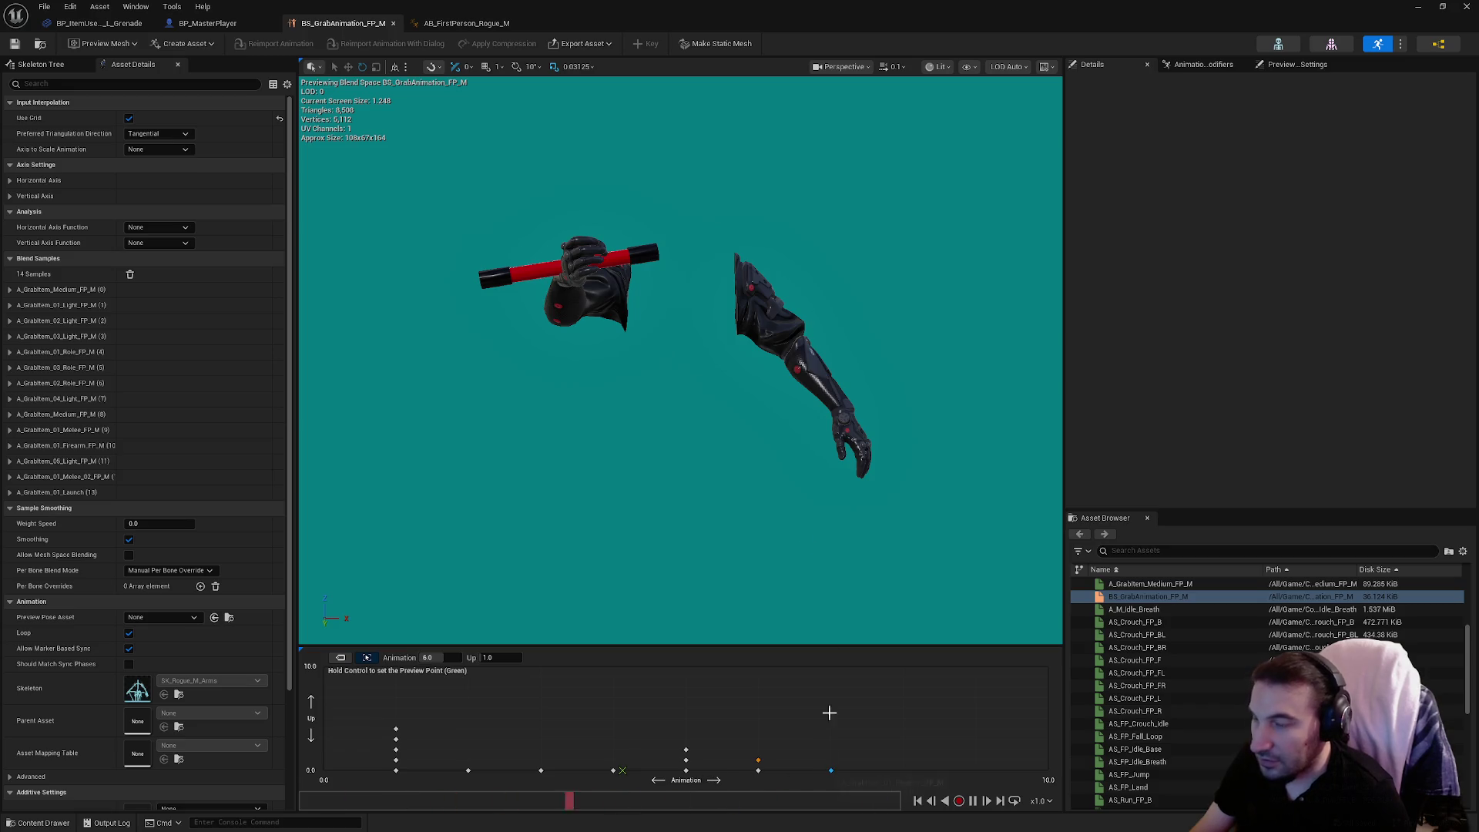
pyautogui.click(462, 25)
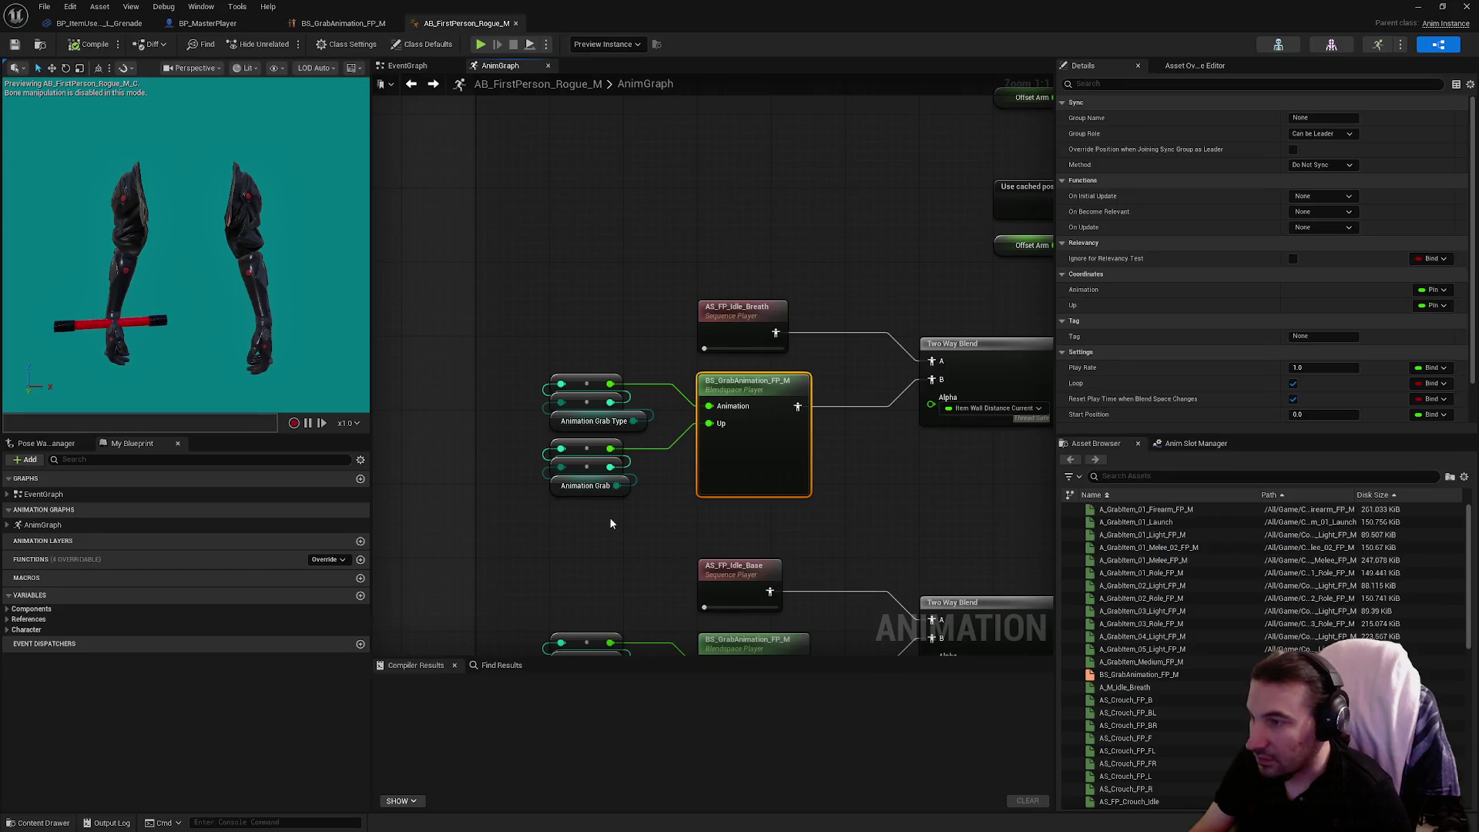
pyautogui.click(593, 420)
pyautogui.click(1348, 318)
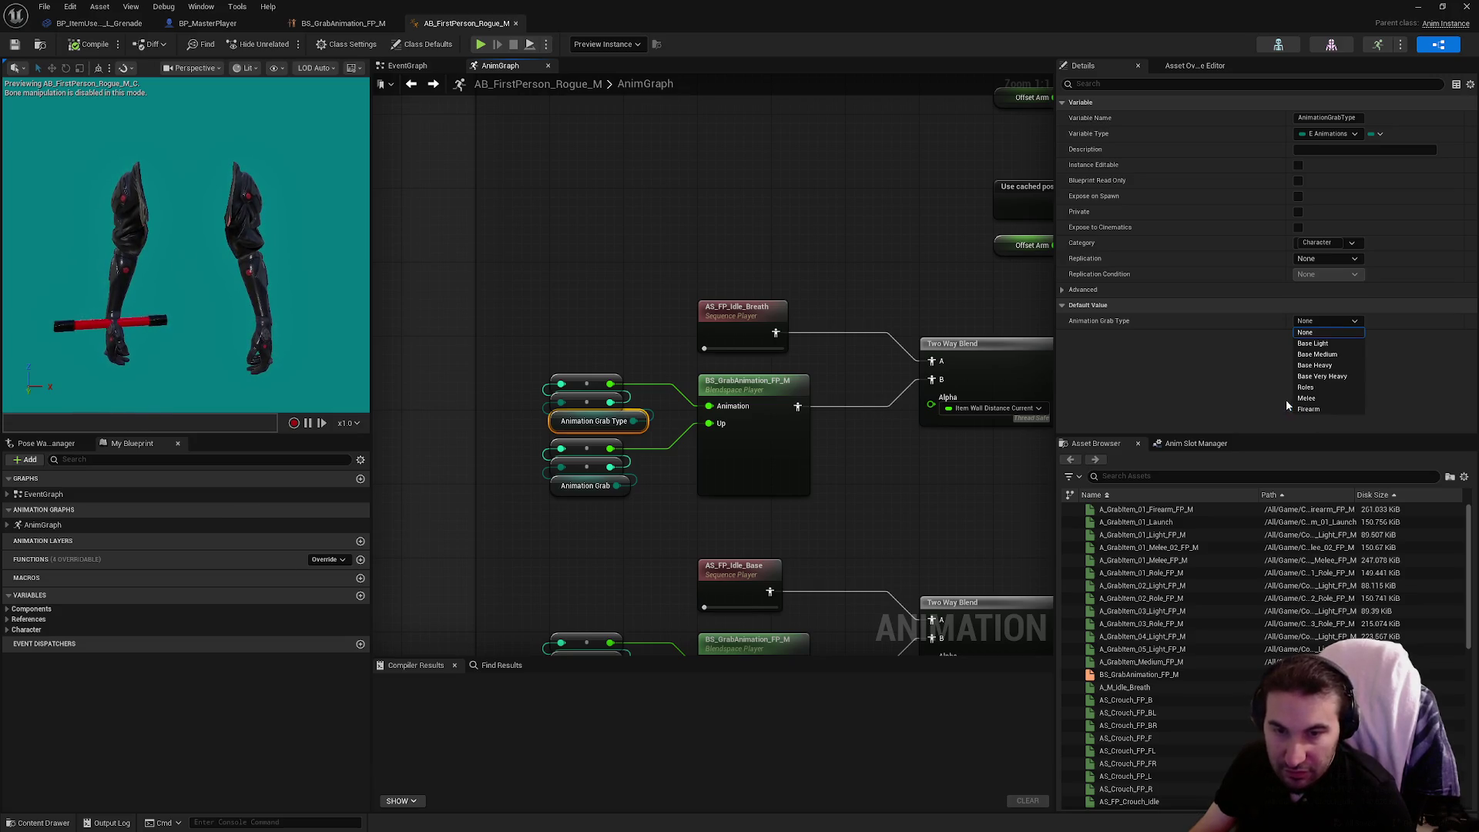
pyautogui.click(526, 557)
pyautogui.moveTo(601, 601); pyautogui.dragTo(584, 366)
pyautogui.click(586, 445)
pyautogui.click(577, 510)
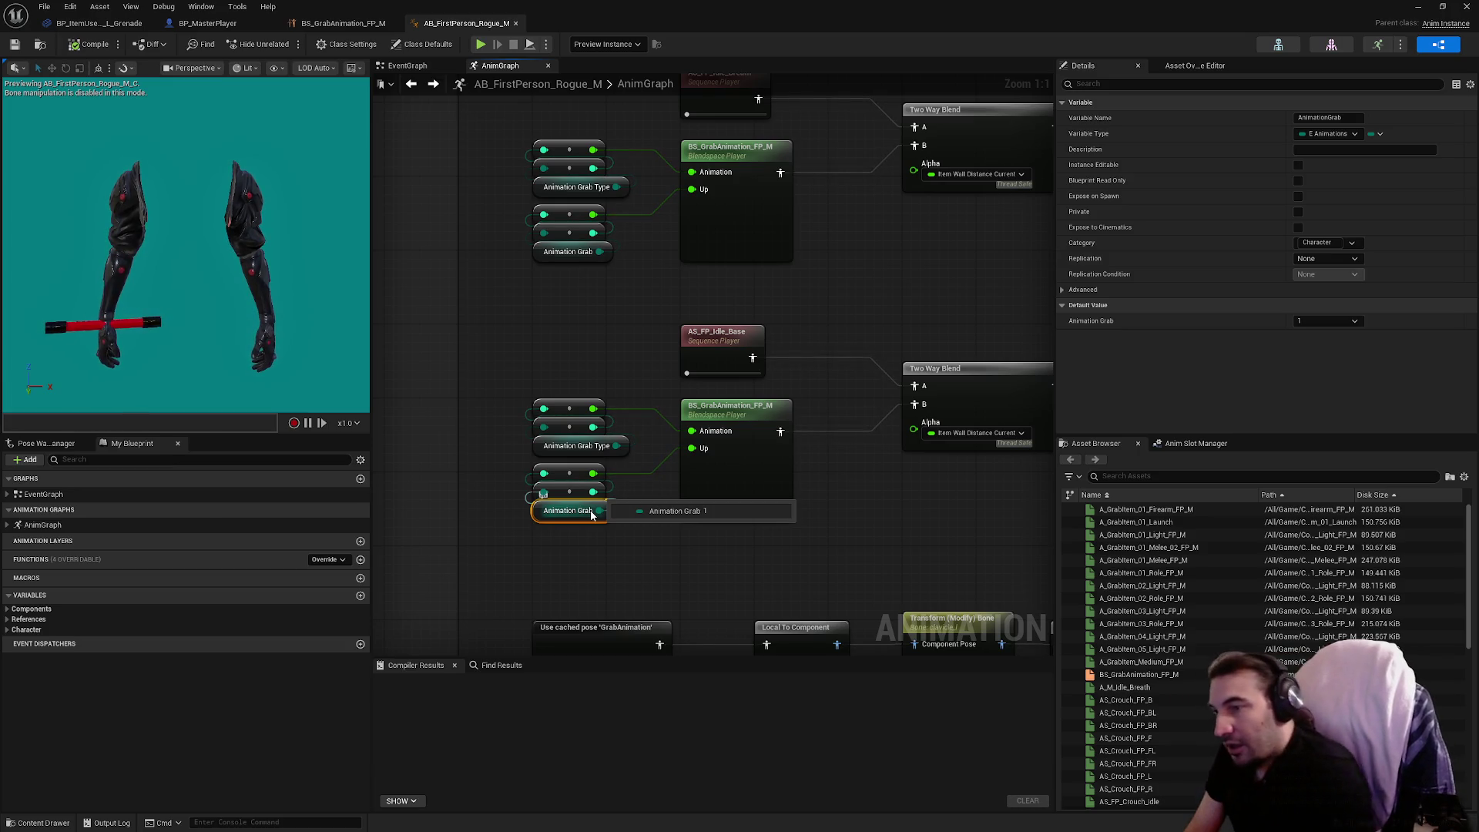
pyautogui.click(343, 23)
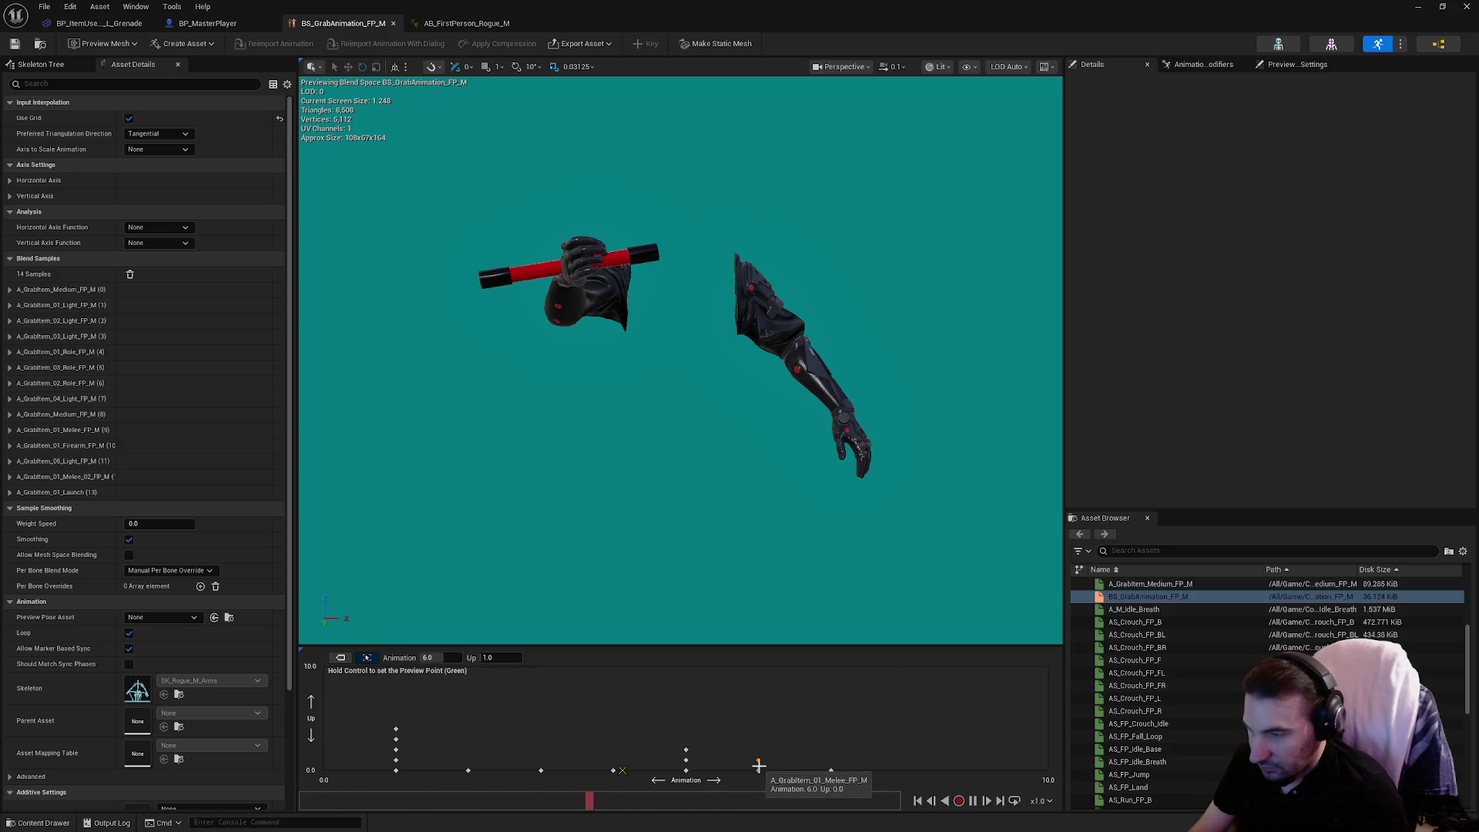
# Drag the A_GrabItem_01_Launch sample to Animation 4.0, Up 0.0 and check the preview.
pyautogui.moveTo(613, 770); pyautogui.dragTo(830, 770)
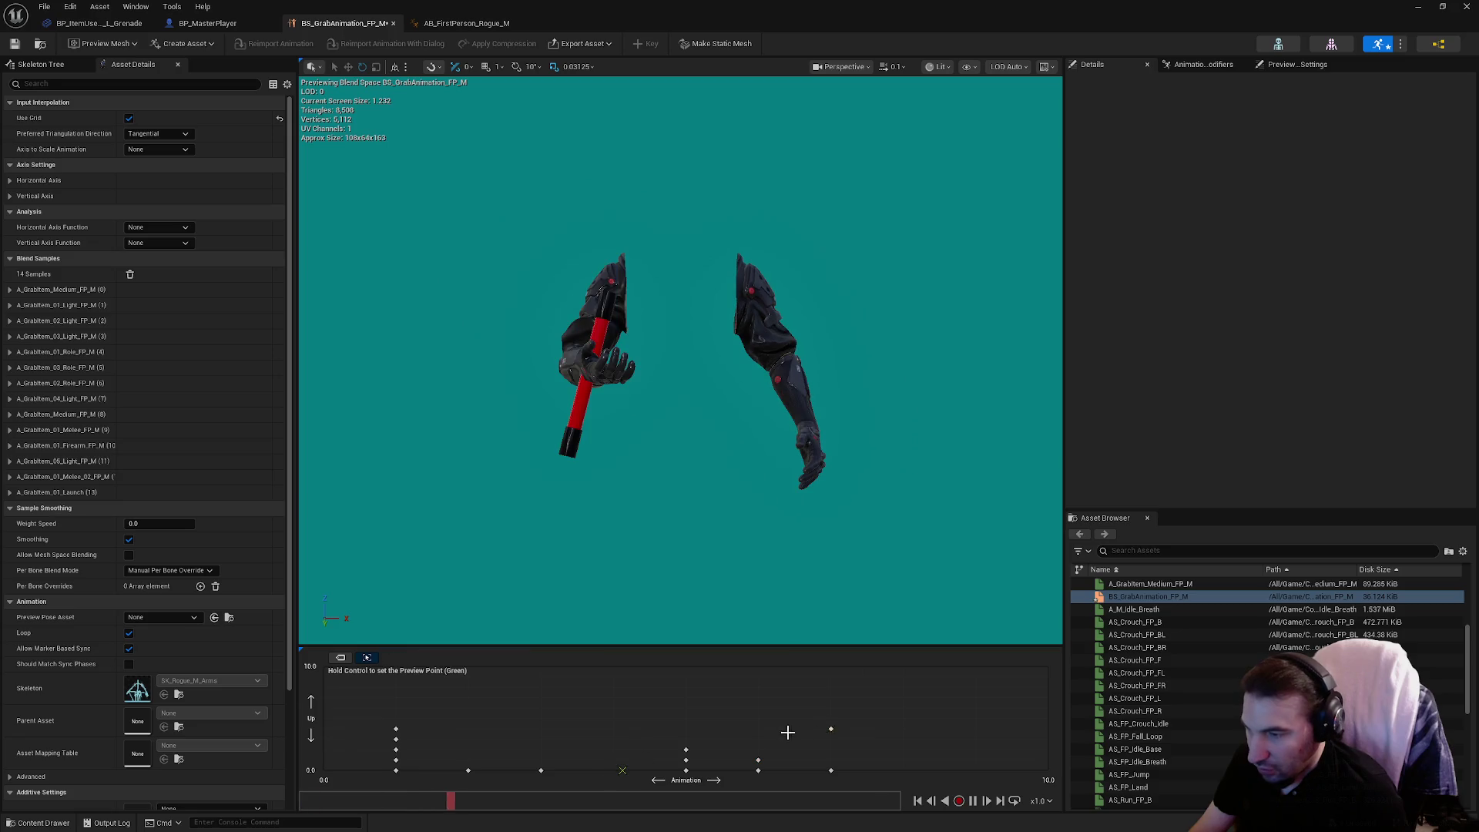
pyautogui.click(831, 762)
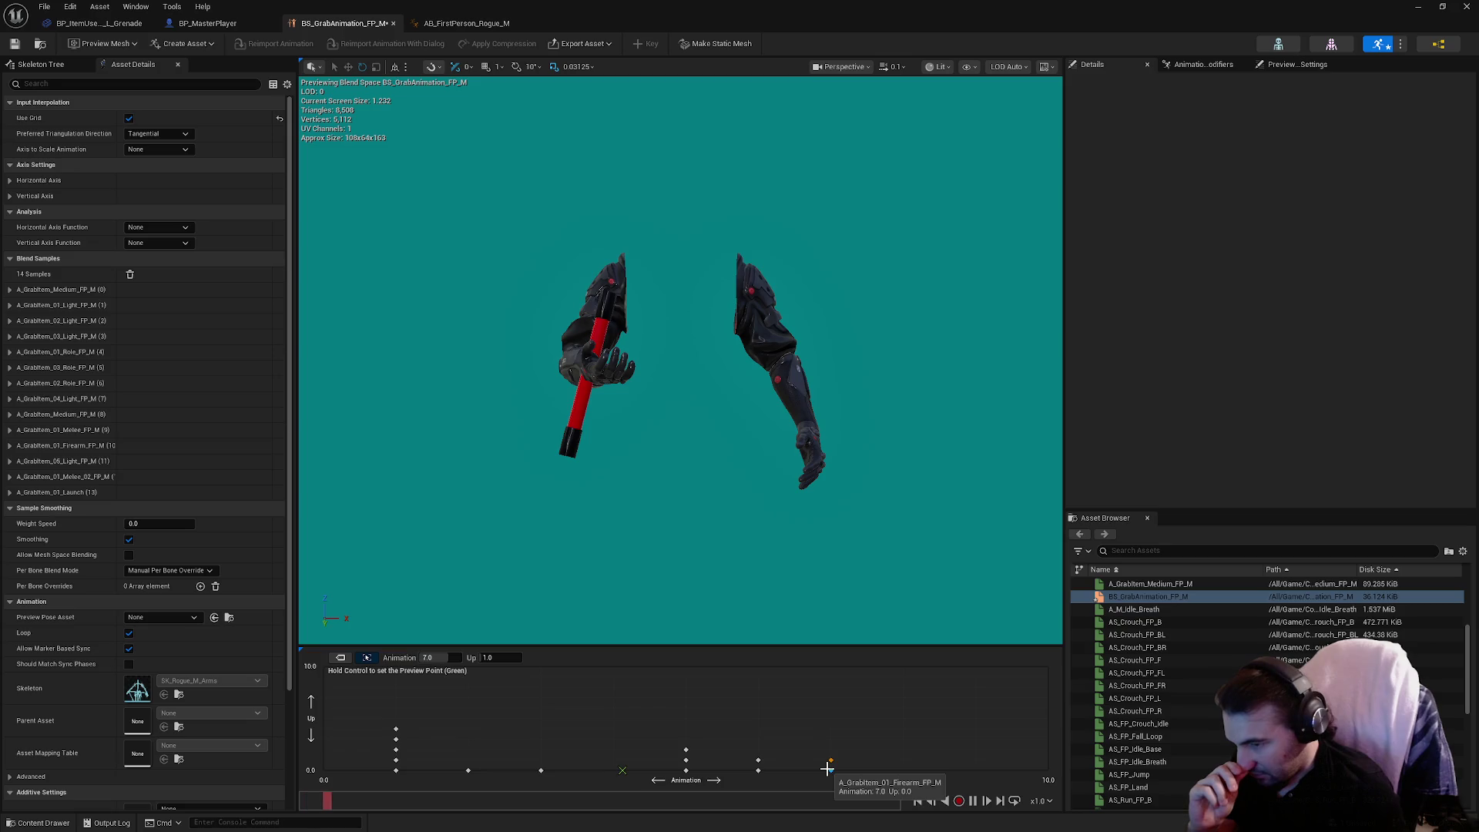
pyautogui.moveTo(831, 760); pyautogui.dragTo(614, 771)
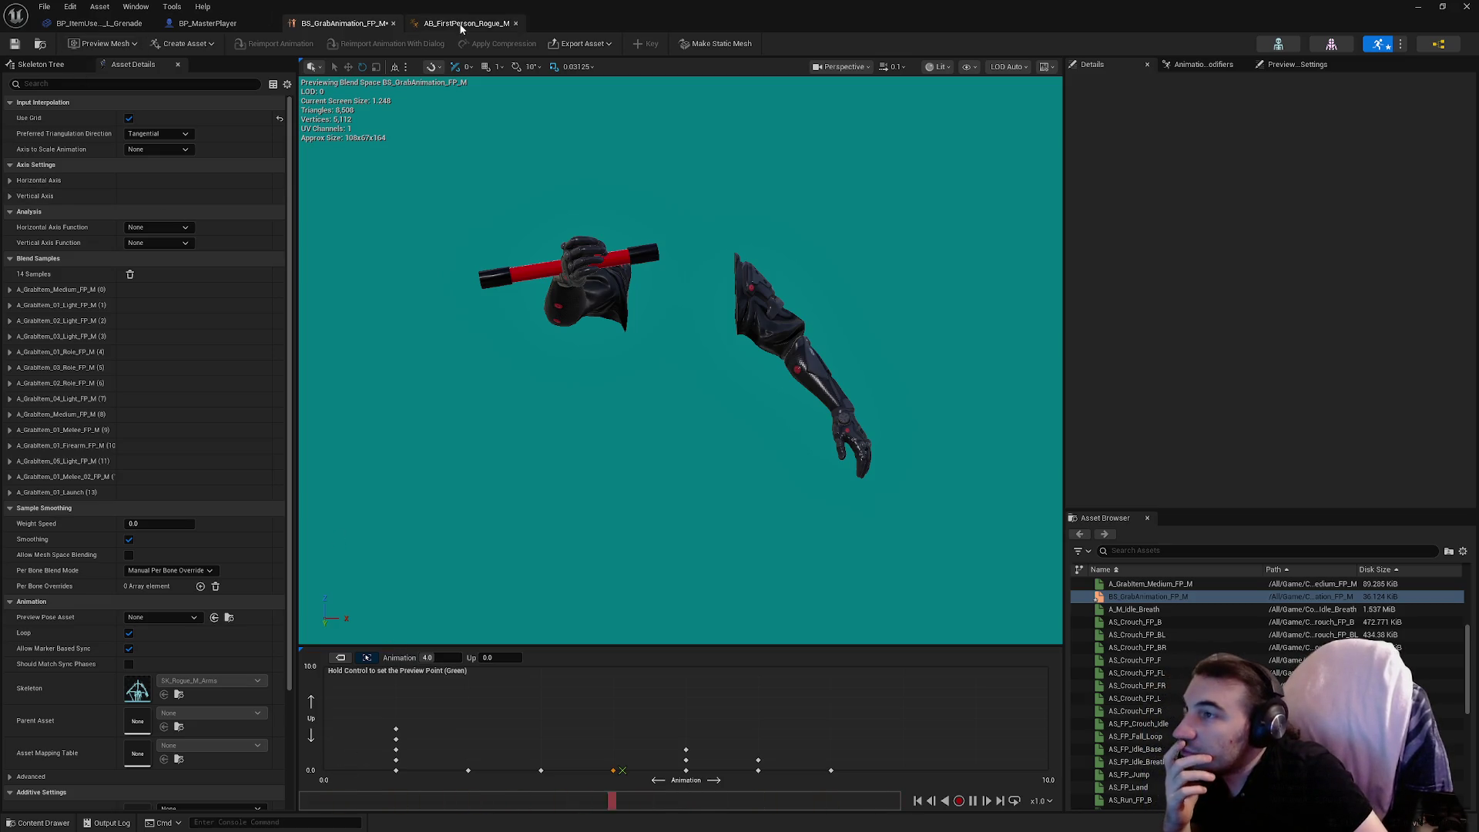
pyautogui.click(459, 25)
pyautogui.click(338, 23)
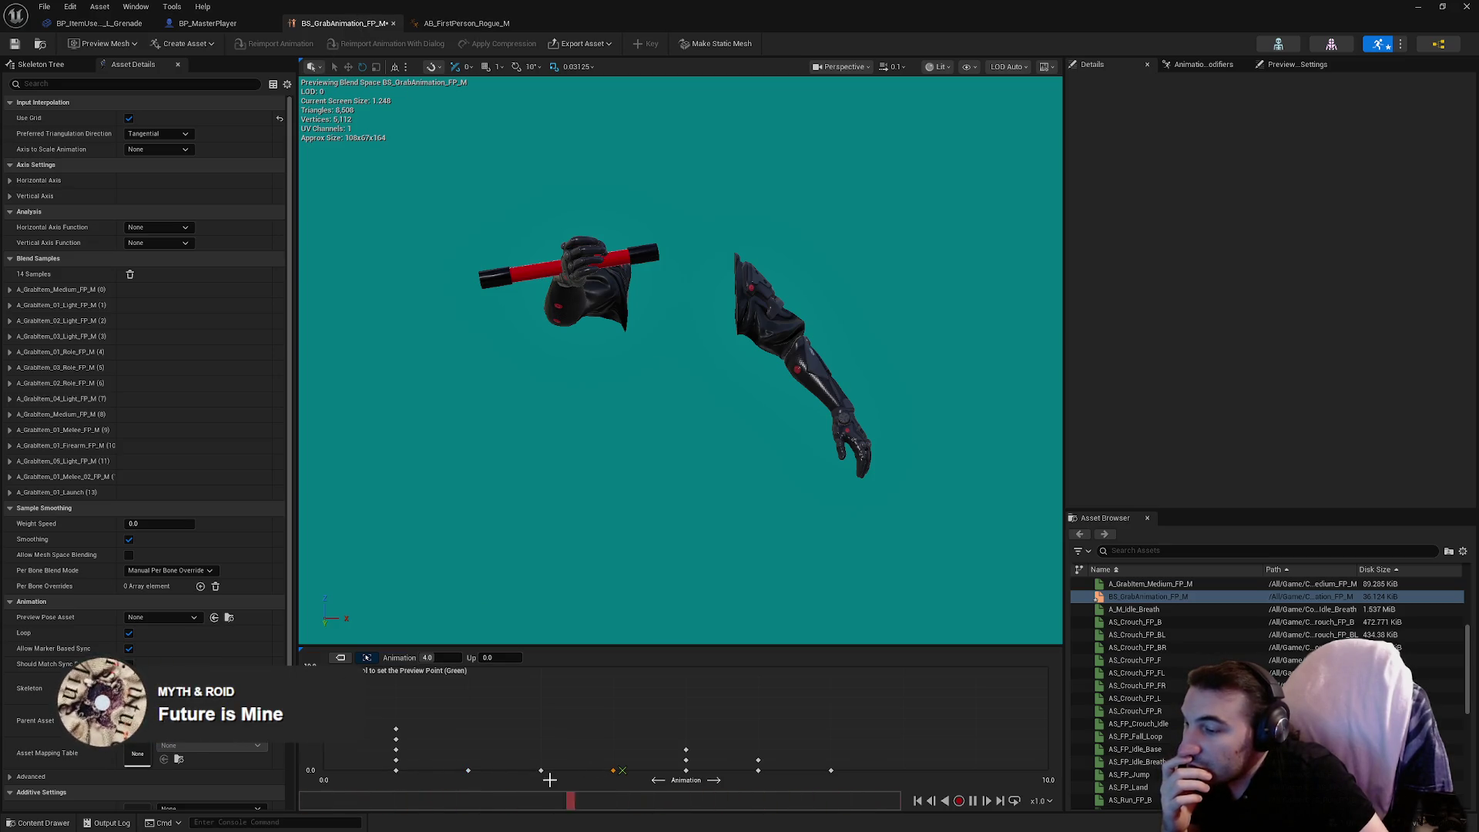
pyautogui.moveTo(541, 770)
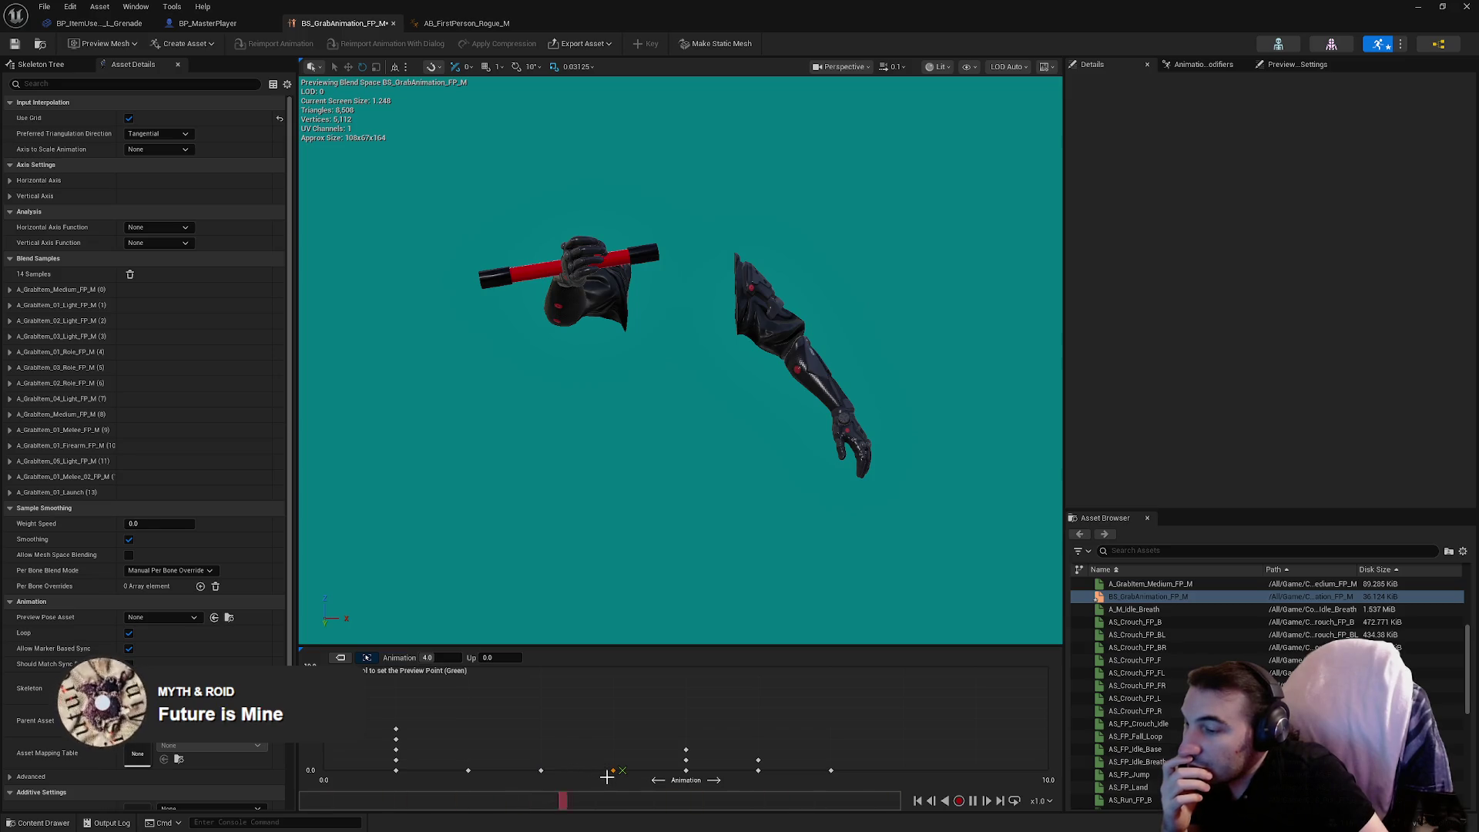
pyautogui.moveTo(612, 772)
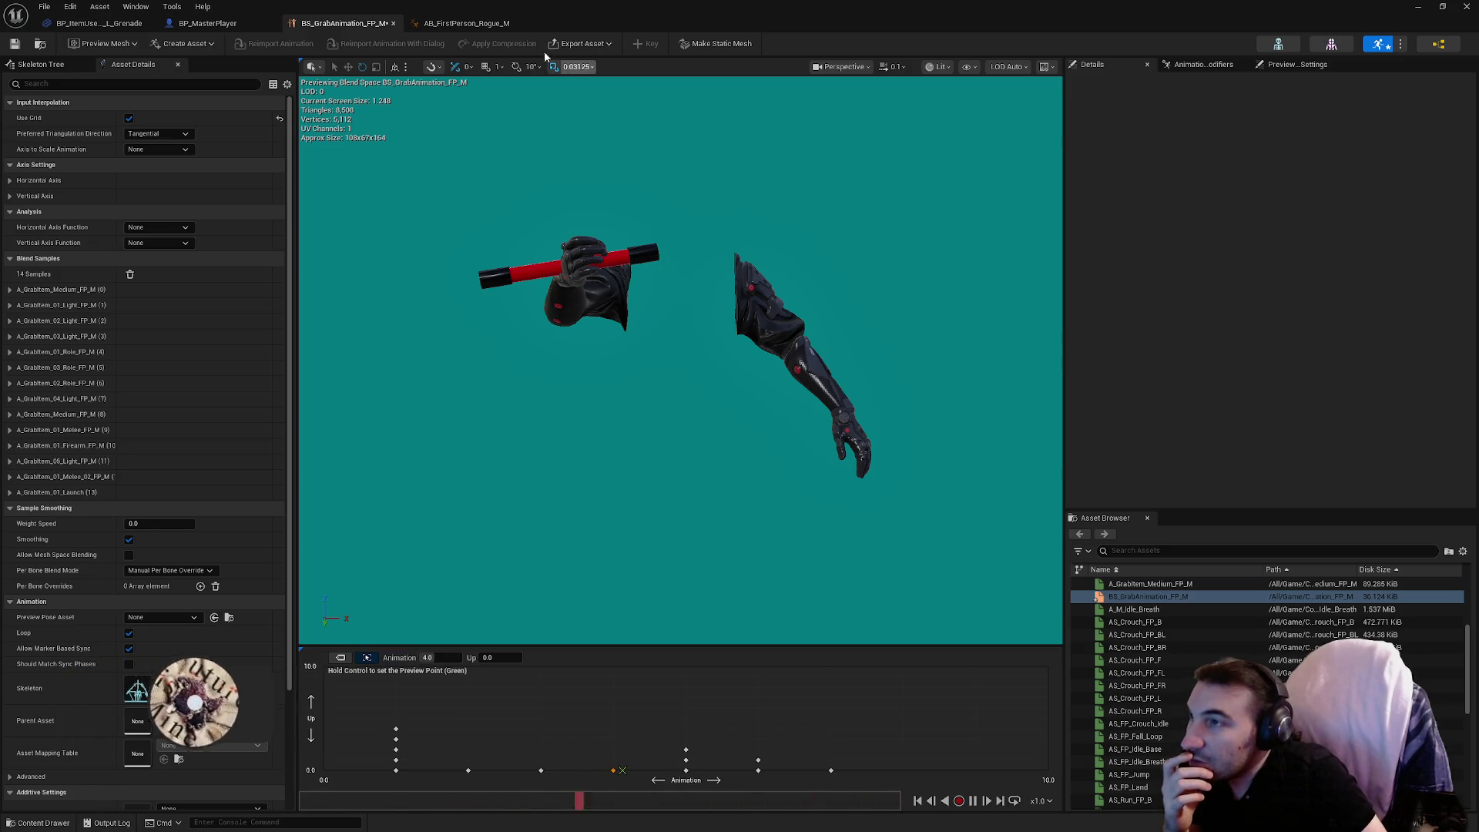
pyautogui.click(484, 27)
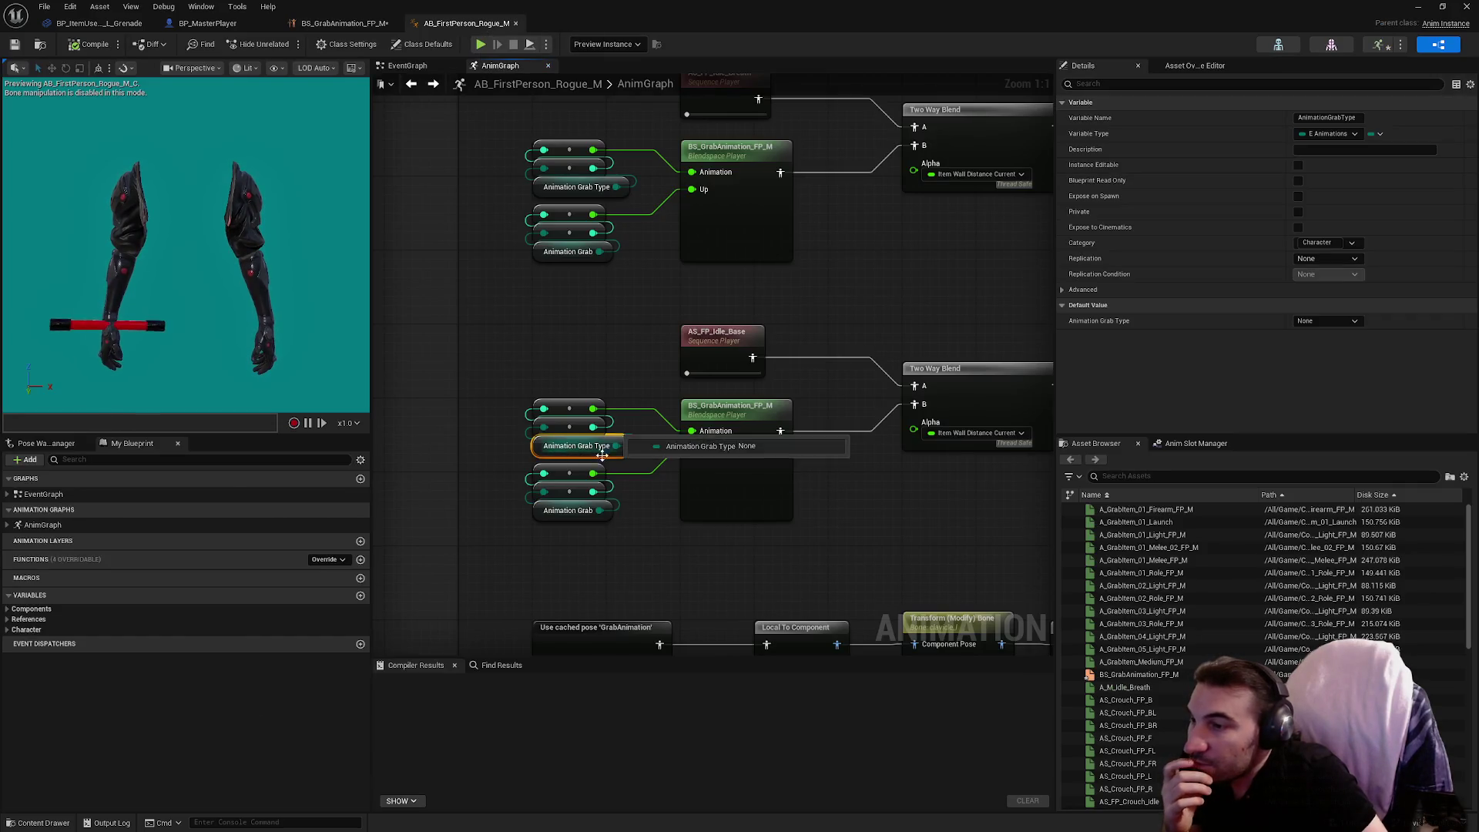
# Reopen the grab blend space from its player node, then inspect the Animation Grab Type node.
pyautogui.doubleClick(700, 416)
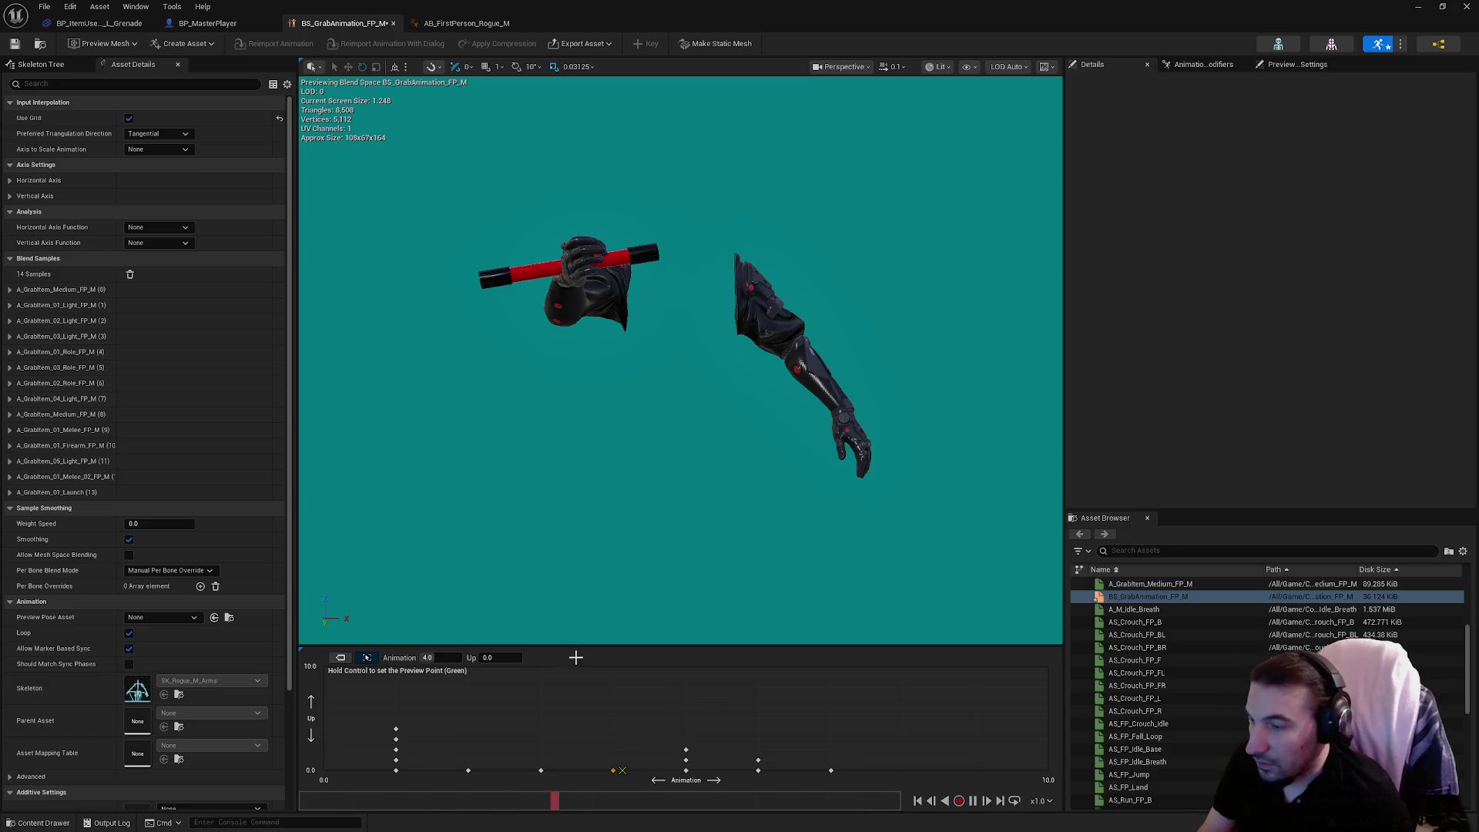
pyautogui.click(486, 23)
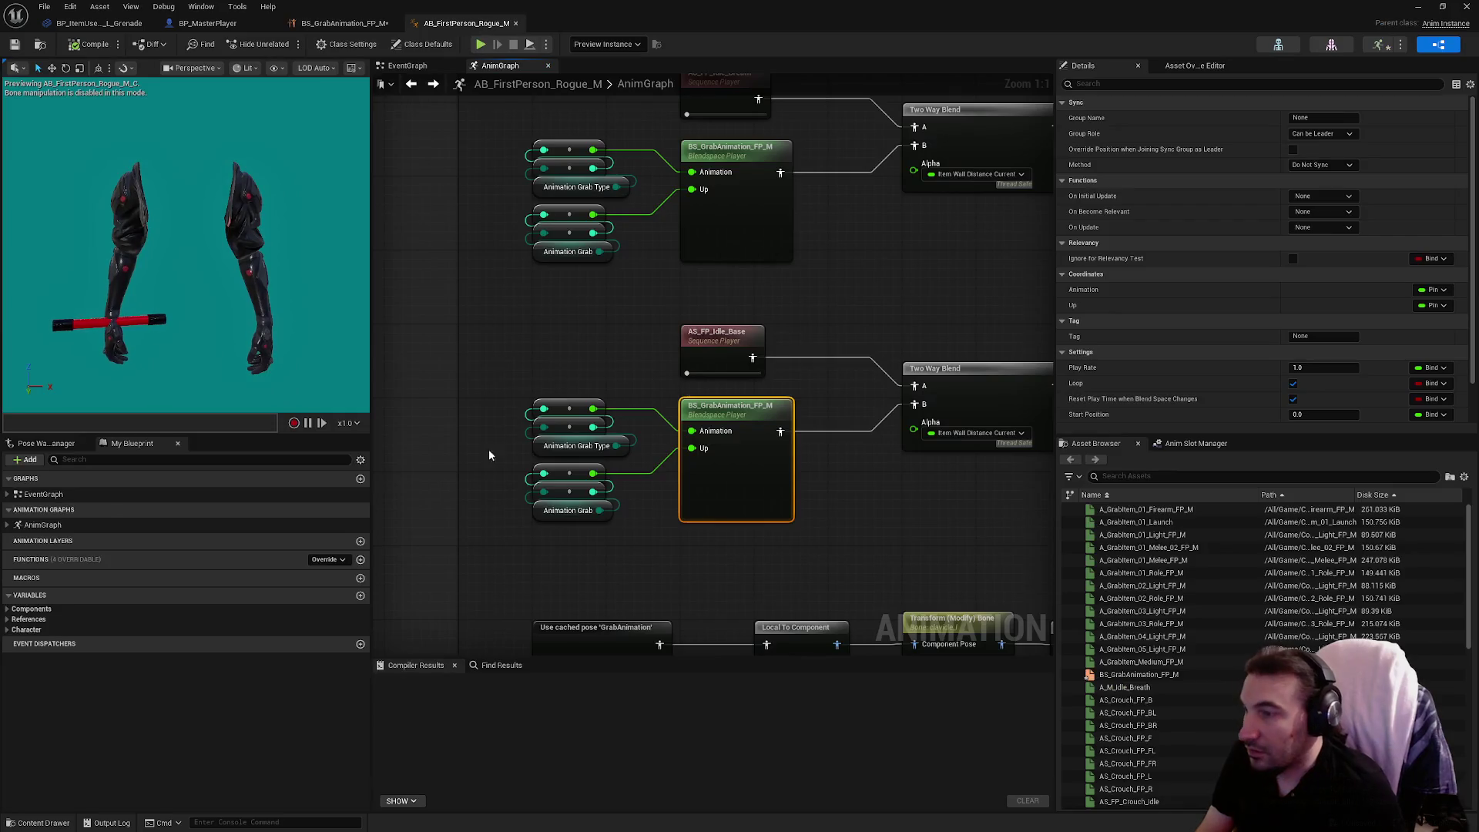
pyautogui.click(612, 454)
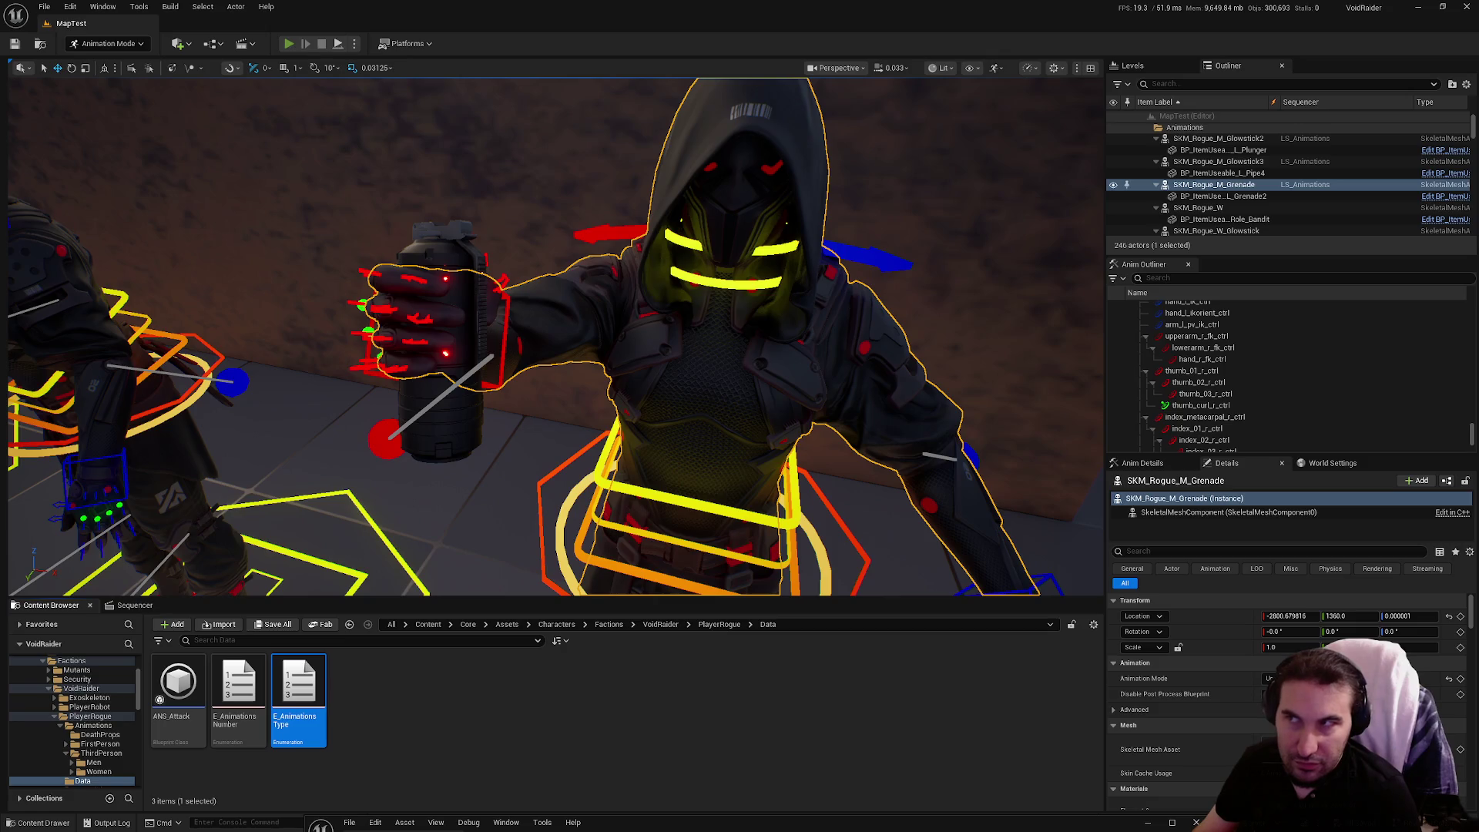
# Play MapTest, walk to the shelves and pick up the grenade, then stop the session.
pyautogui.hotkey('alt', 'p')
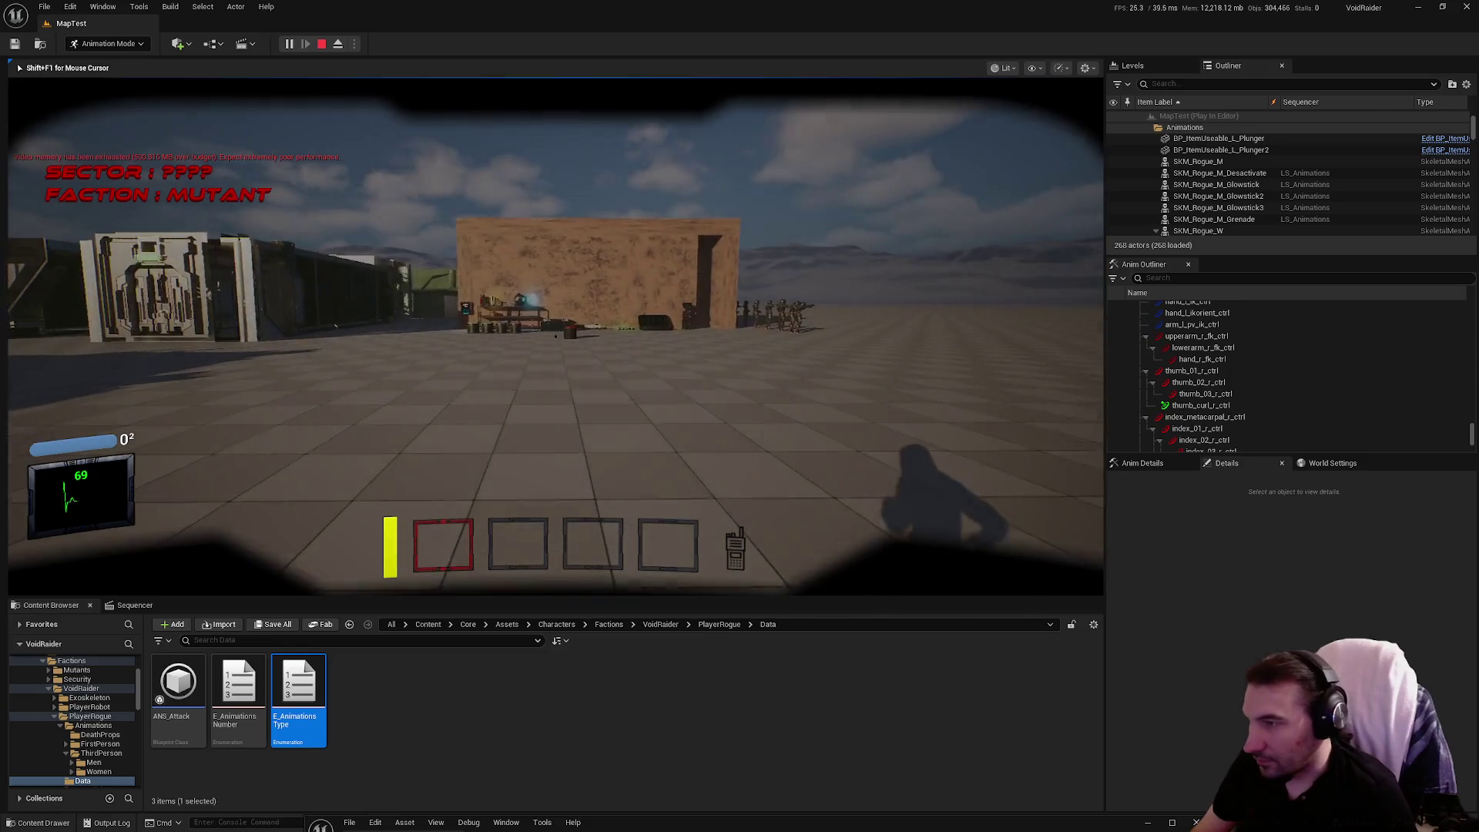
pyautogui.press('w')
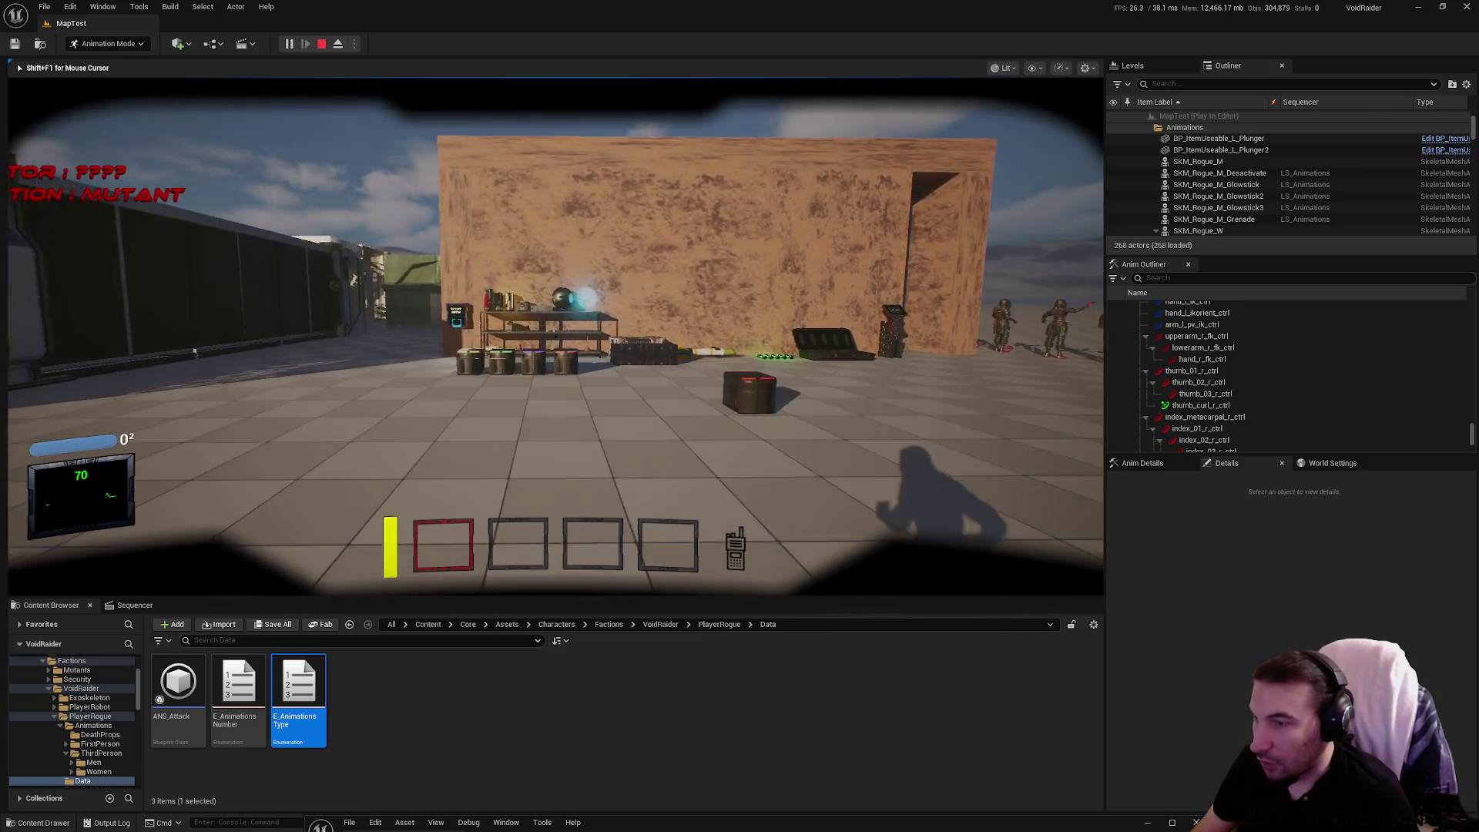
pyautogui.press('w')
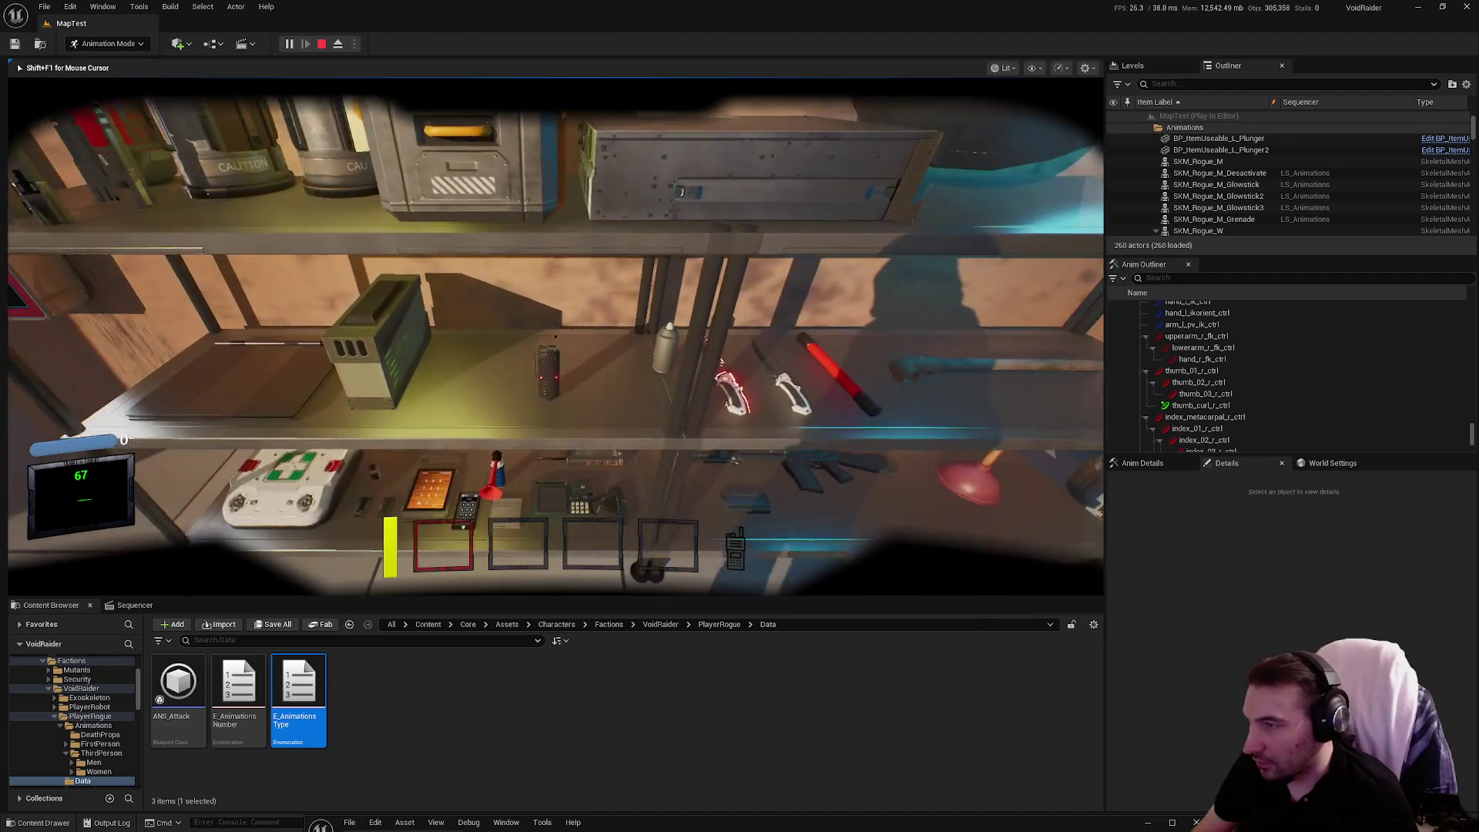
pyautogui.press('w')
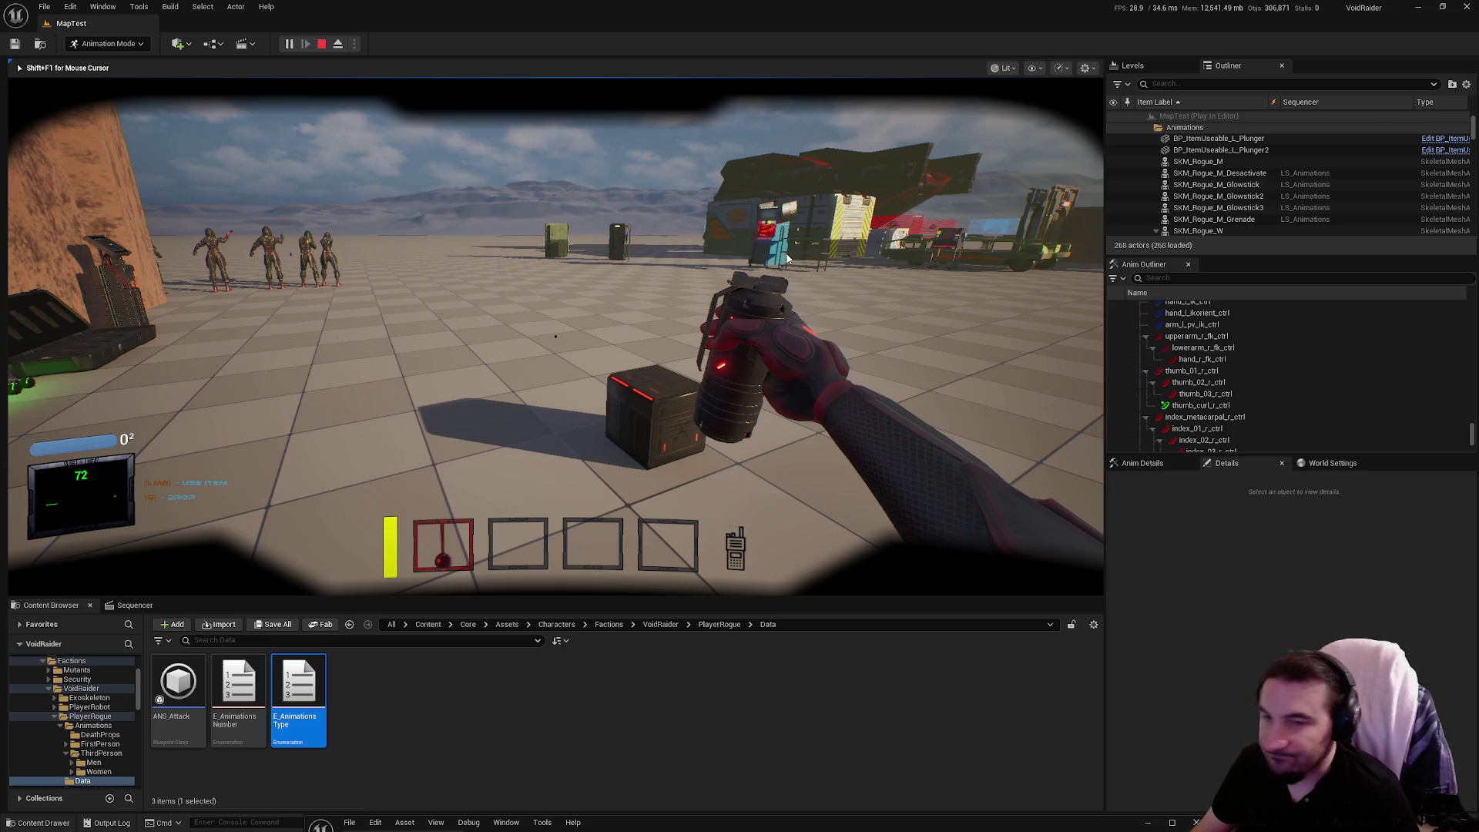
pyautogui.press('Escape')
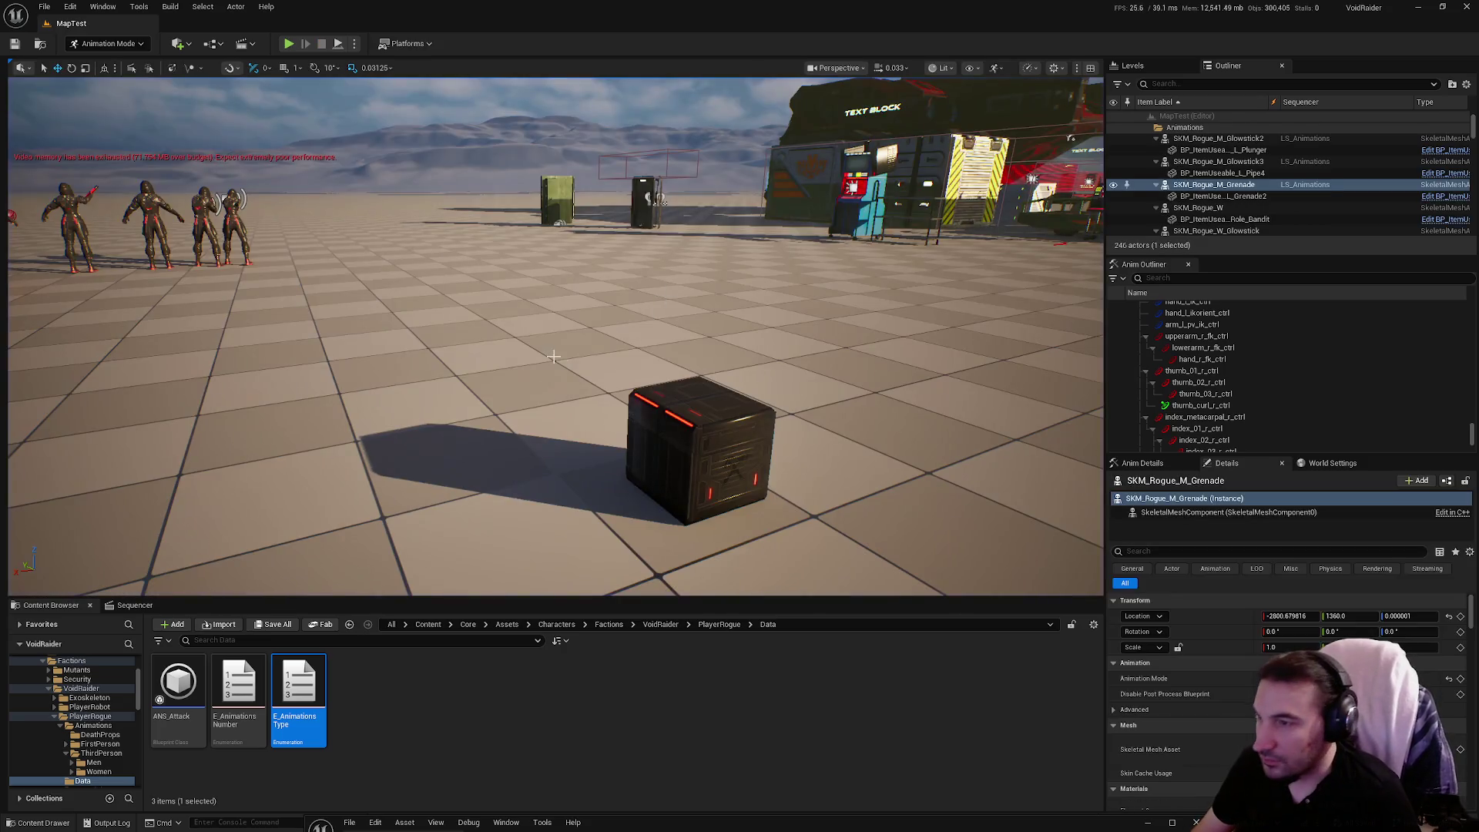
# Show the Sequencer, set viewport camera speed to 0.33, and select the SKM_Rogue_M_Grenade track.
pyautogui.scroll(3, 507, 455)
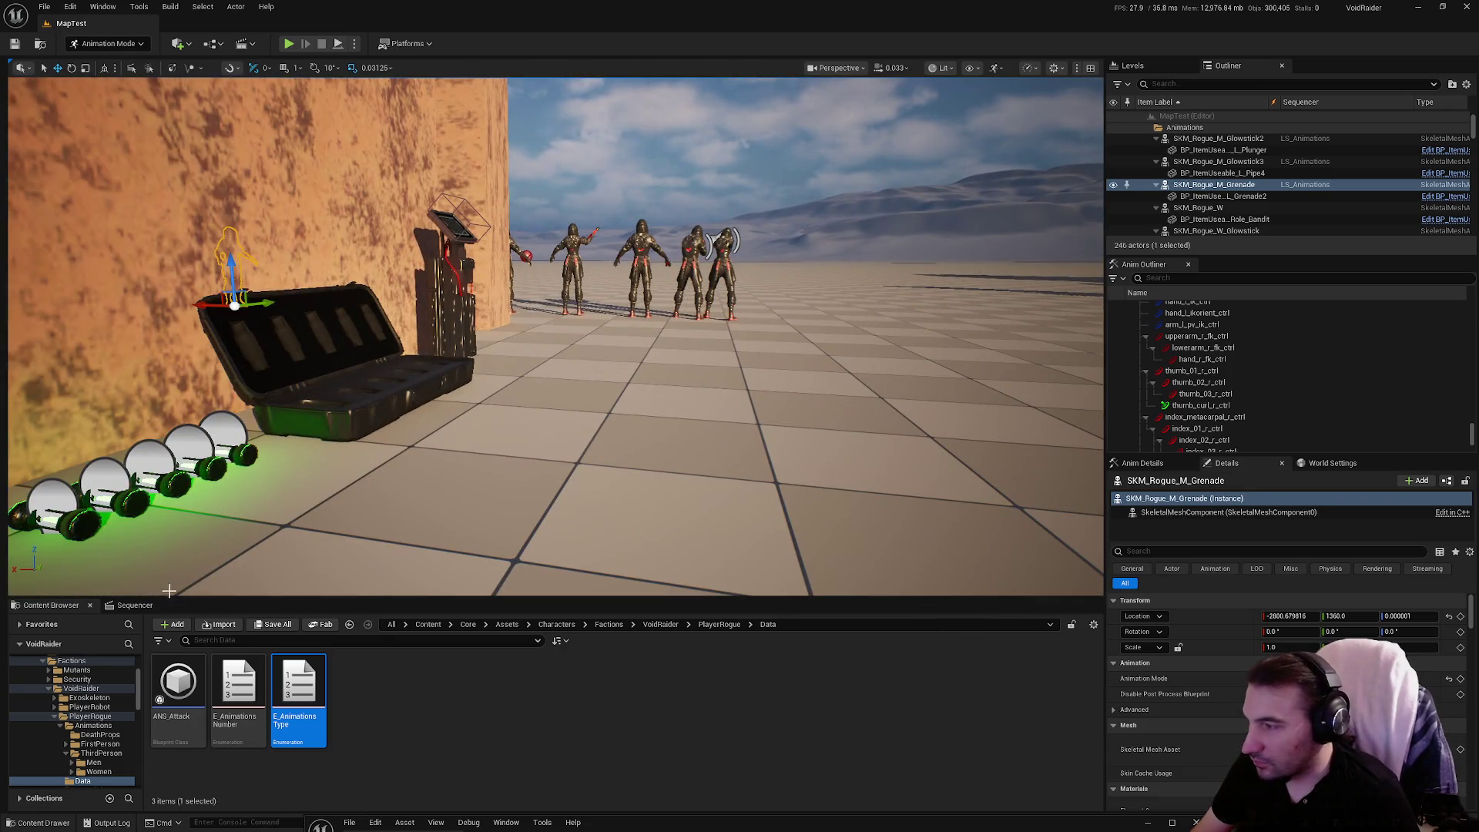
pyautogui.click(136, 605)
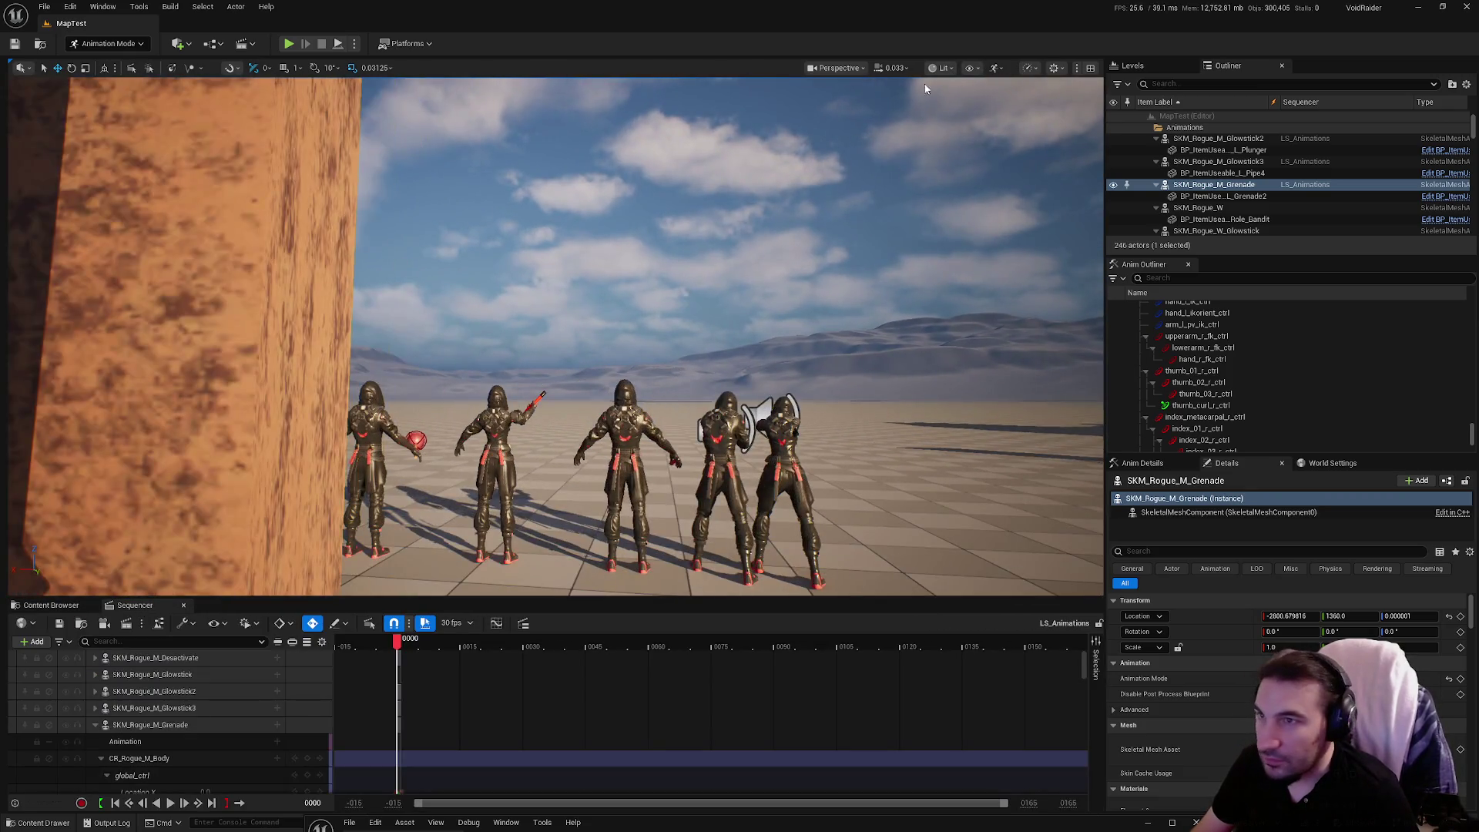
pyautogui.click(941, 68)
pyautogui.click(947, 116)
pyautogui.click(894, 68)
pyautogui.moveTo(865, 107); pyautogui.dragTo(869, 107)
pyautogui.moveTo(693, 231); pyautogui.dragTo(647, 254)
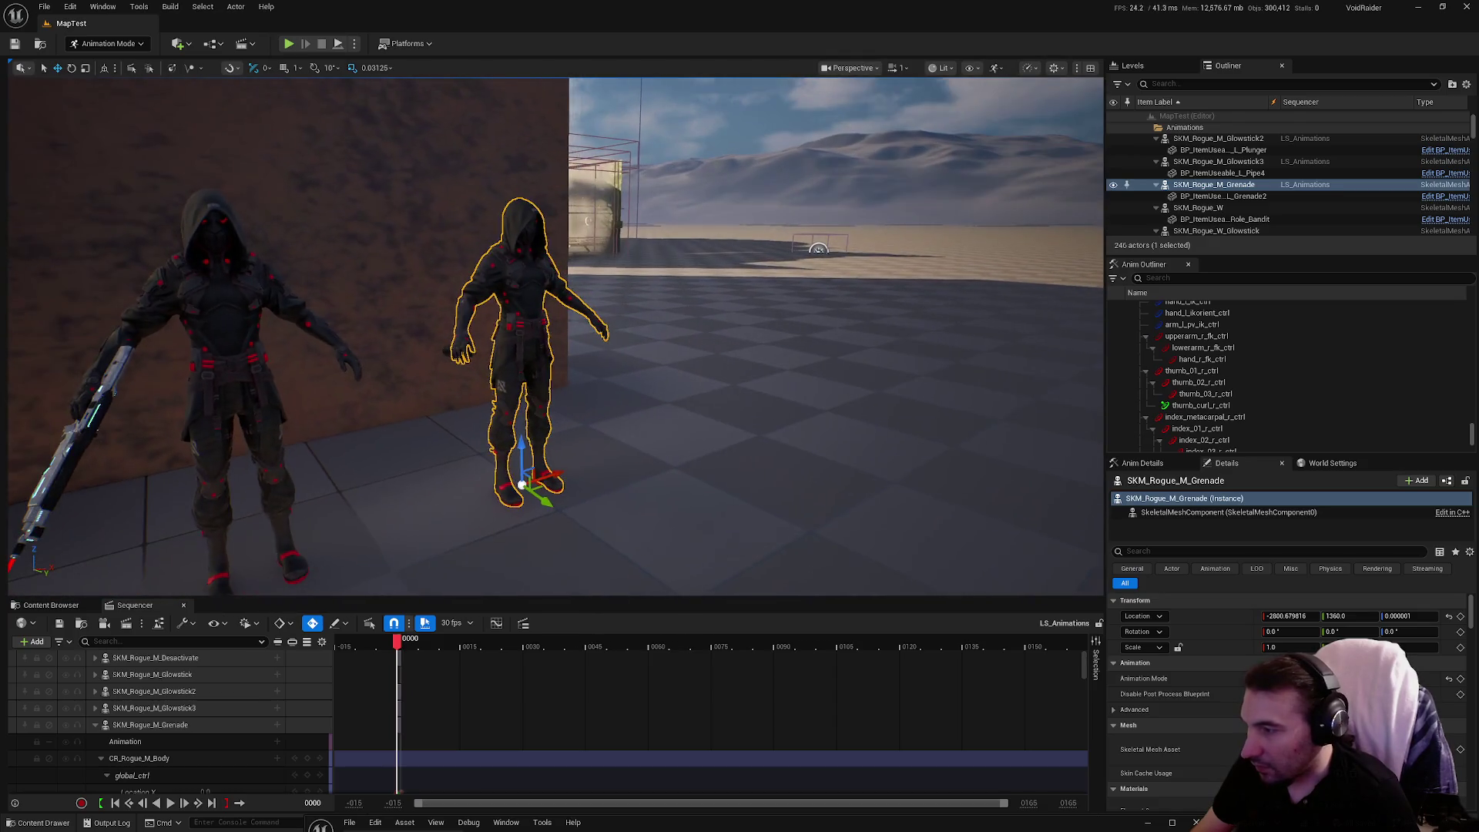
pyautogui.click(204, 709)
pyautogui.click(187, 726)
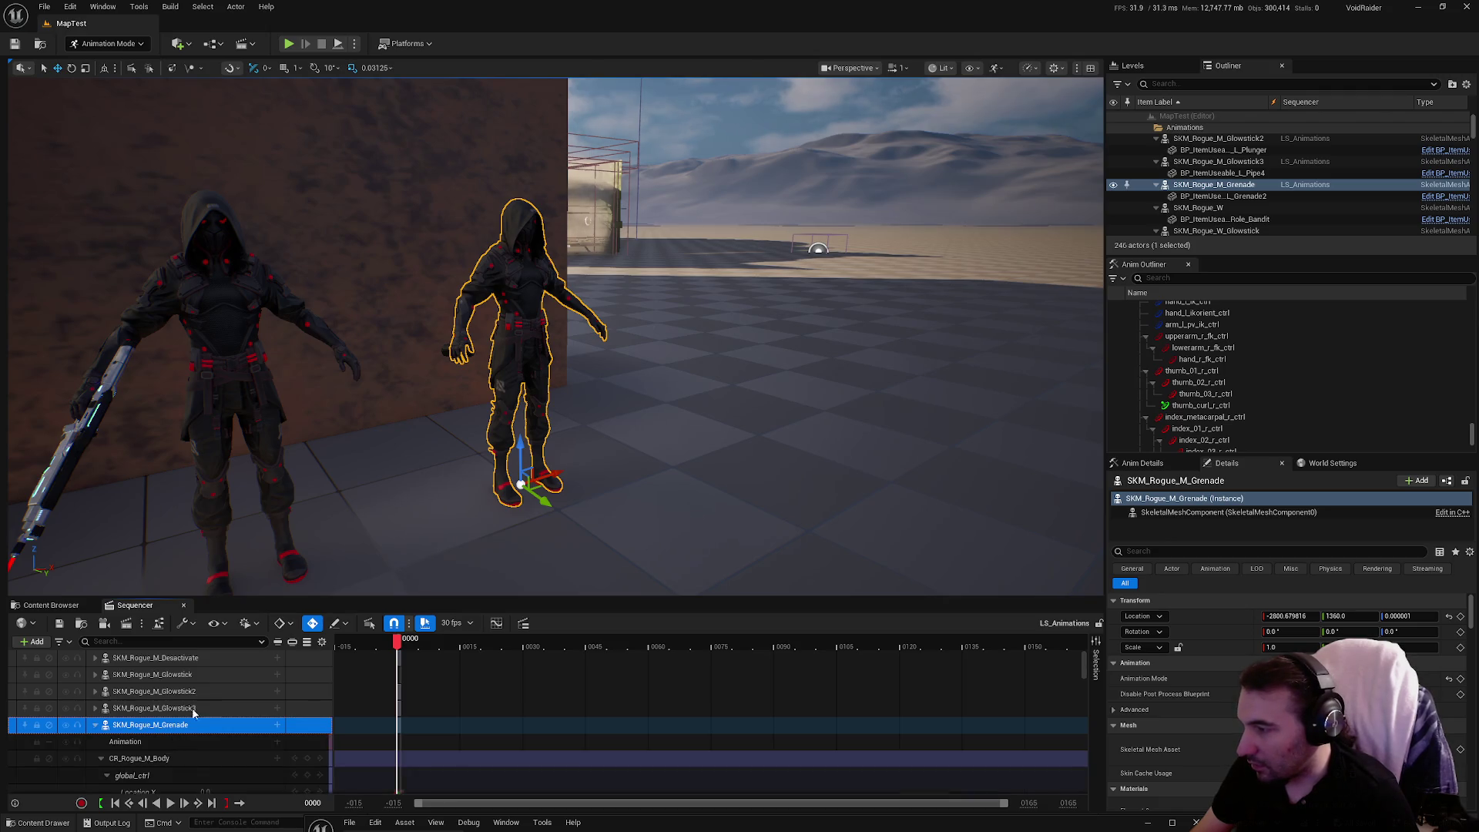
# Reopen the LS_Animations level sequence from the PlayerRogue folder.
pyautogui.click(72, 606)
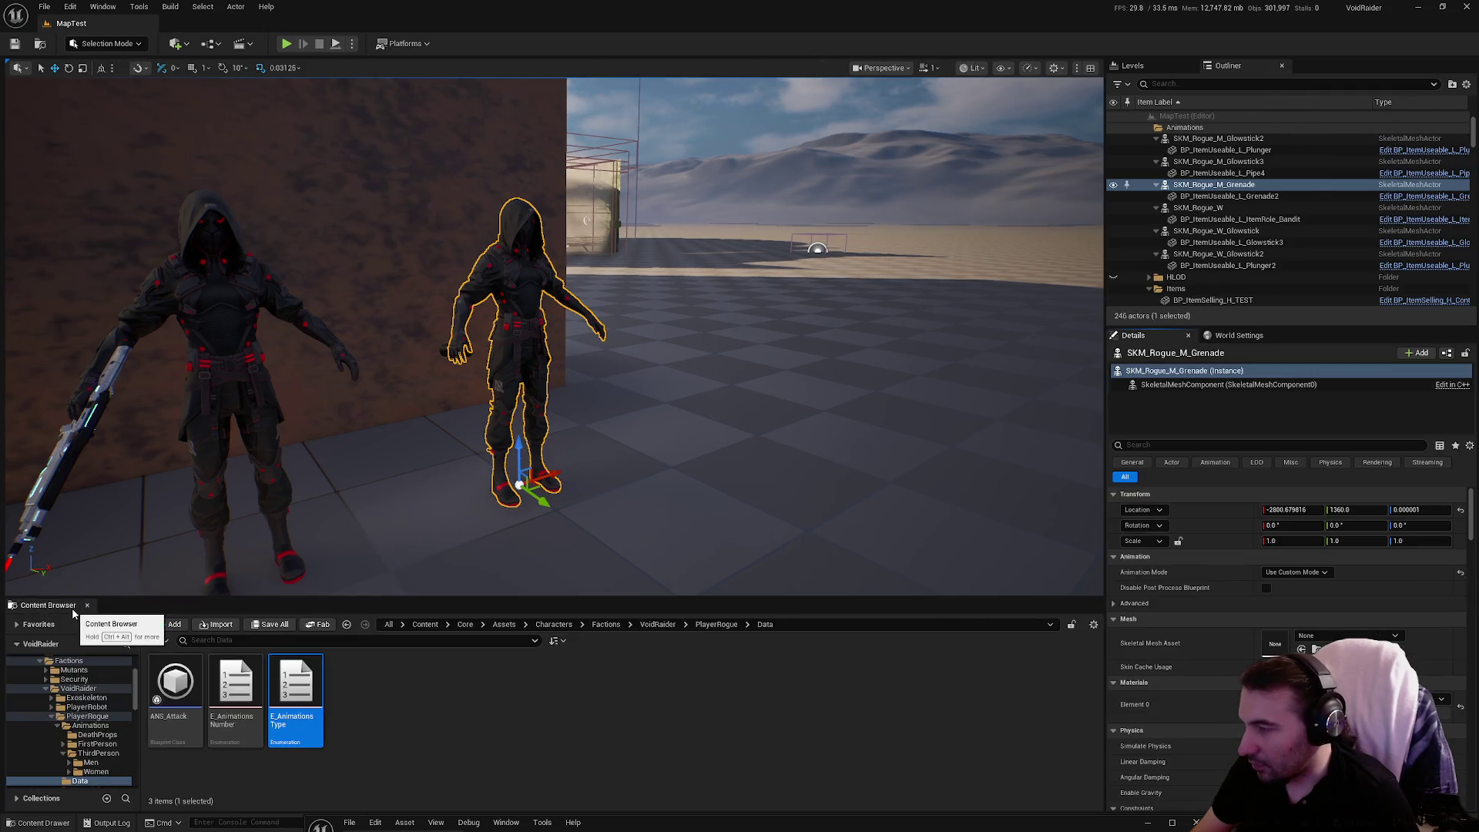
pyautogui.click(52, 717)
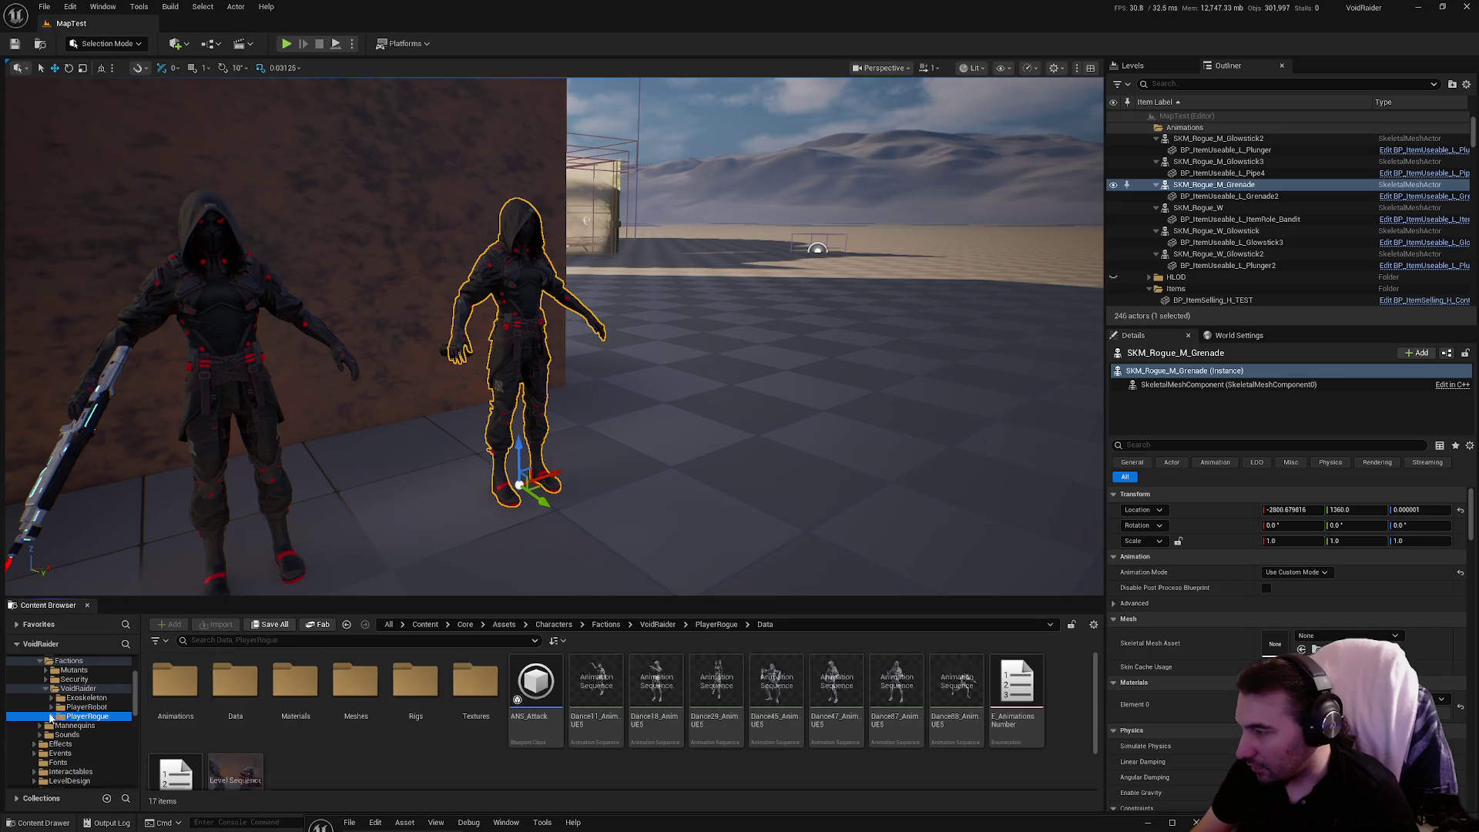
pyautogui.scroll(-1, 219, 746)
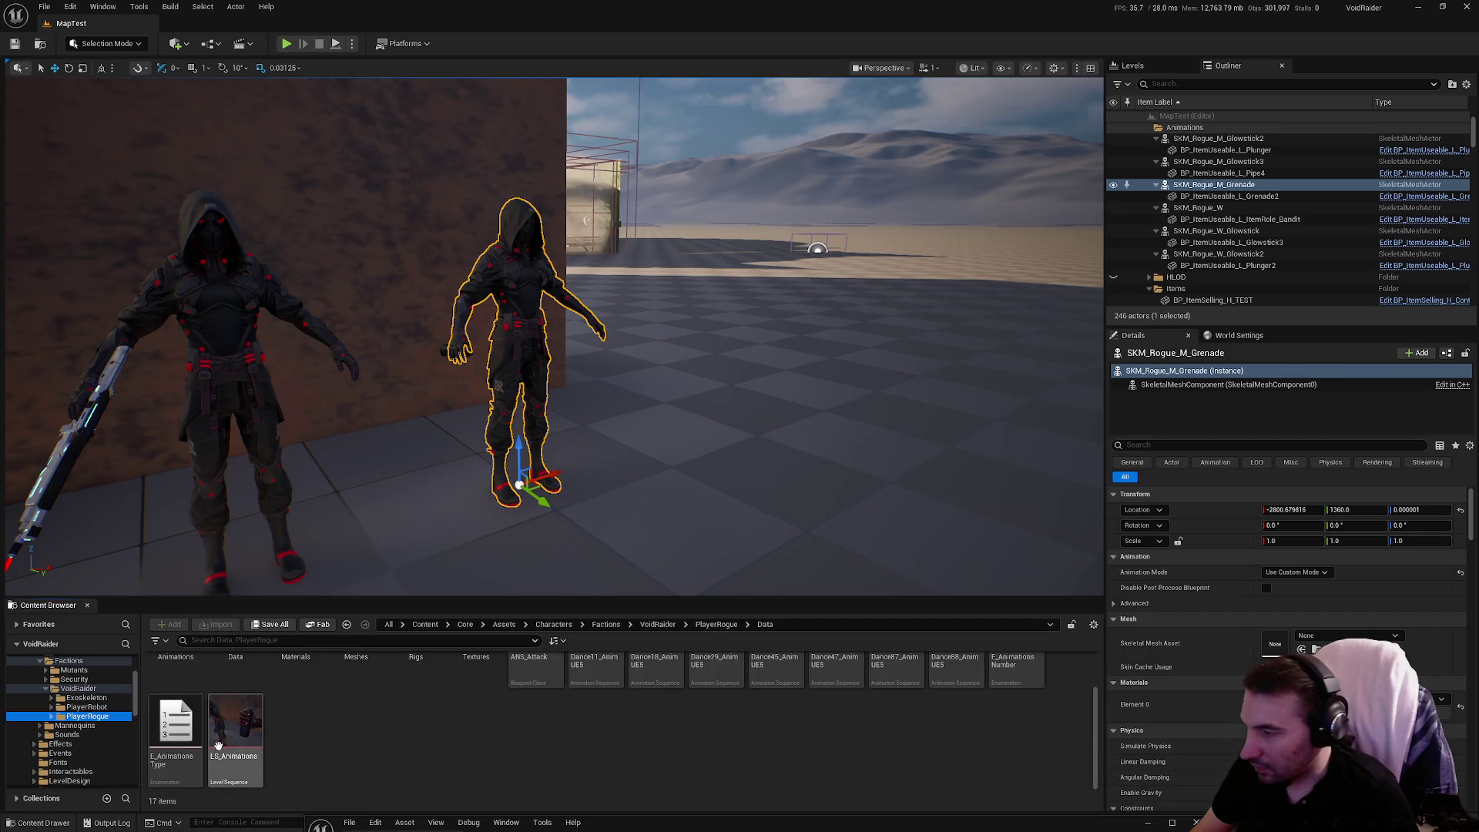
pyautogui.click(77, 716)
pyautogui.doubleClick(963, 695)
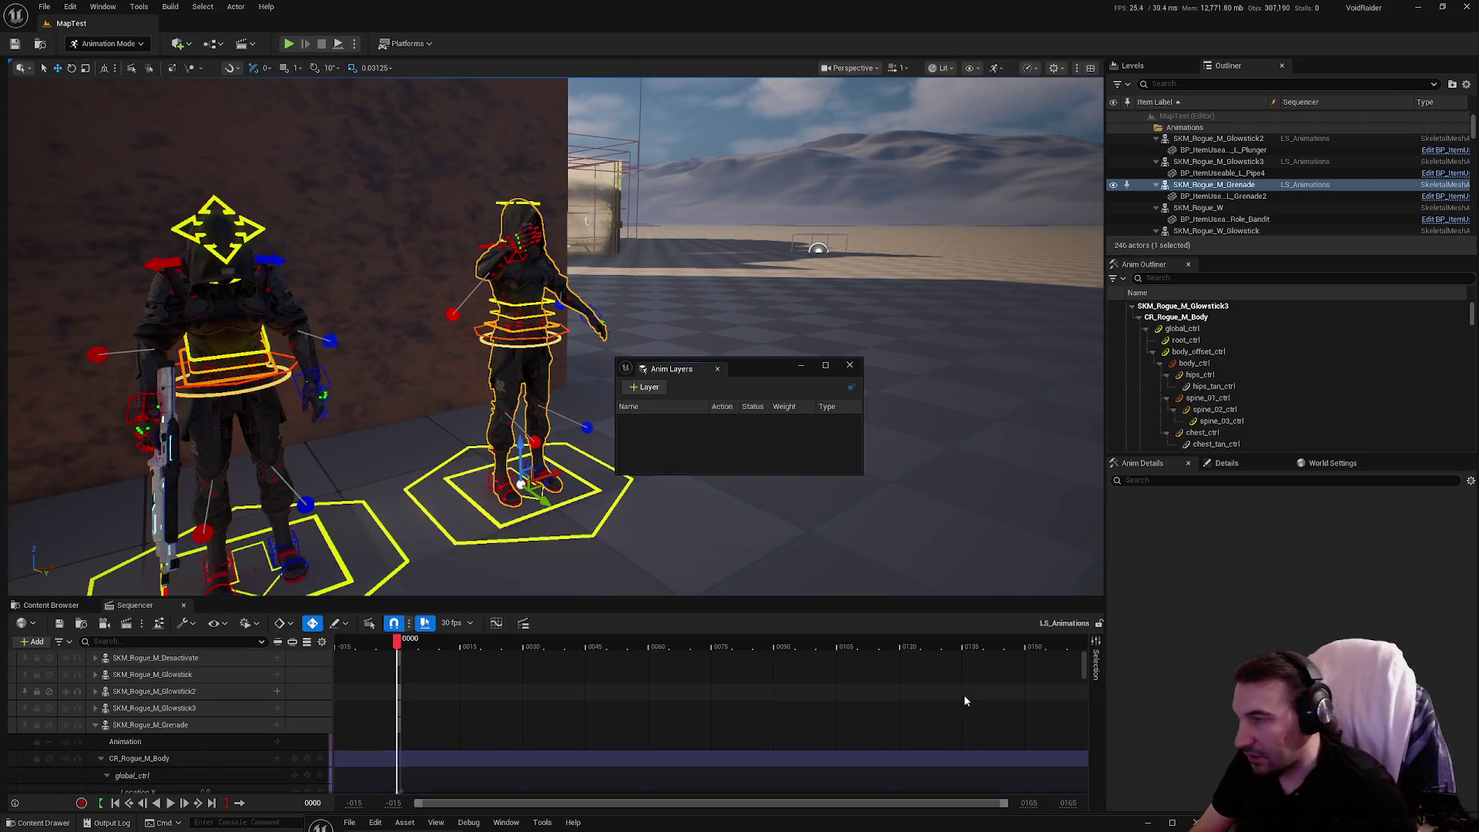
# Select hand_r_ik_ctrl in rotate mode and move the hand up and right.
pyautogui.click(849, 365)
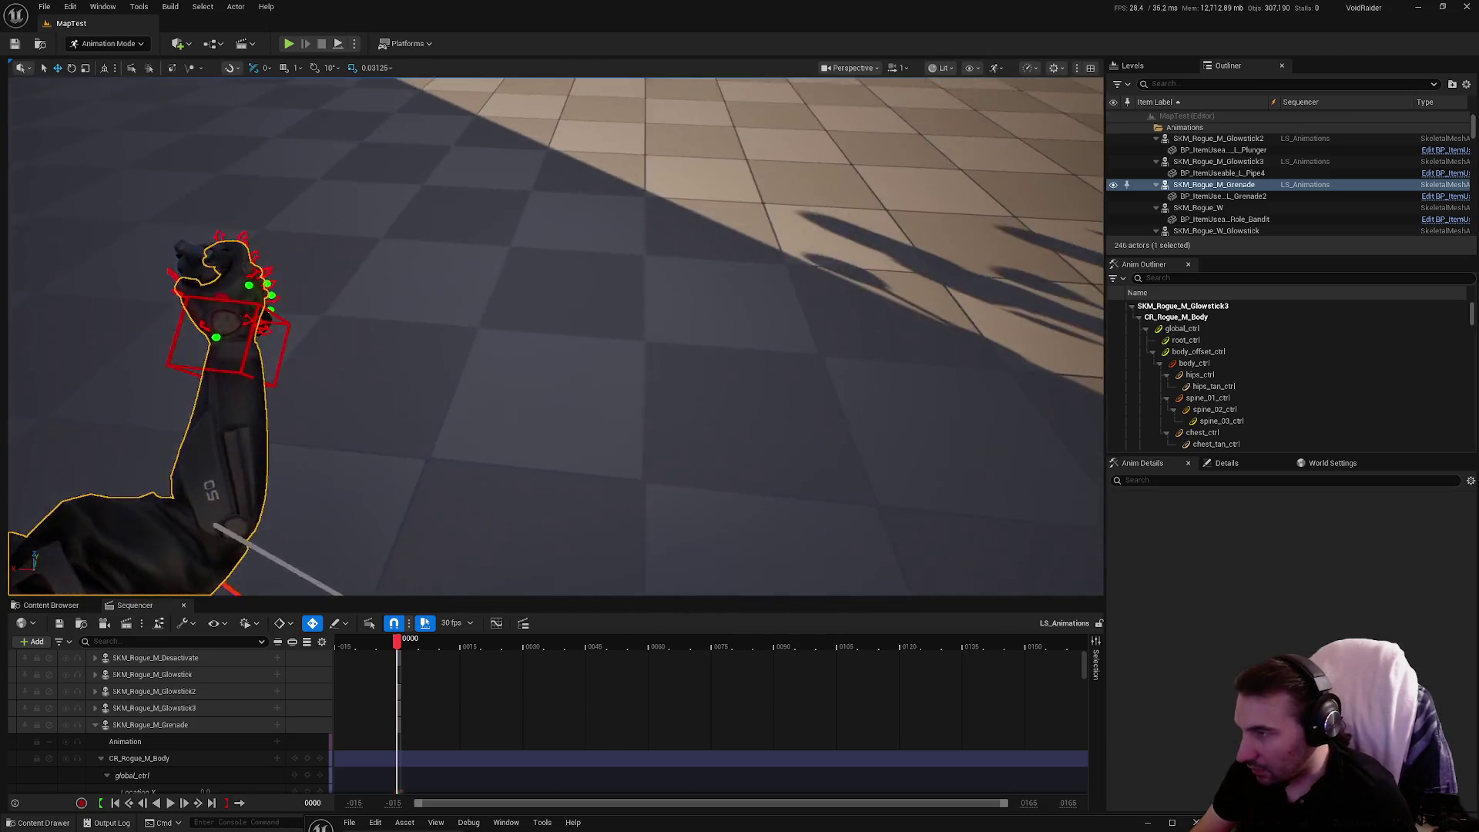
pyautogui.click(558, 351)
pyautogui.press('e')
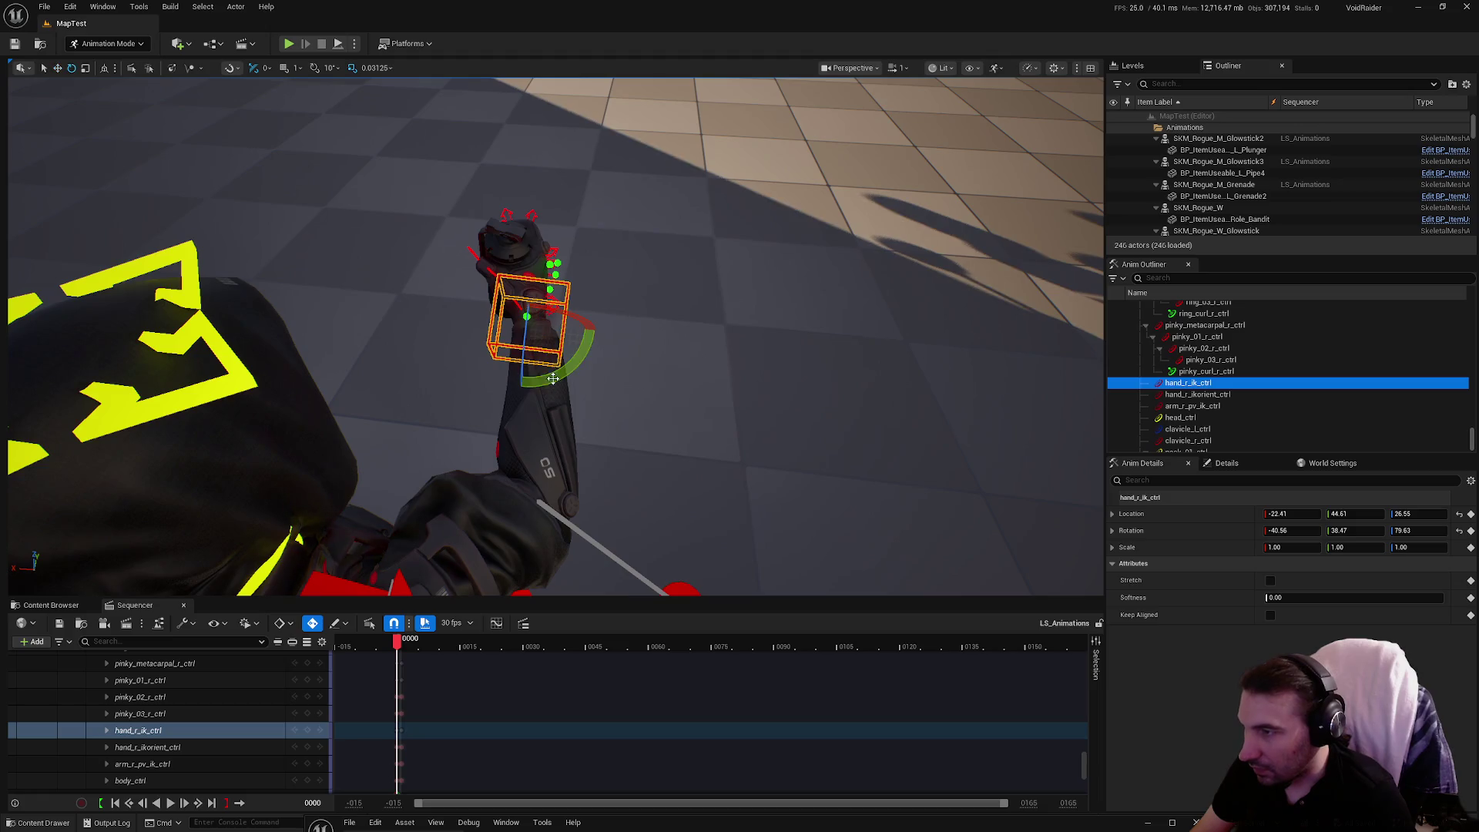
pyautogui.moveTo(570, 461); pyautogui.dragTo(570, 486)
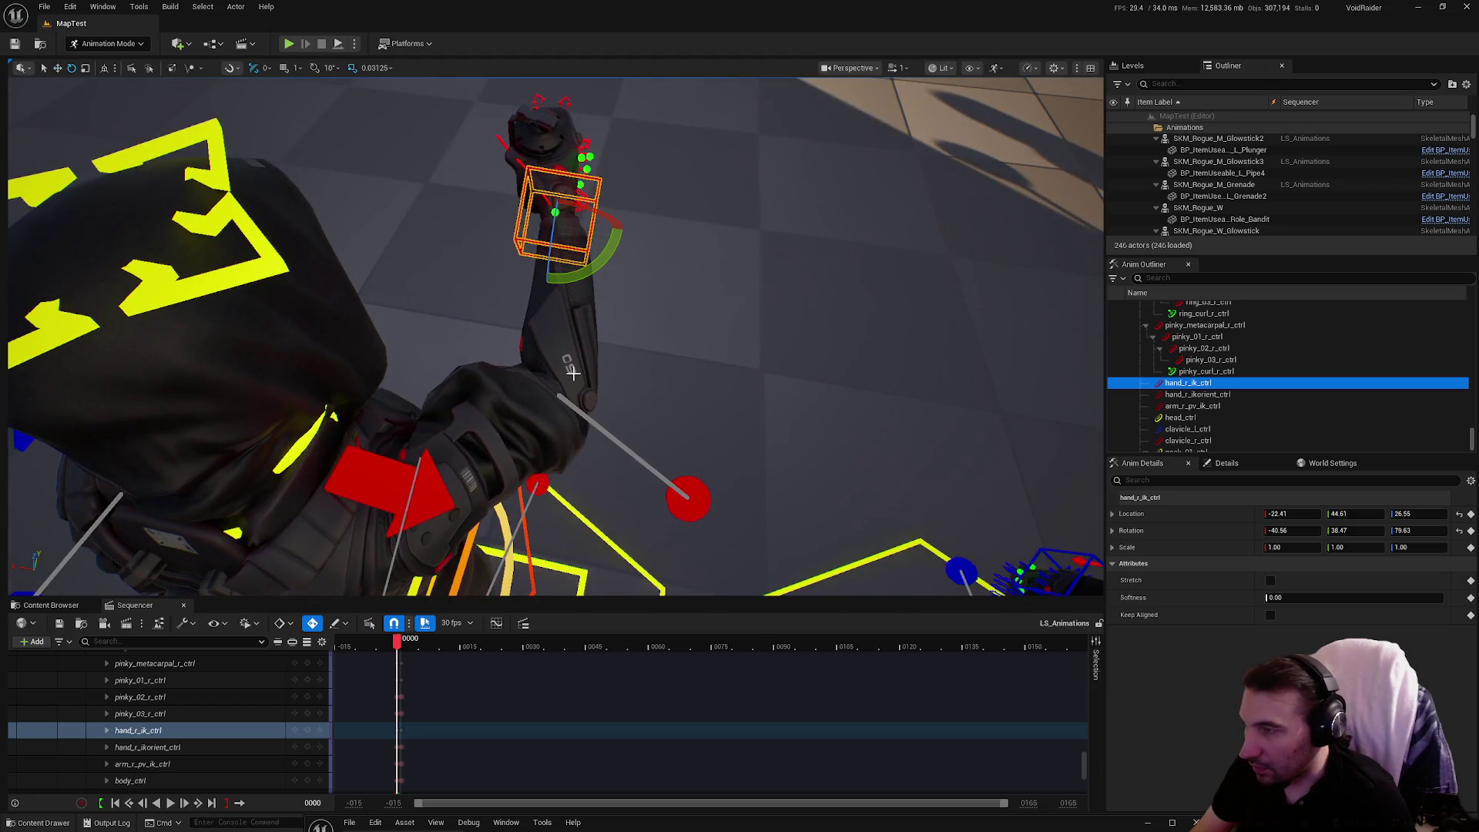
pyautogui.moveTo(602, 229); pyautogui.dragTo(607, 288)
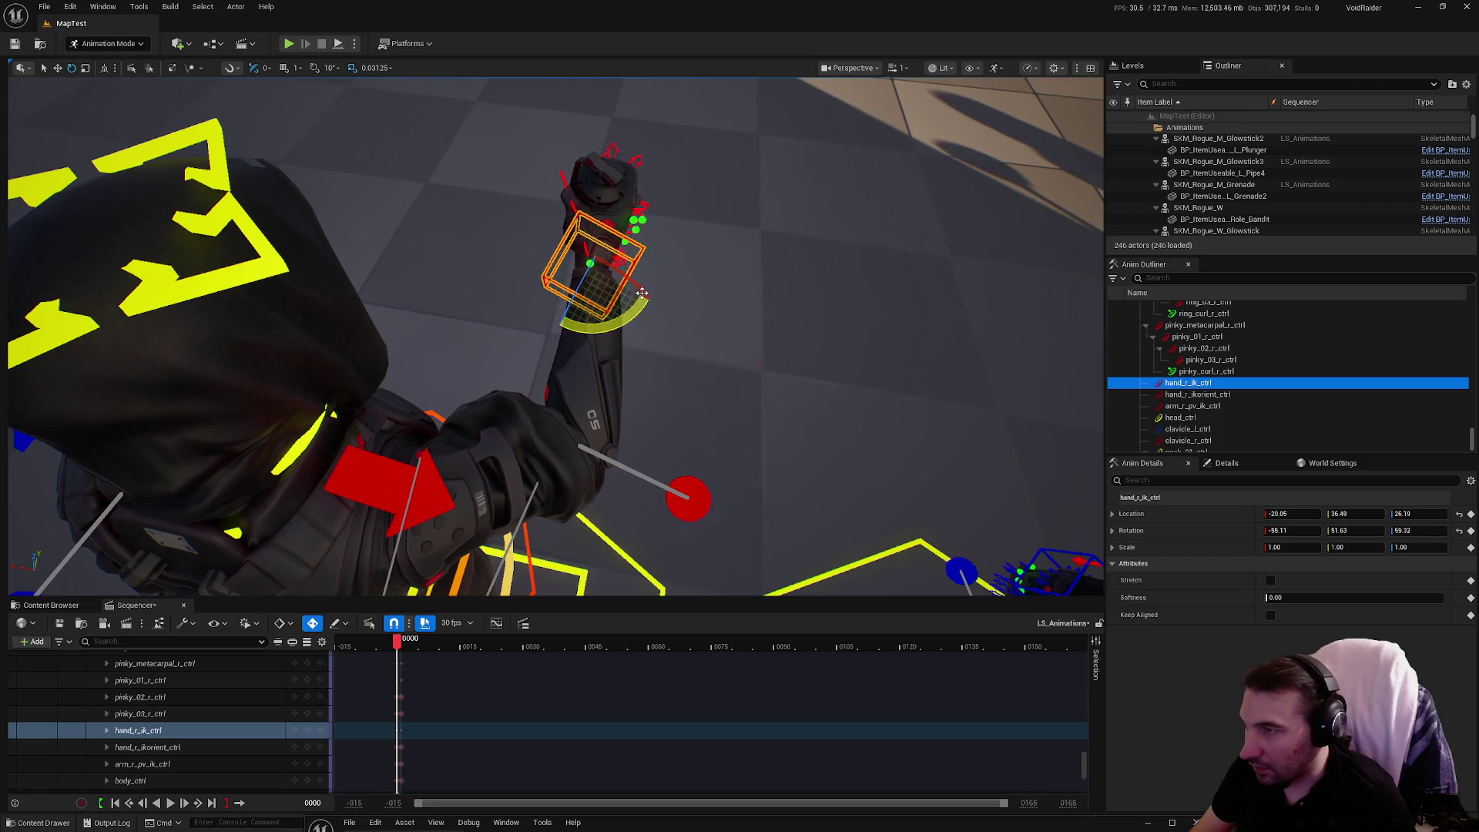
# Rotate the right-hand IK control to about -31.40, -47.98, 51.24.
pyautogui.moveTo(646, 328); pyautogui.dragTo(646, 328)
pyautogui.moveTo(813, 441); pyautogui.dragTo(943, 520)
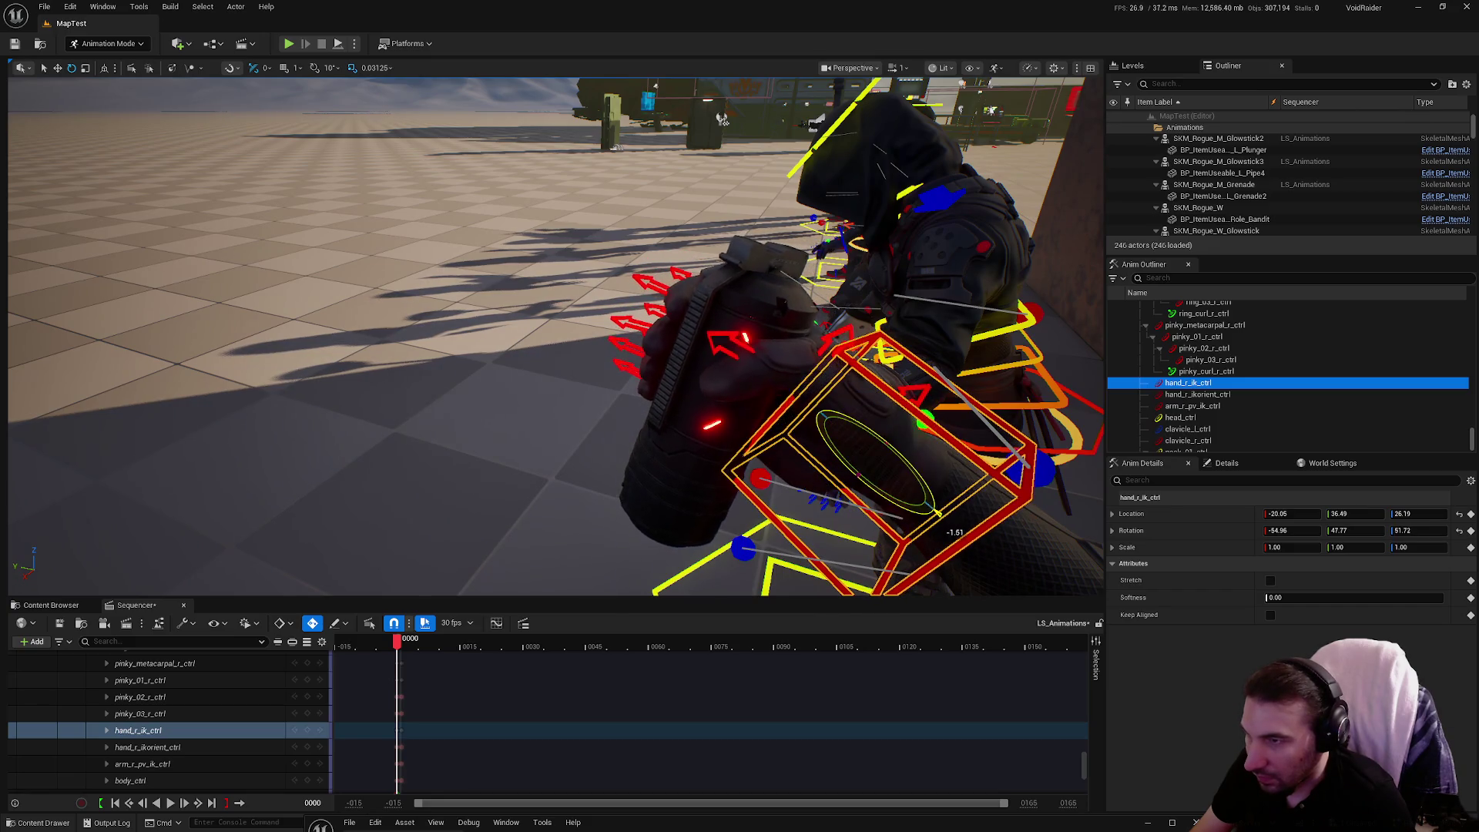
pyautogui.moveTo(646, 328); pyautogui.dragTo(646, 327)
pyautogui.moveTo(884, 434); pyautogui.dragTo(883, 435)
pyautogui.moveTo(591, 418)
pyautogui.mouseDown()
pyautogui.moveTo(630, 417)
pyautogui.moveTo(641, 368)
pyautogui.mouseUp()
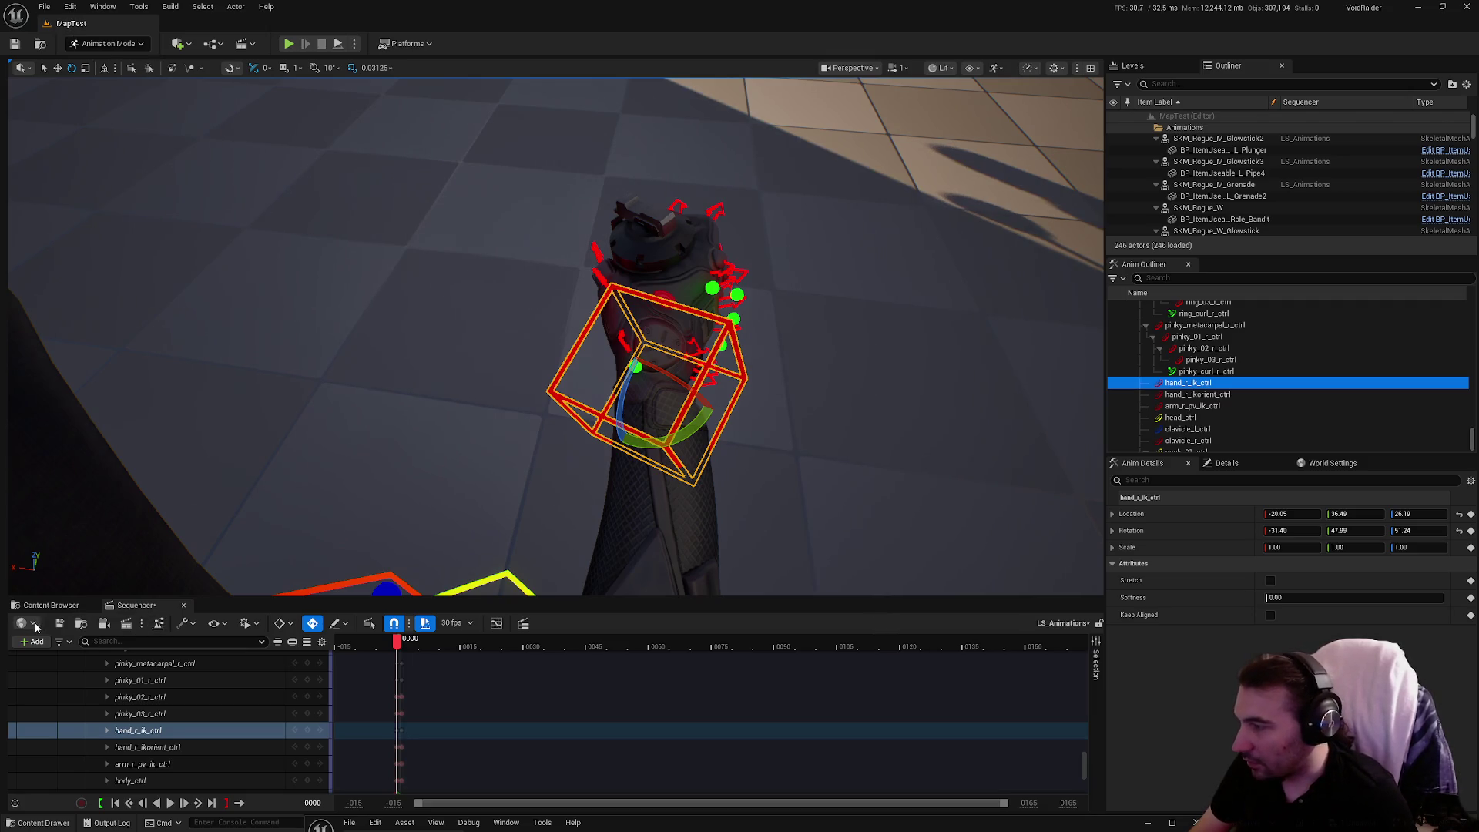
# Save the LS_Animations sequence and bring up the body control rig track's options.
pyautogui.click(58, 625)
pyautogui.scroll(-10, 229, 733)
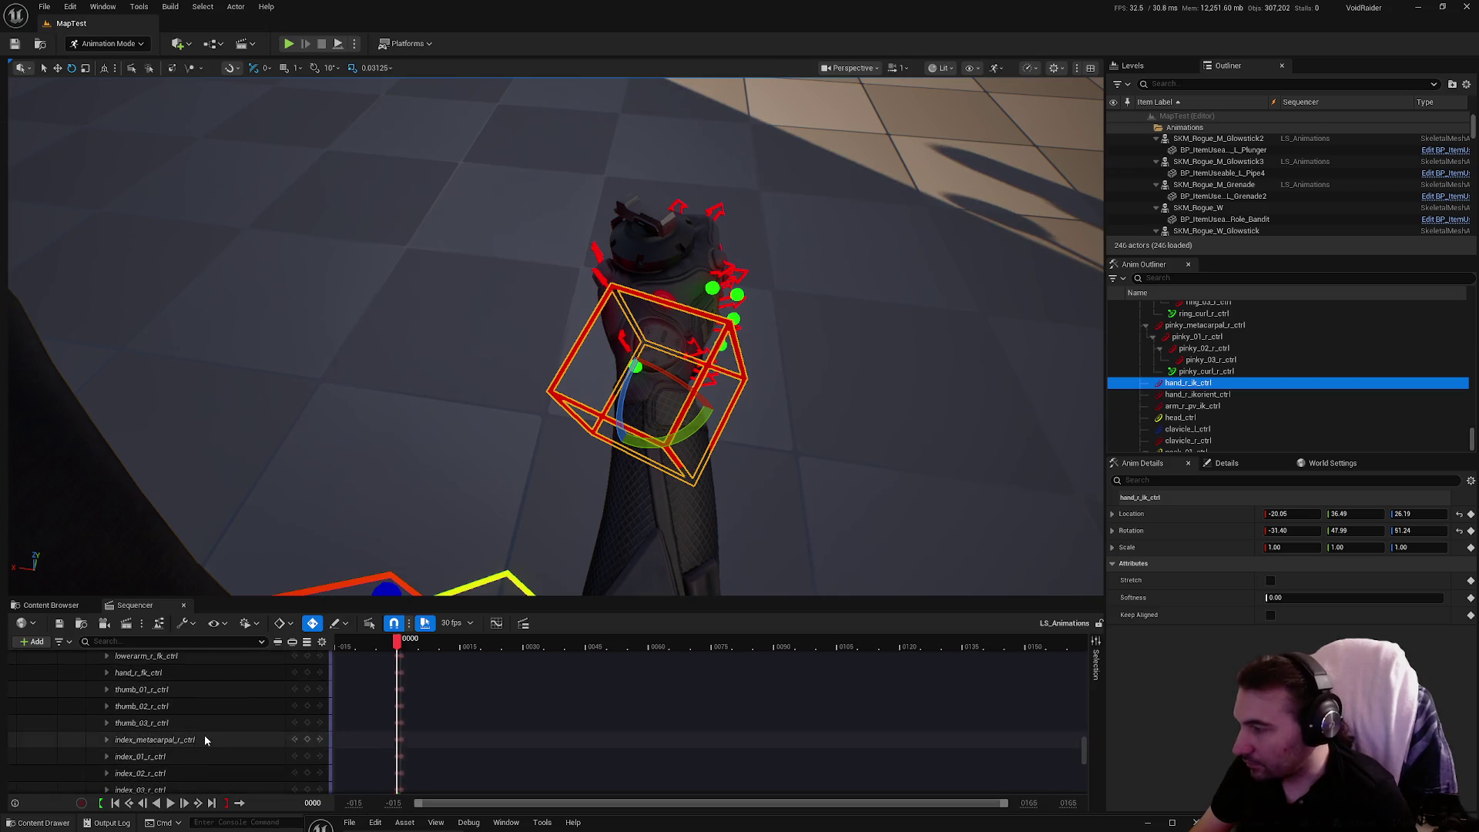
pyautogui.scroll(-10, 269, 693)
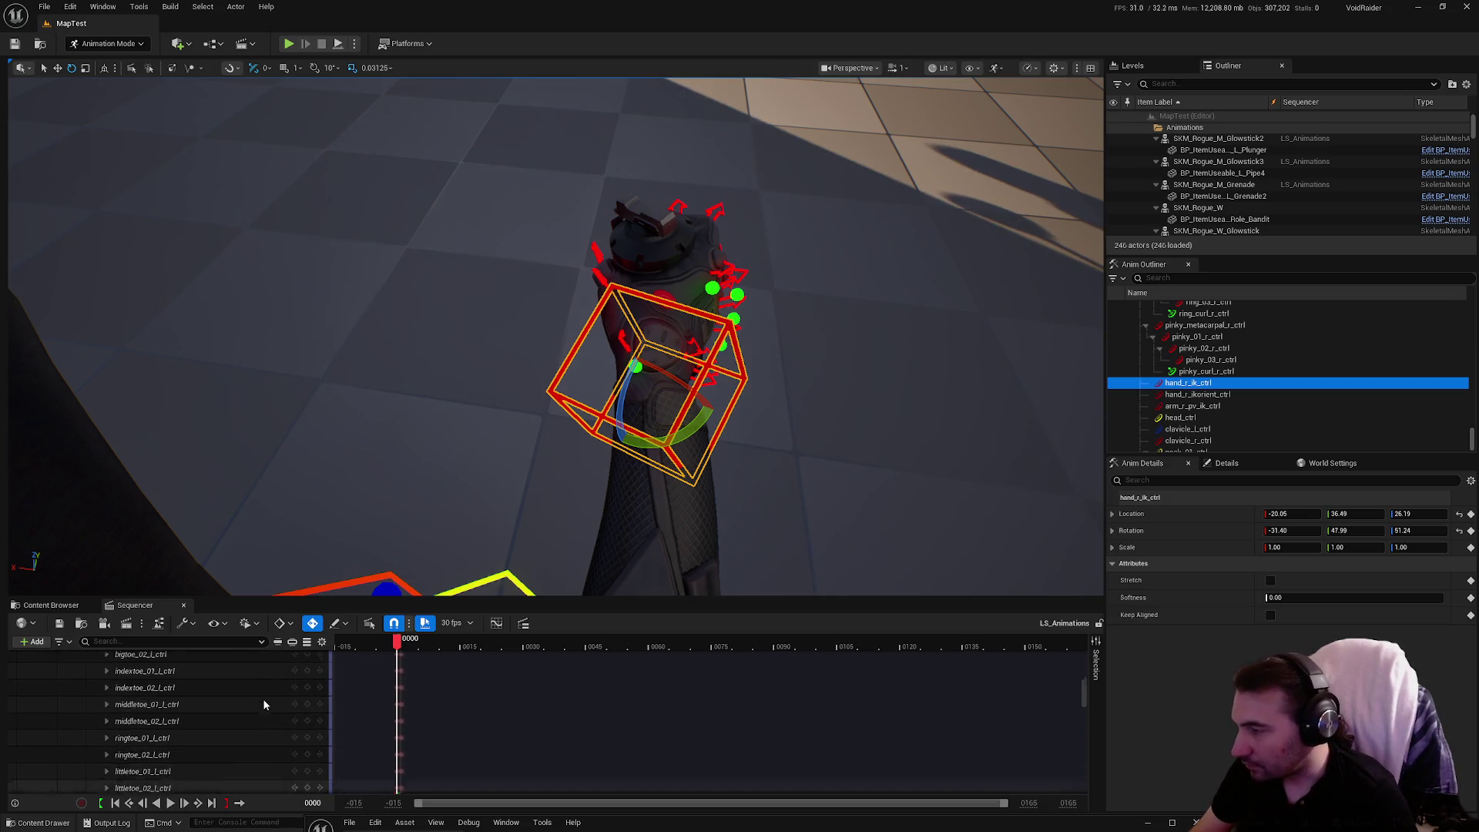
pyautogui.scroll(10, 257, 703)
pyautogui.rightClick(157, 713)
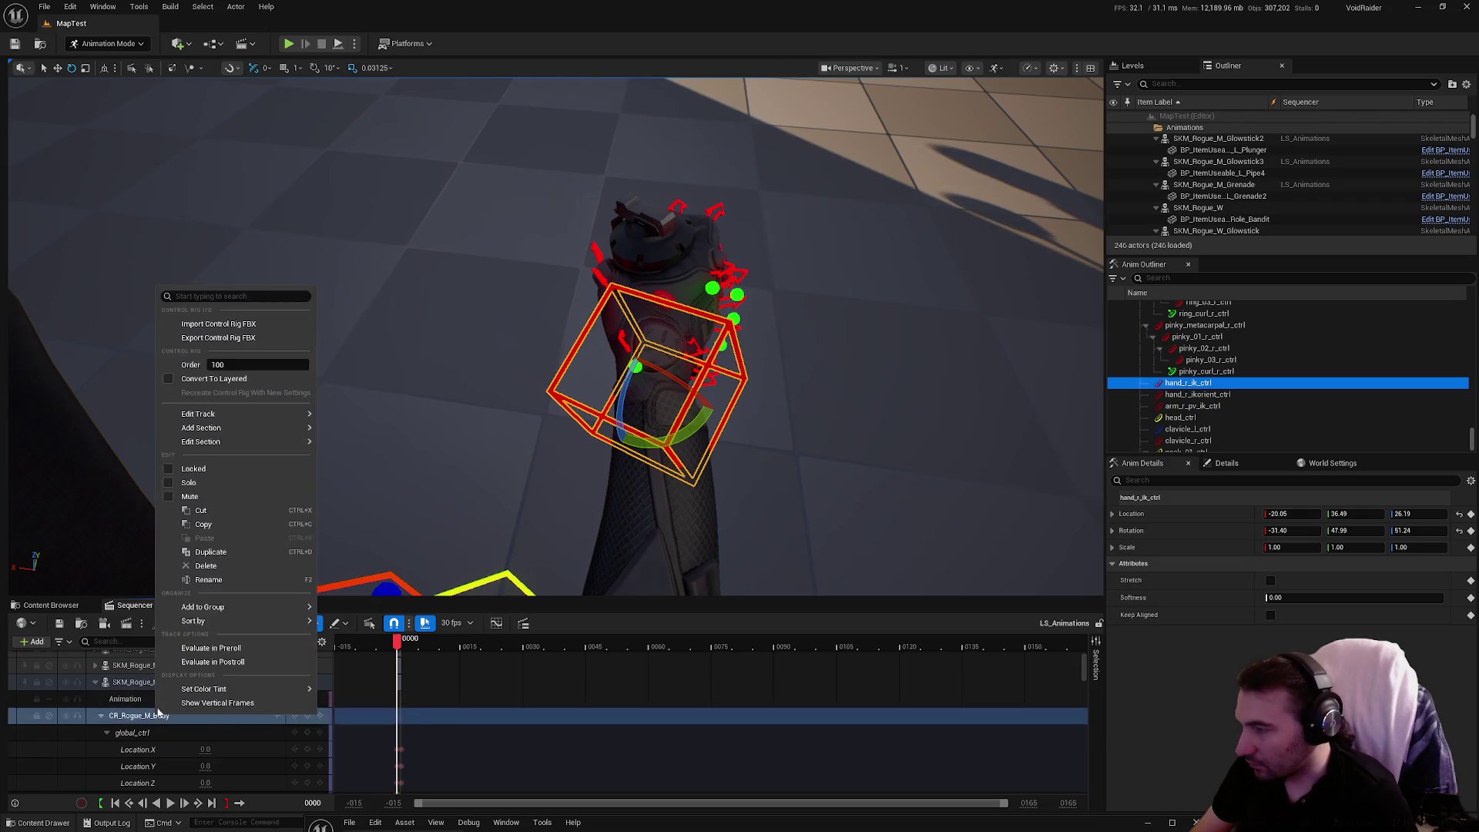
# Create a linked SK_Rogue_M_Sequence in the Animations folder and export the grenade pose into it.
pyautogui.moveTo(227, 423)
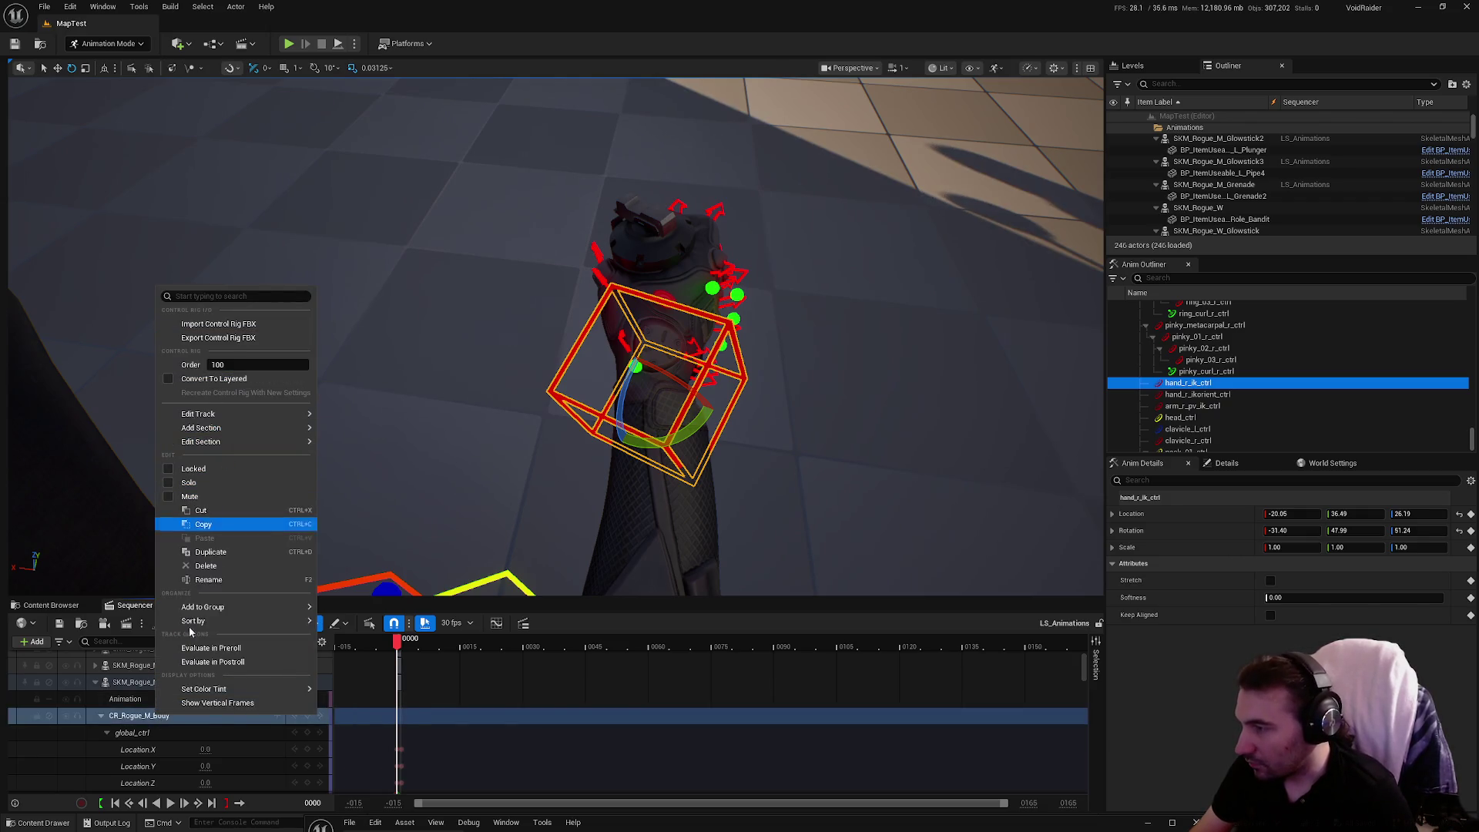
pyautogui.rightClick(135, 683)
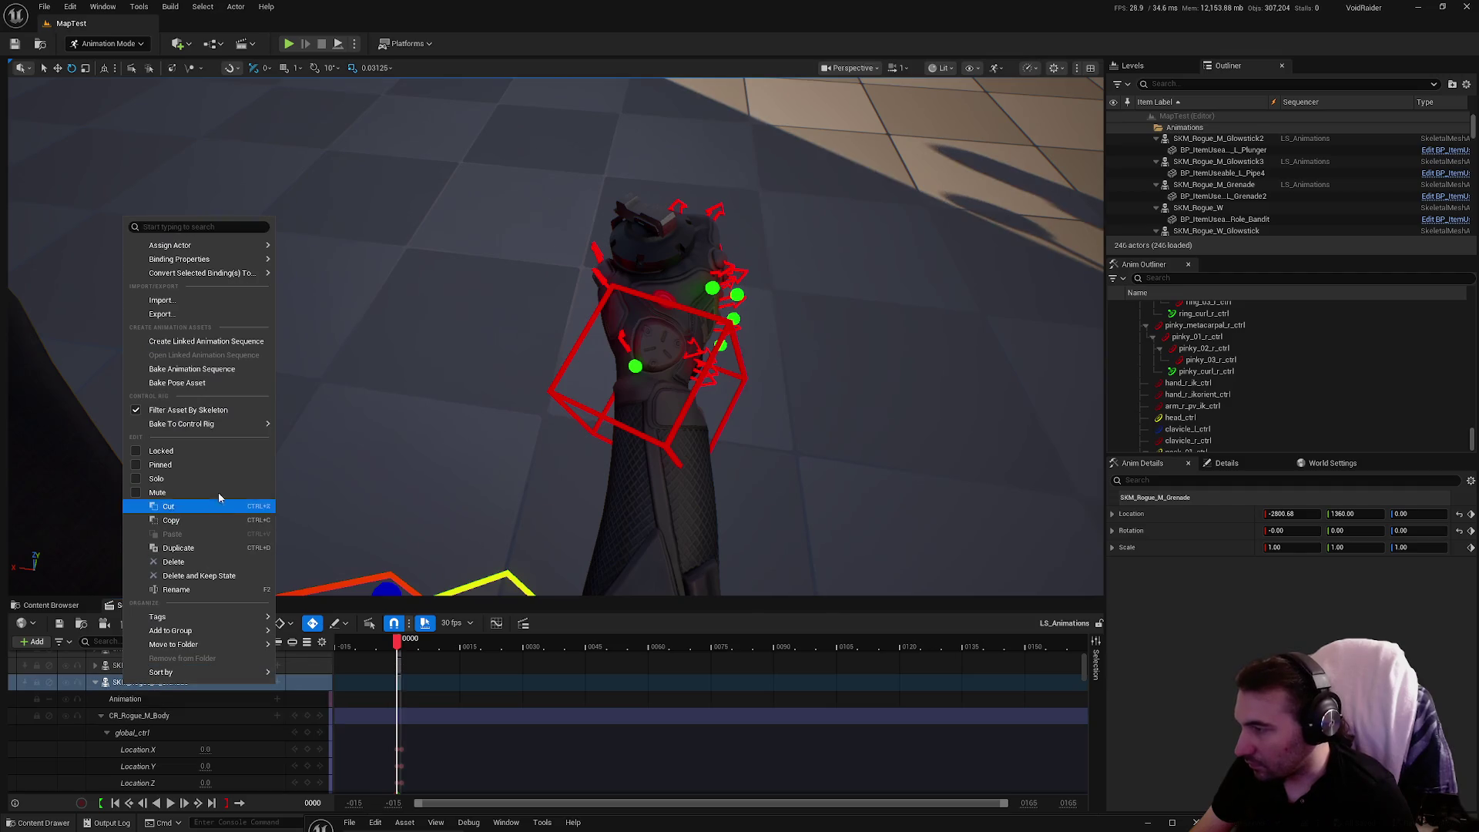
pyautogui.click(213, 370)
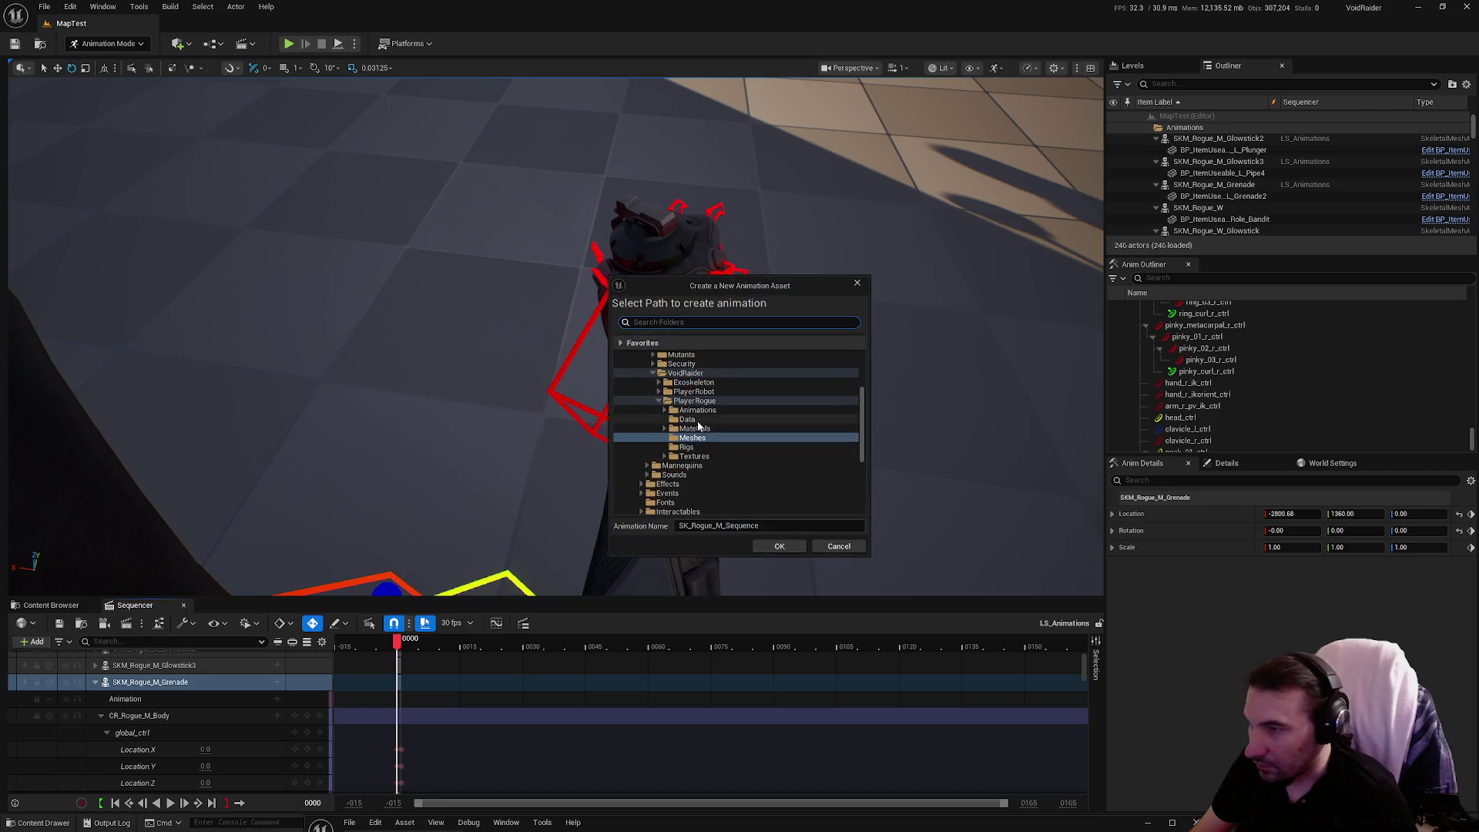
pyautogui.click(697, 411)
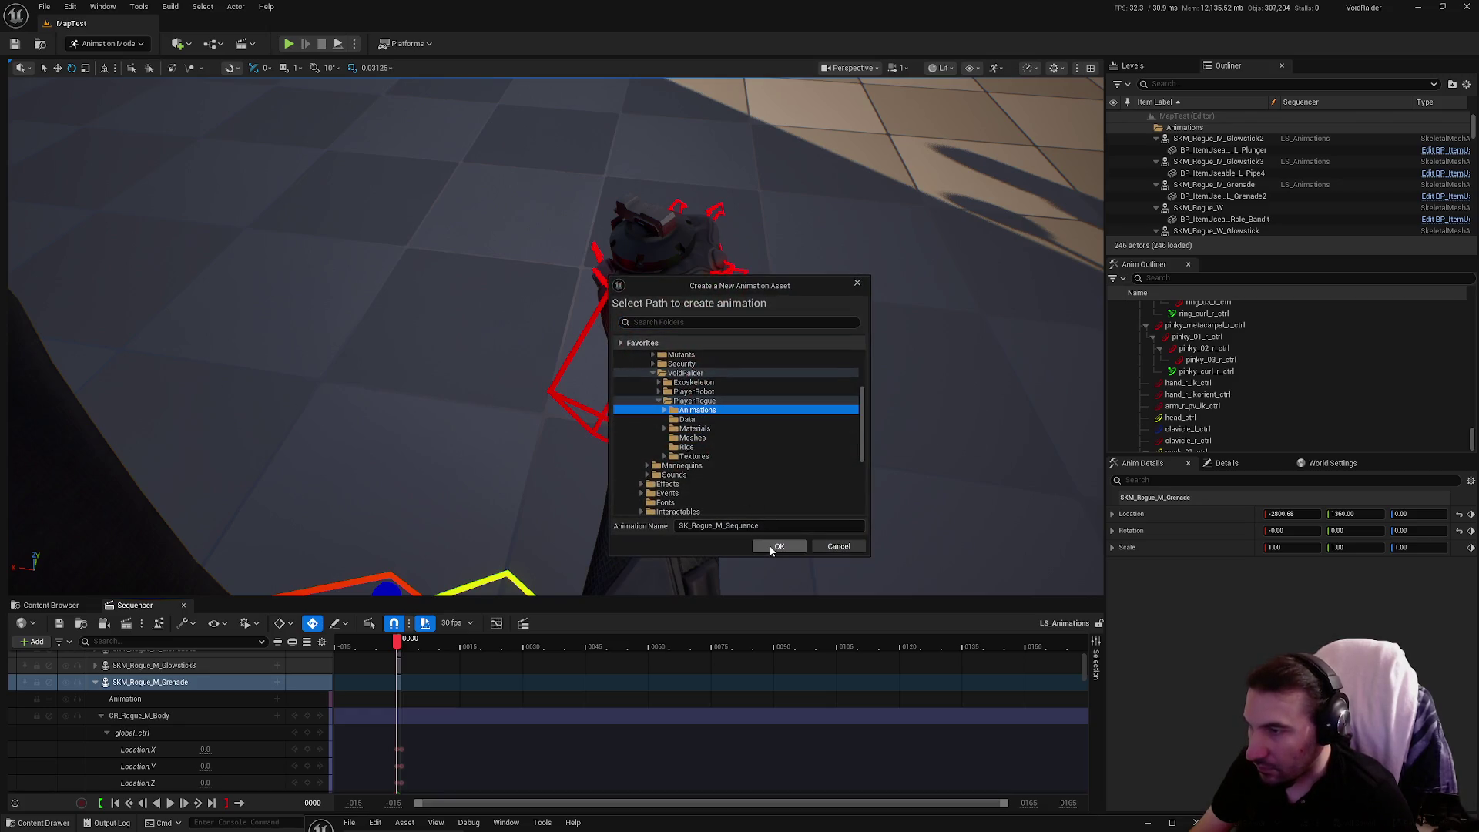
pyautogui.click(766, 549)
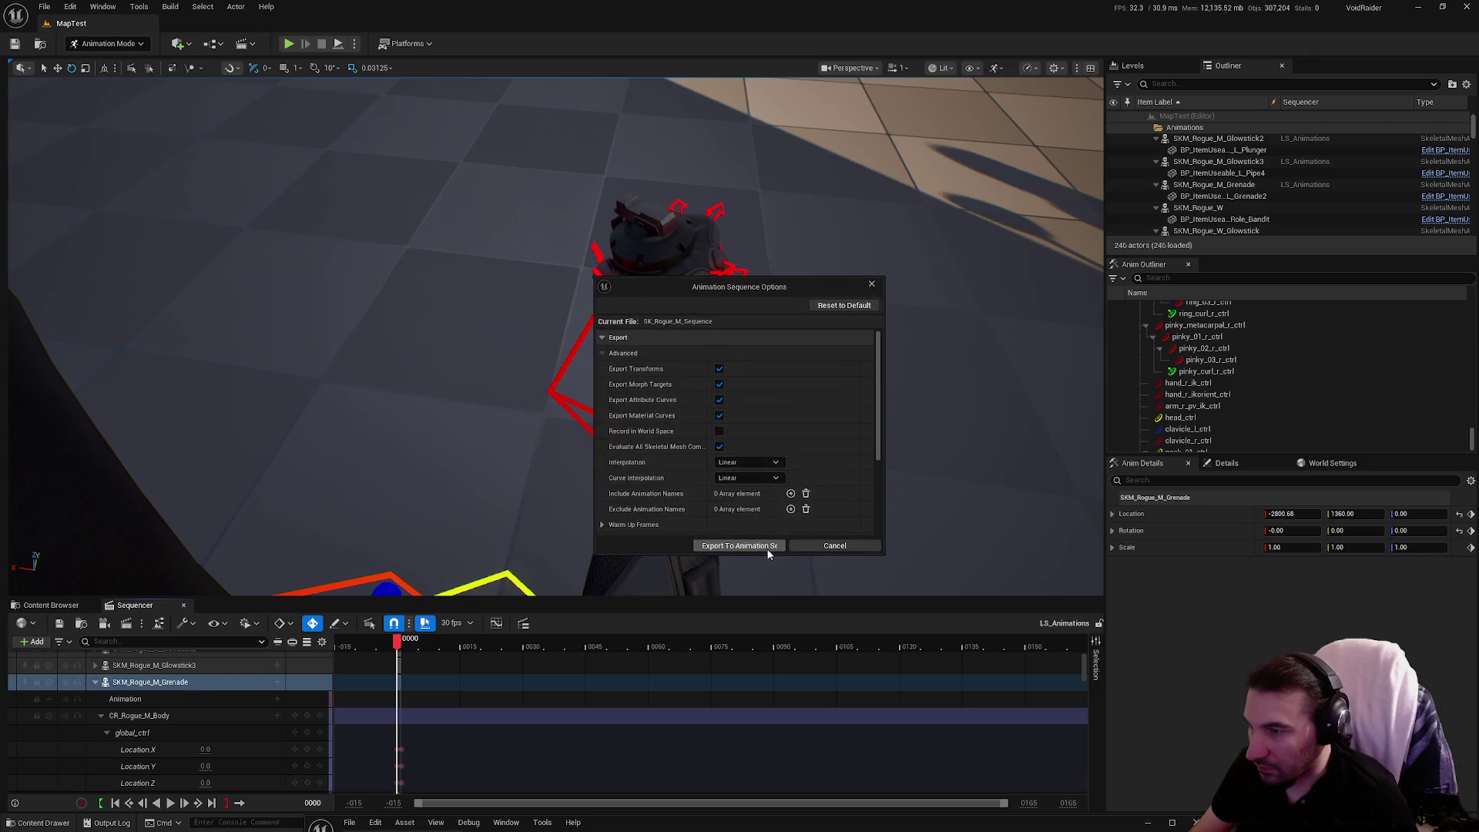
pyautogui.click(767, 547)
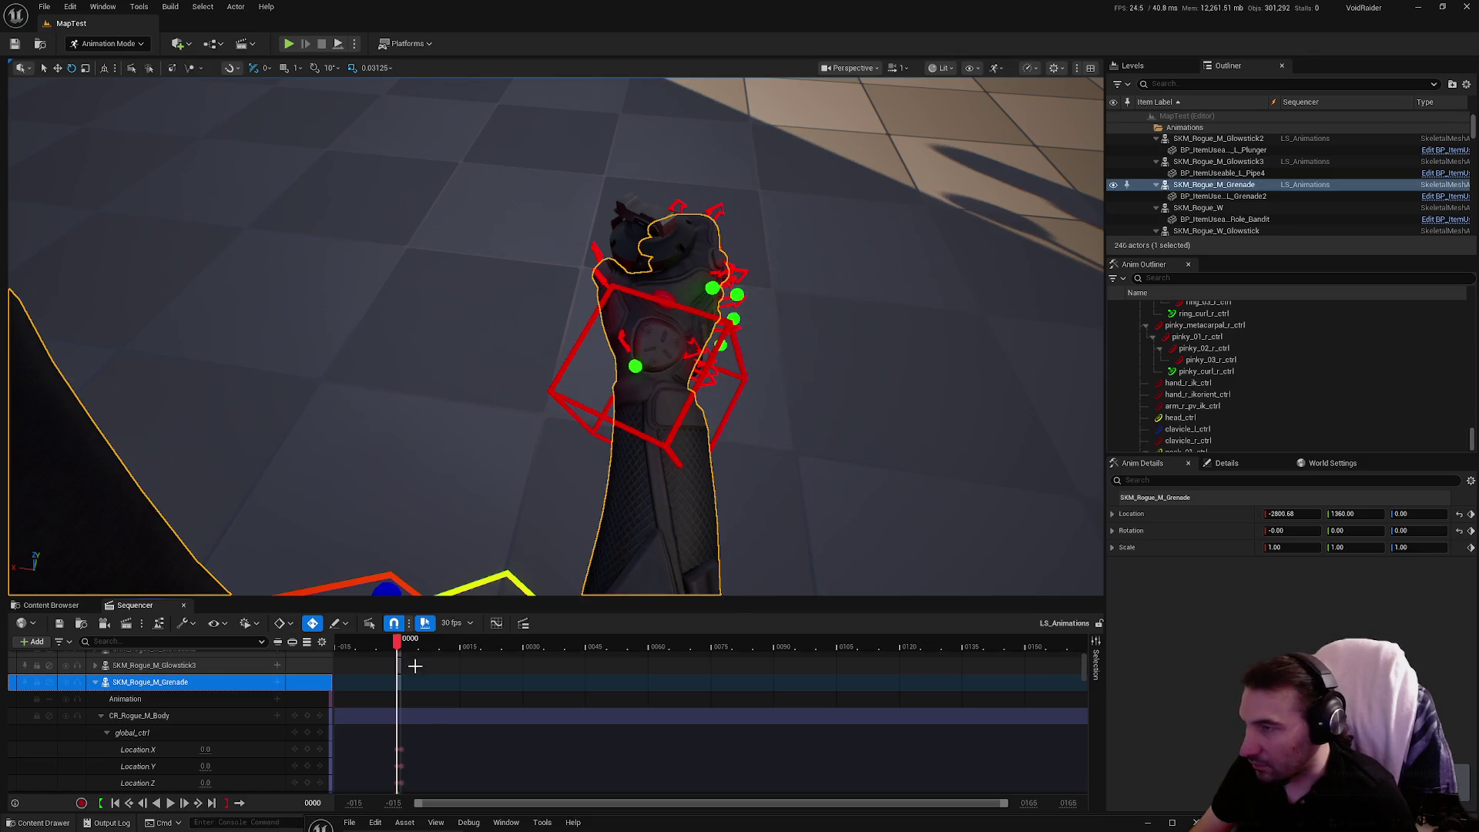
pyautogui.click(51, 605)
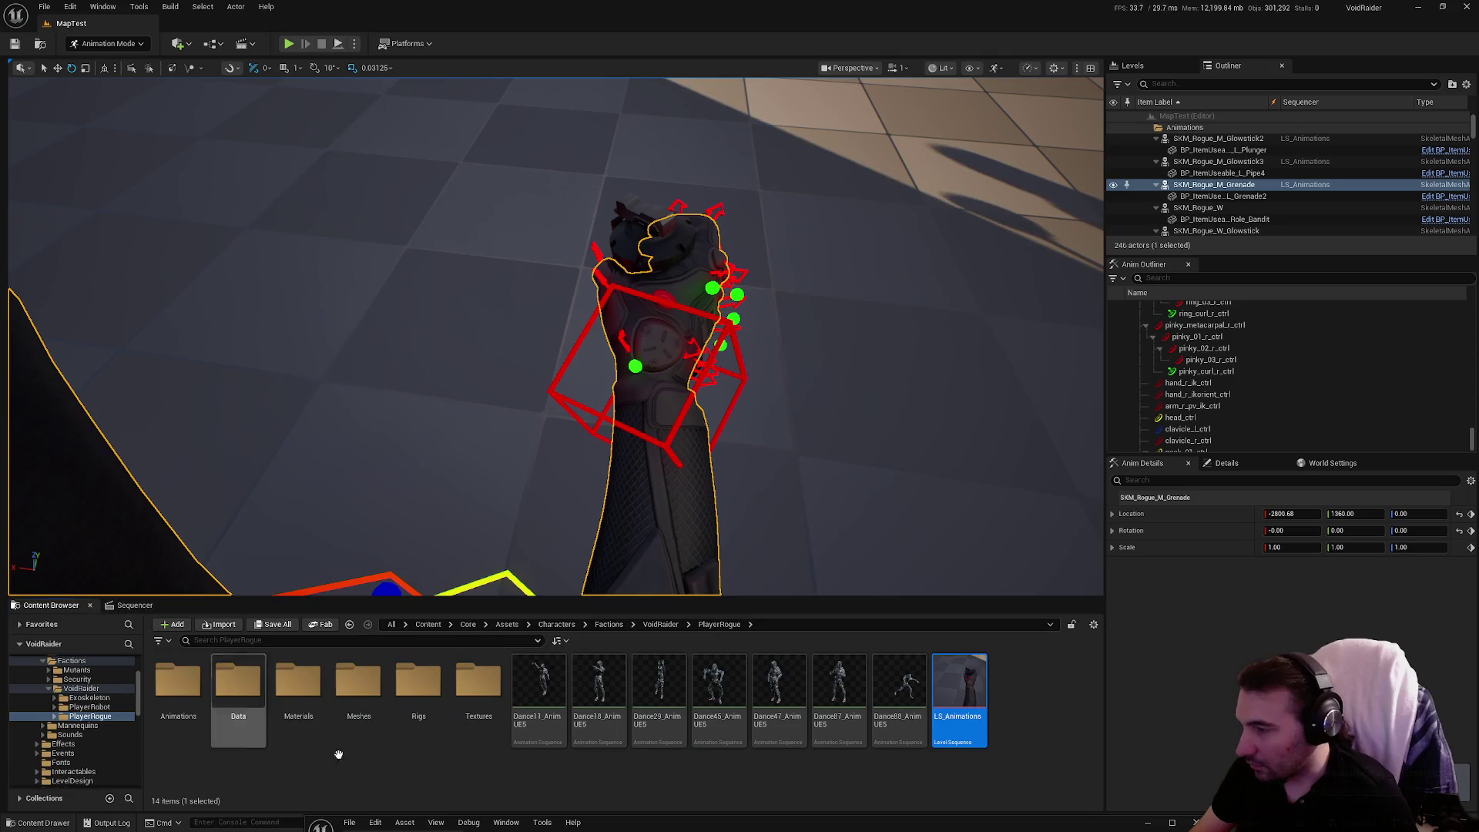
# Save the new SK_Rogue_M_Sequence in the Animations folder.
pyautogui.doubleClick(177, 682)
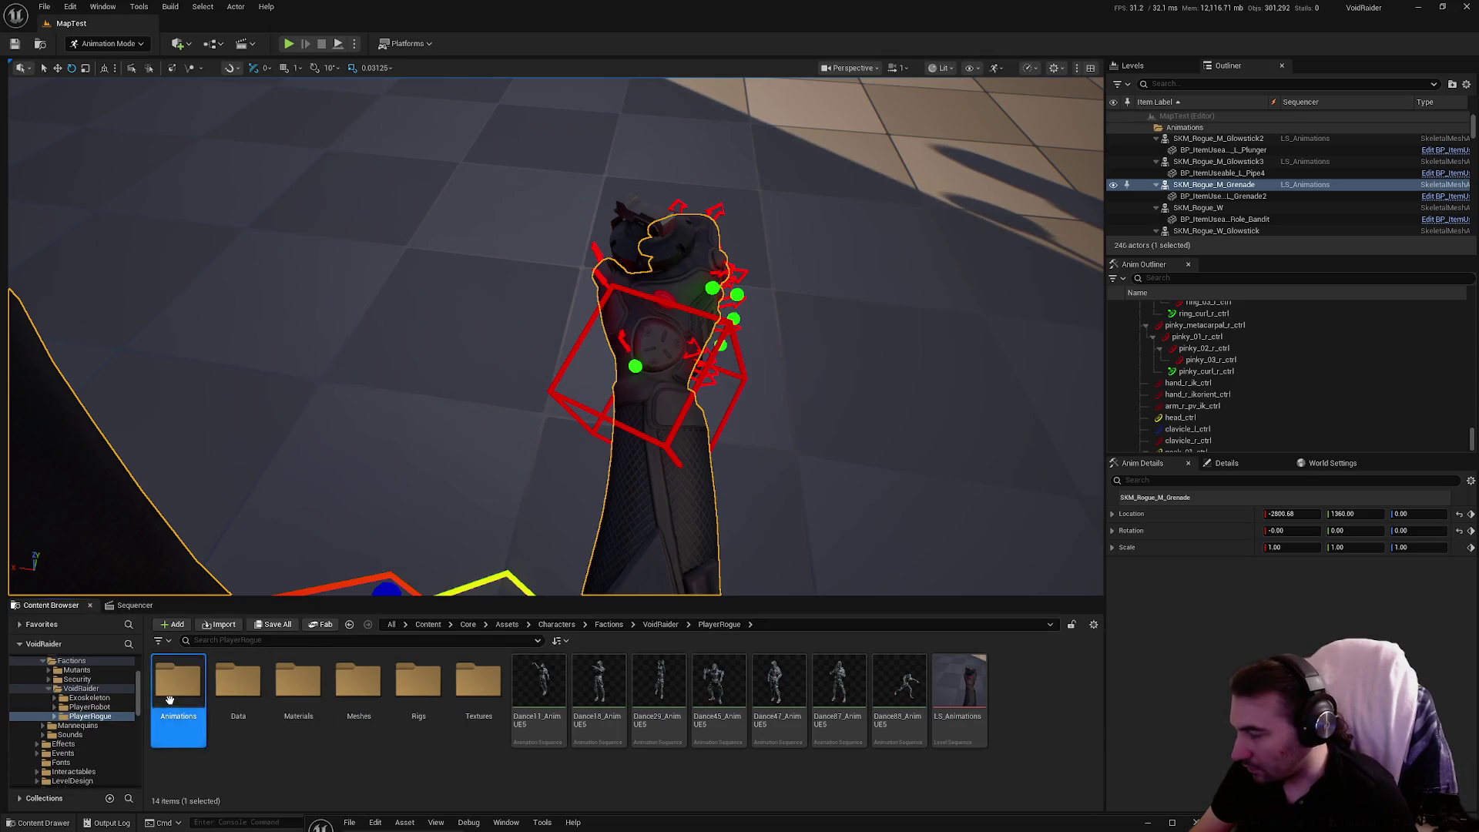
pyautogui.click(275, 624)
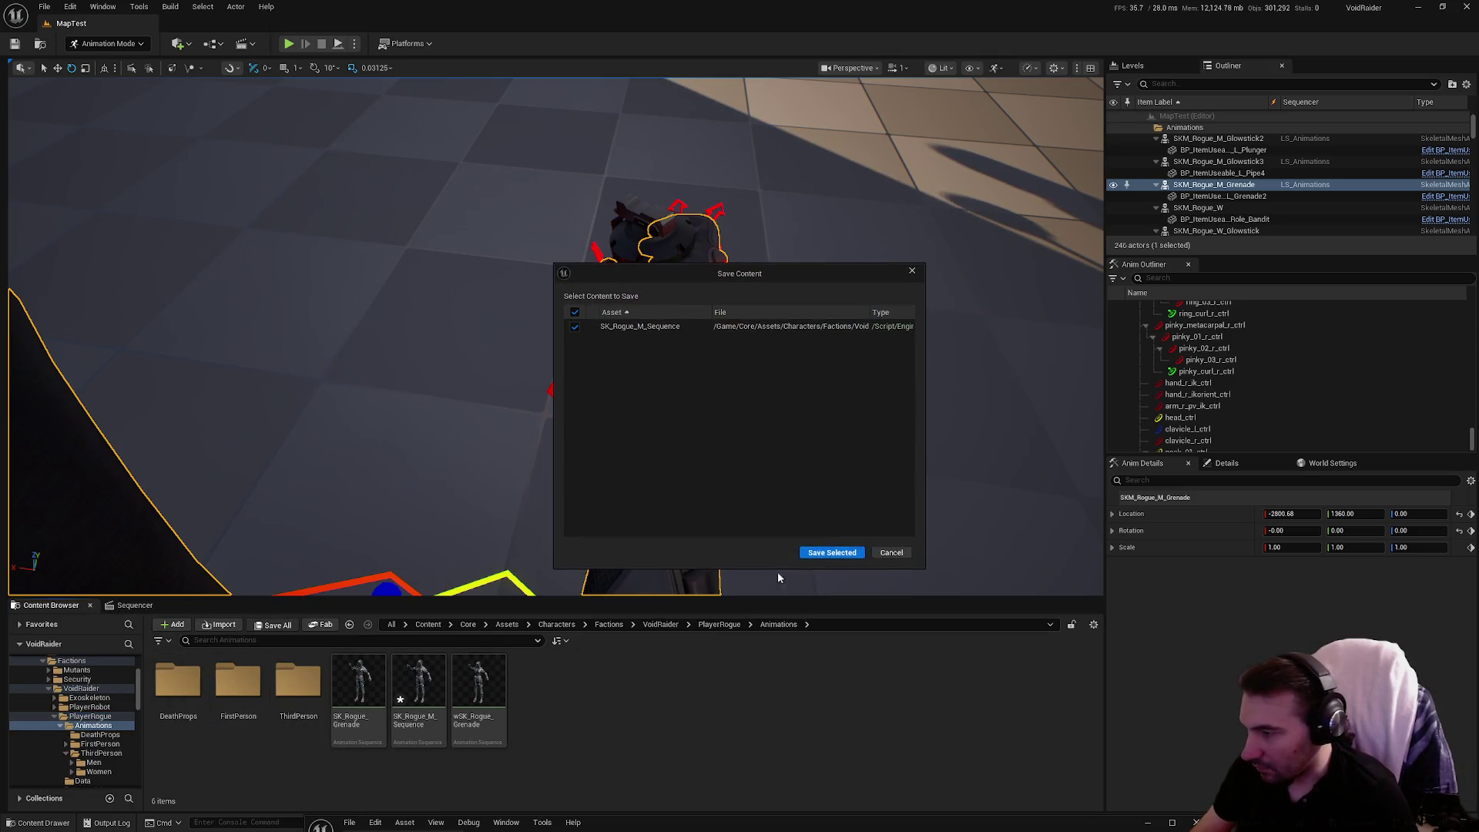
pyautogui.click(832, 553)
pyautogui.click(422, 717)
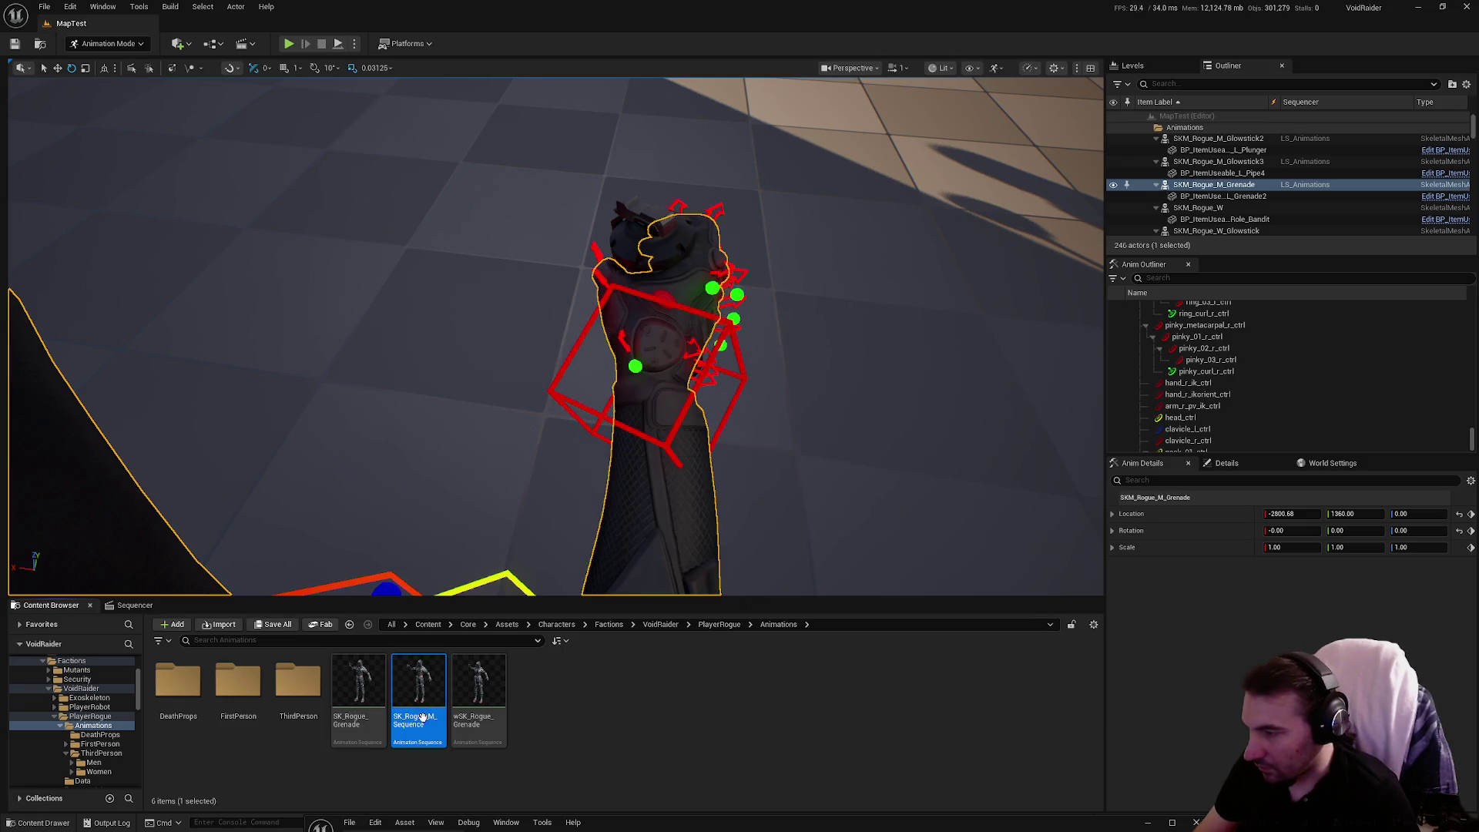
# Force-delete SK_Rogue_Grenade, name the sequence A_GrabItem_01_Launch, and start deleting A_GrabItem_01_Launch1.
pyautogui.click(336, 710)
pyautogui.press('Delete')
pyautogui.click(626, 610)
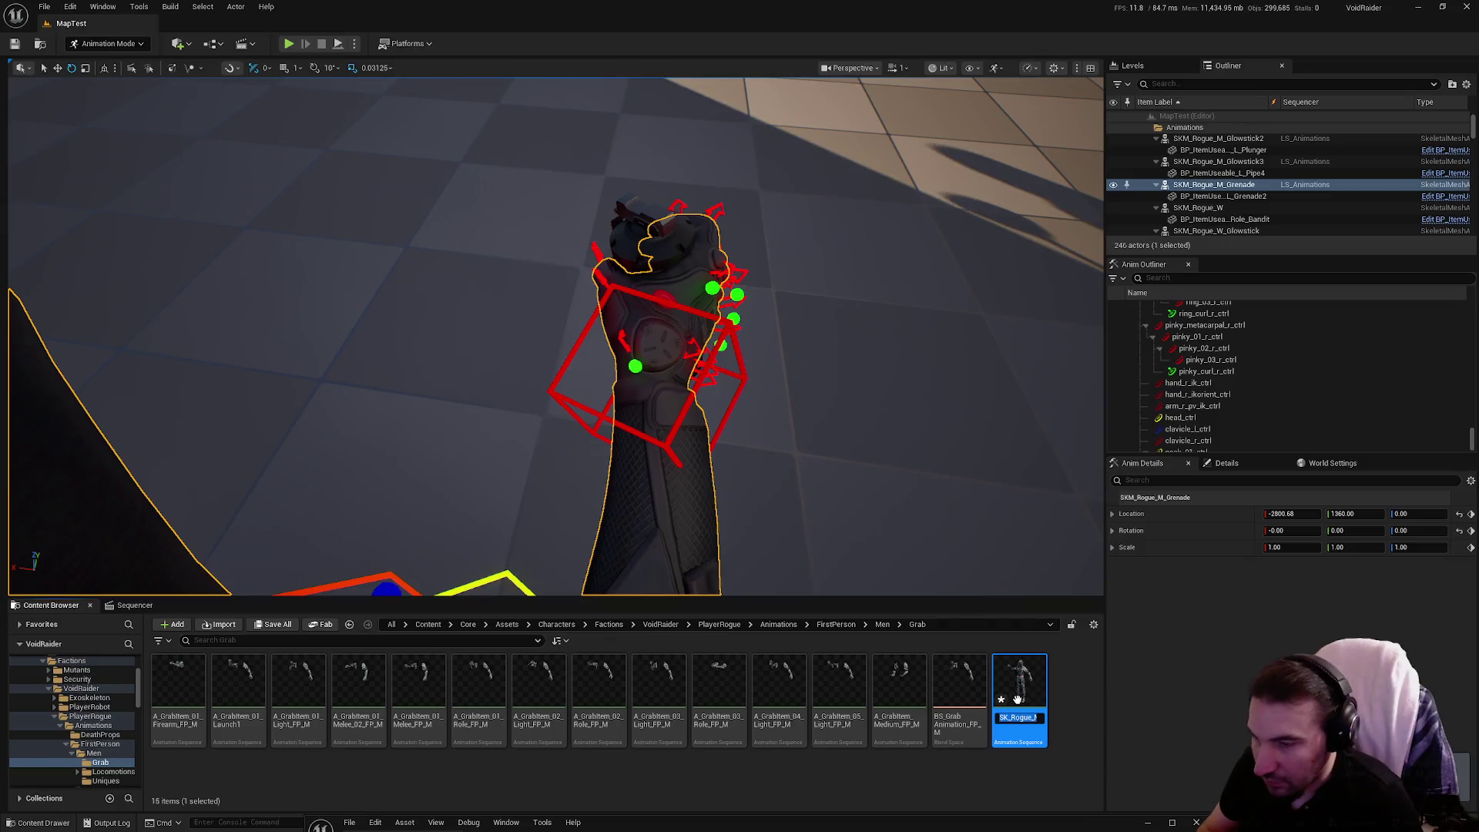
pyautogui.press('Return')
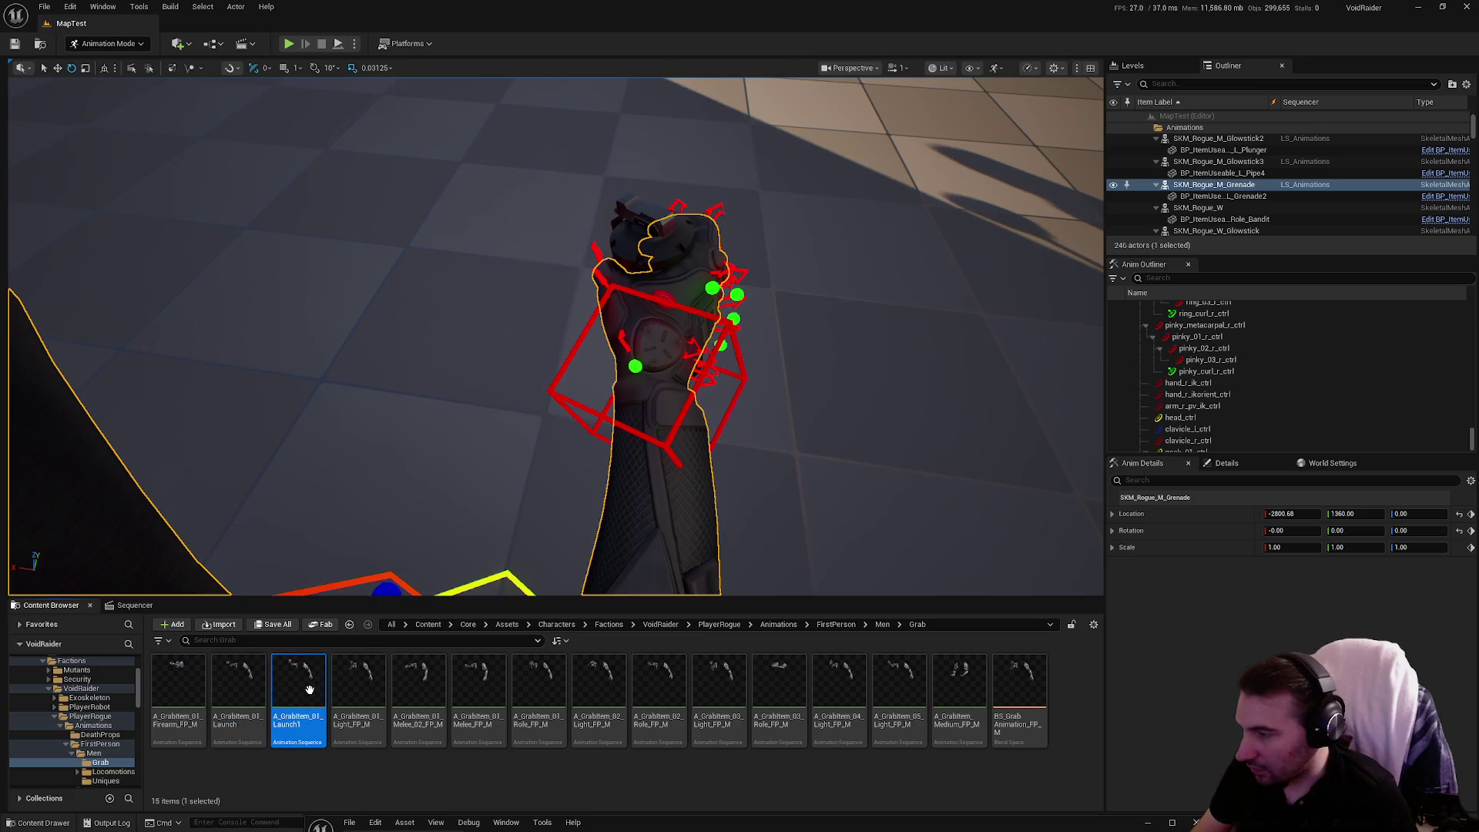
pyautogui.click(321, 703)
pyautogui.press('Delete')
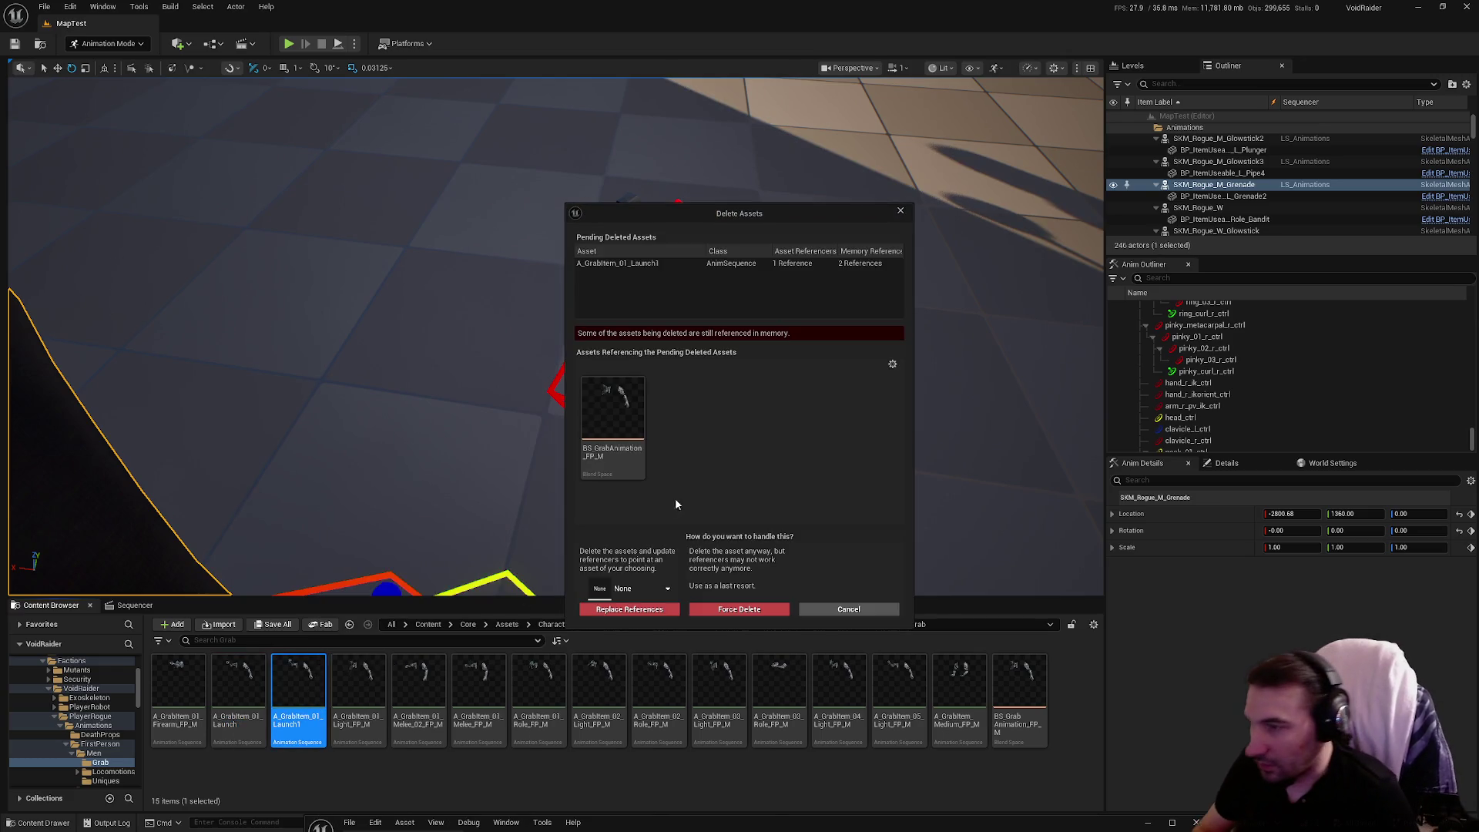
# Replace A_GrabItem_01_Launch1's references with A_GrabItem_01_Launch and delete it.
pyautogui.click(669, 591)
pyautogui.click(655, 649)
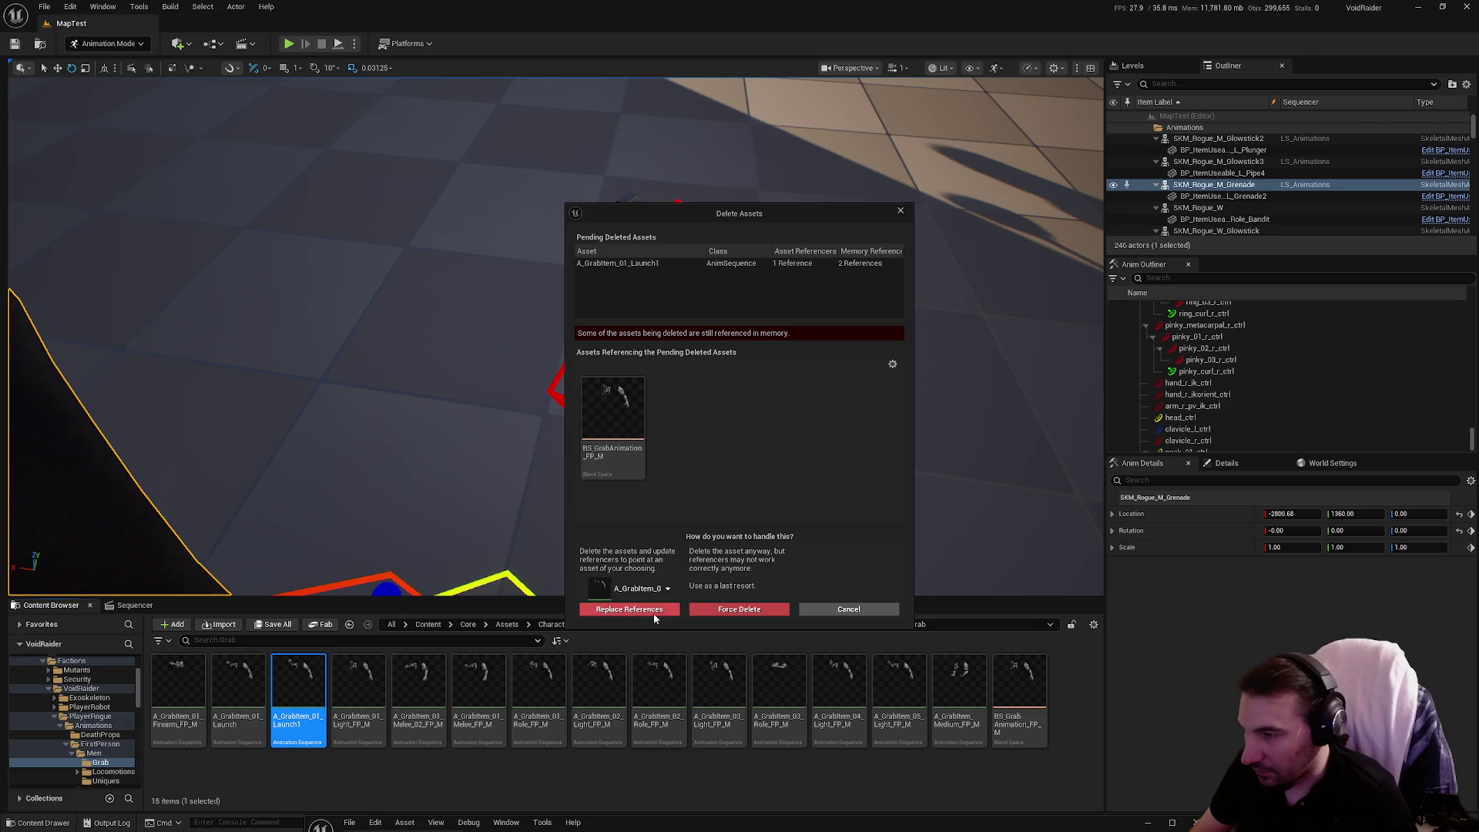
pyautogui.click(653, 609)
pyautogui.click(793, 453)
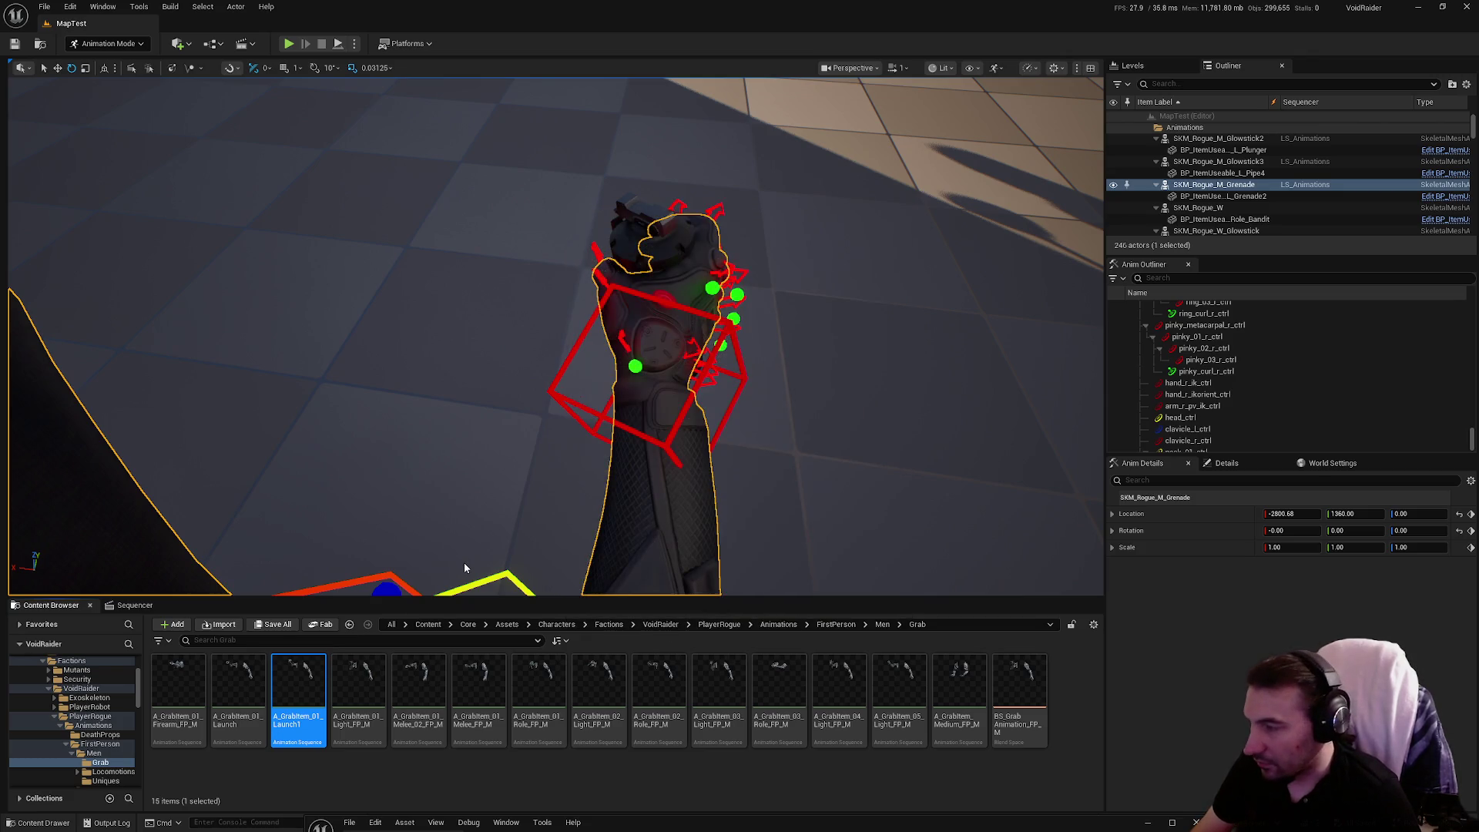
# Save both modified assets and frame the grenade character.
pyautogui.click(273, 625)
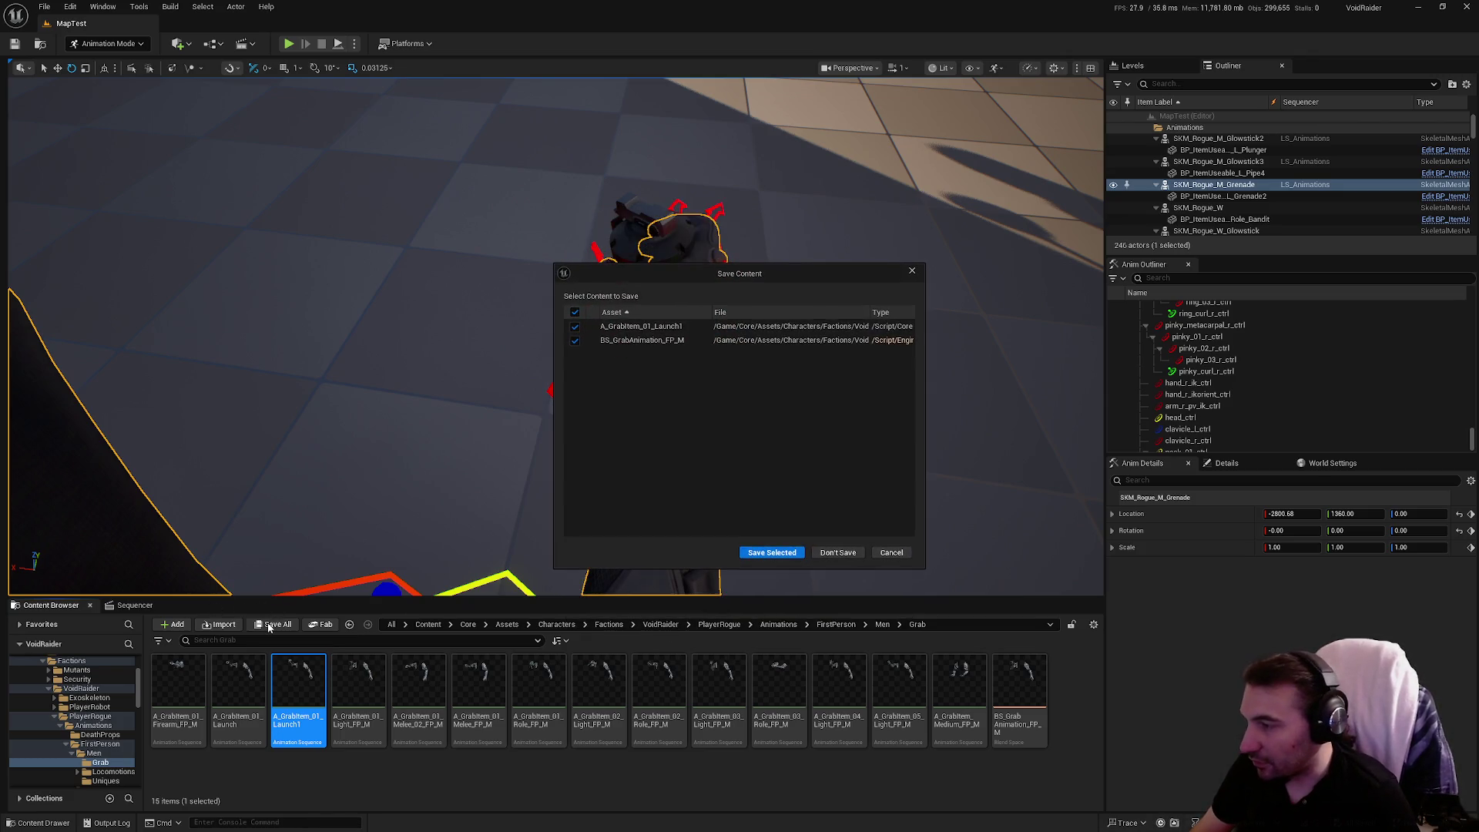
pyautogui.click(757, 555)
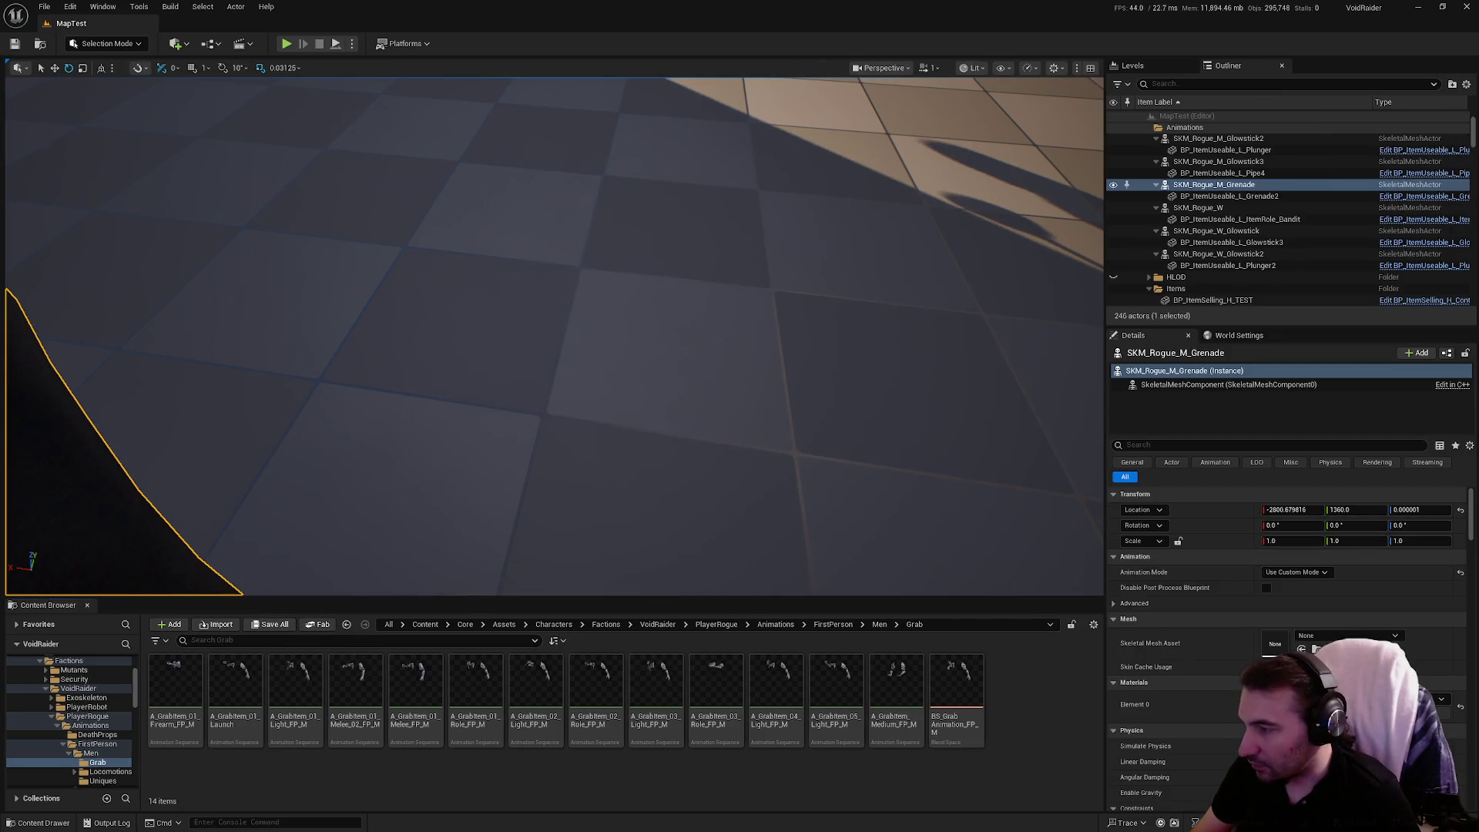
pyautogui.press('f')
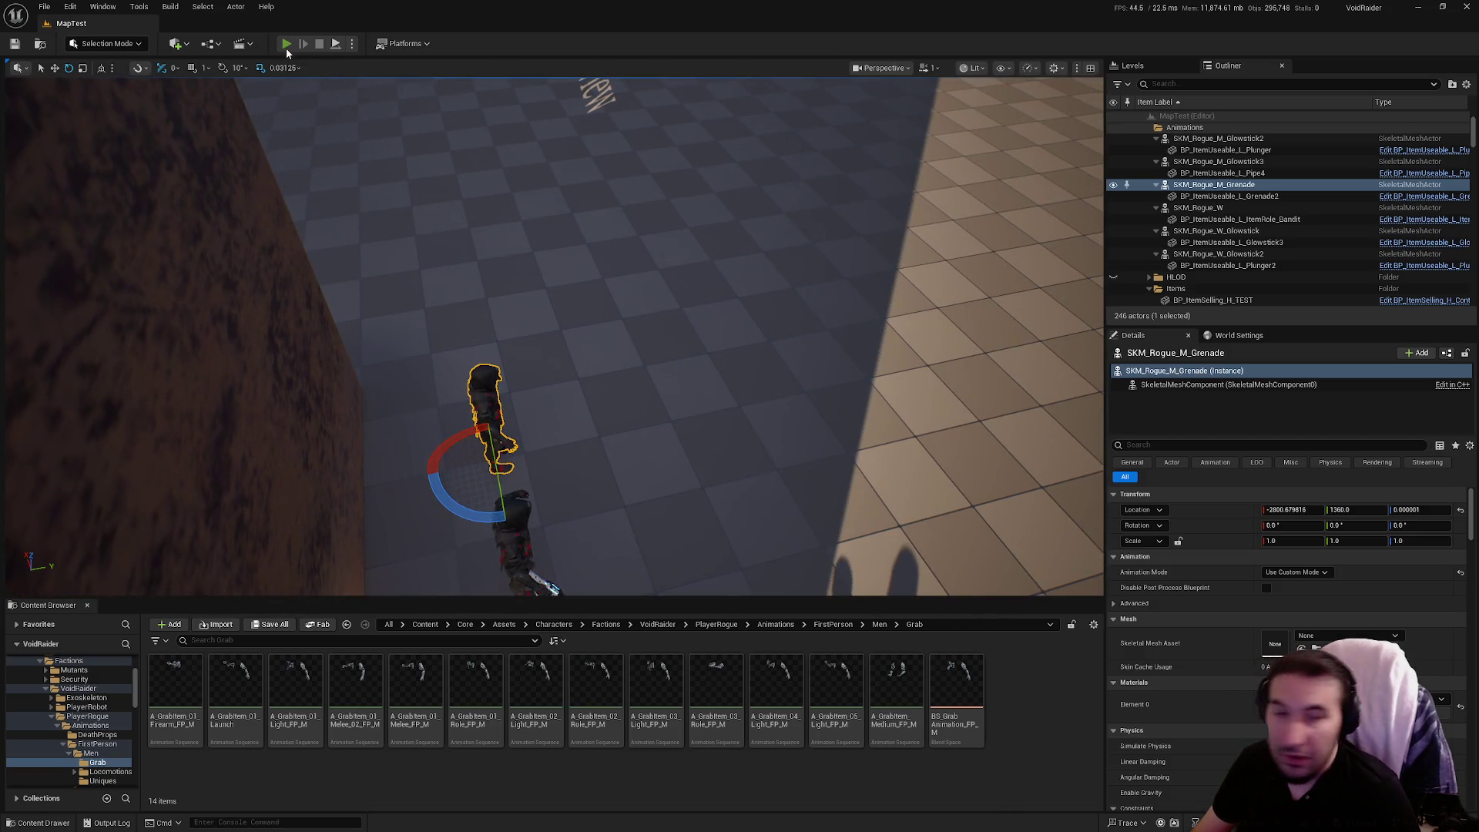
pyautogui.click(286, 44)
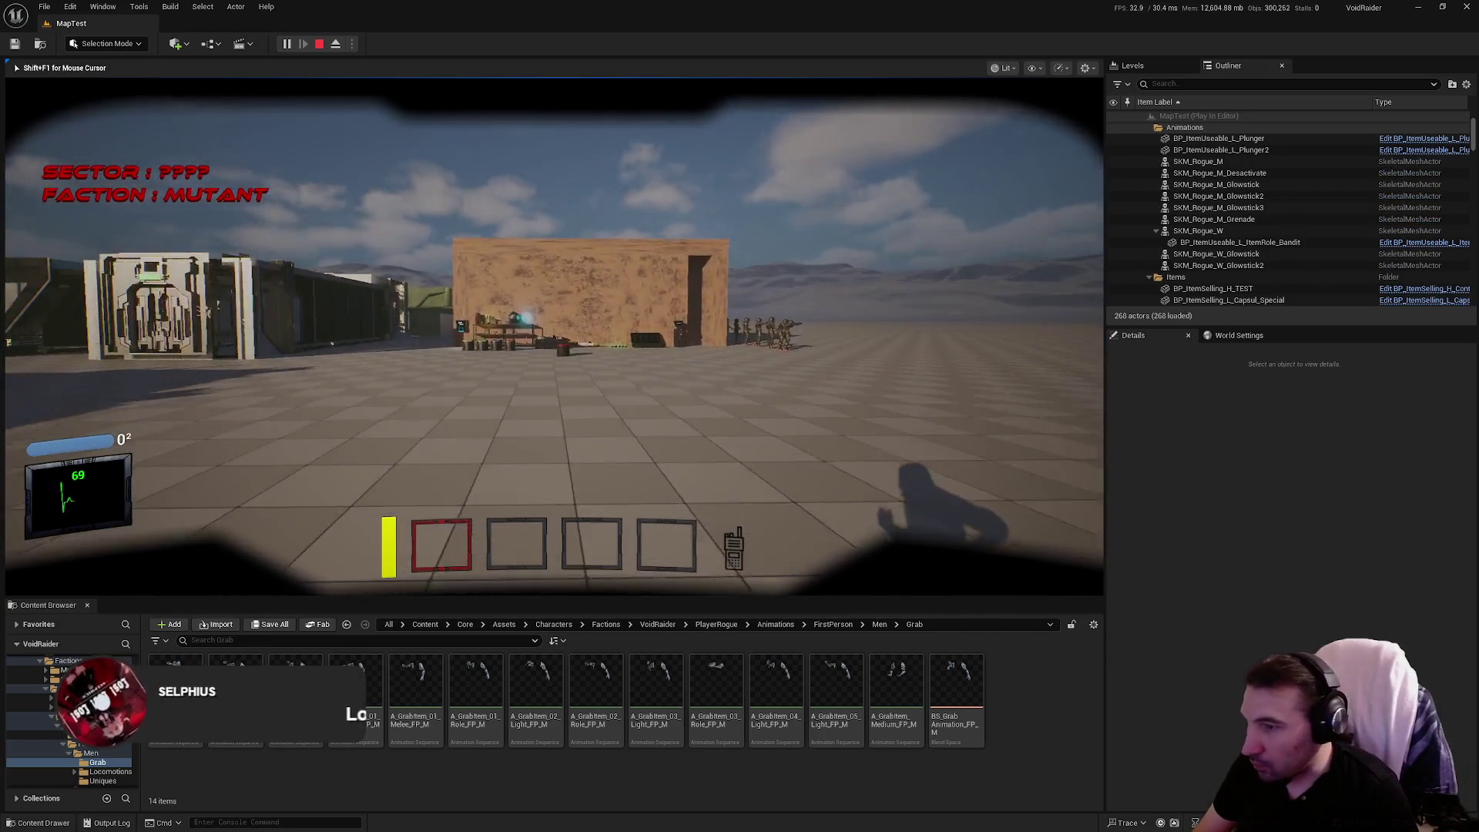
pyautogui.press('w')
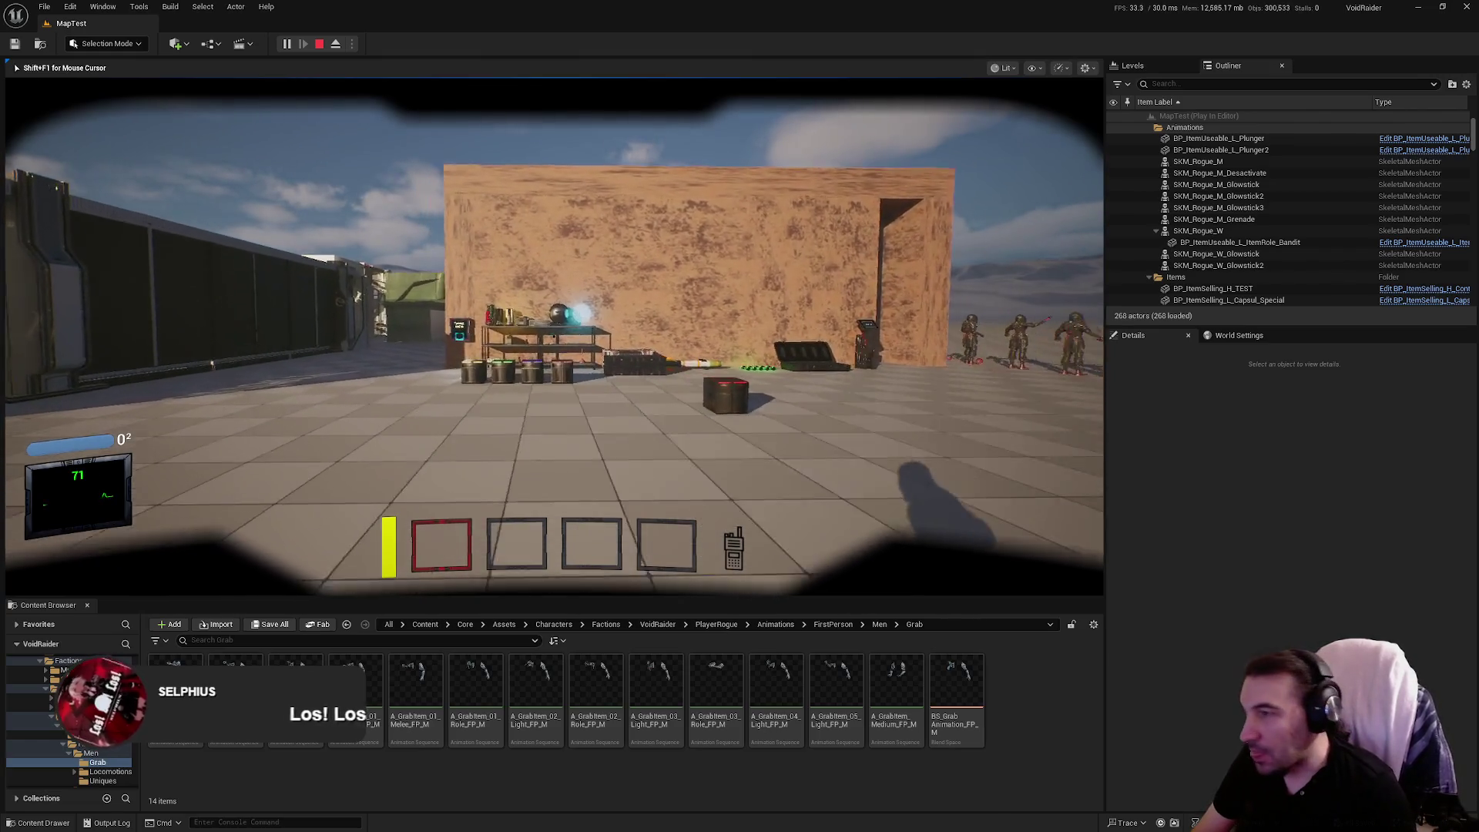
pyautogui.press('w')
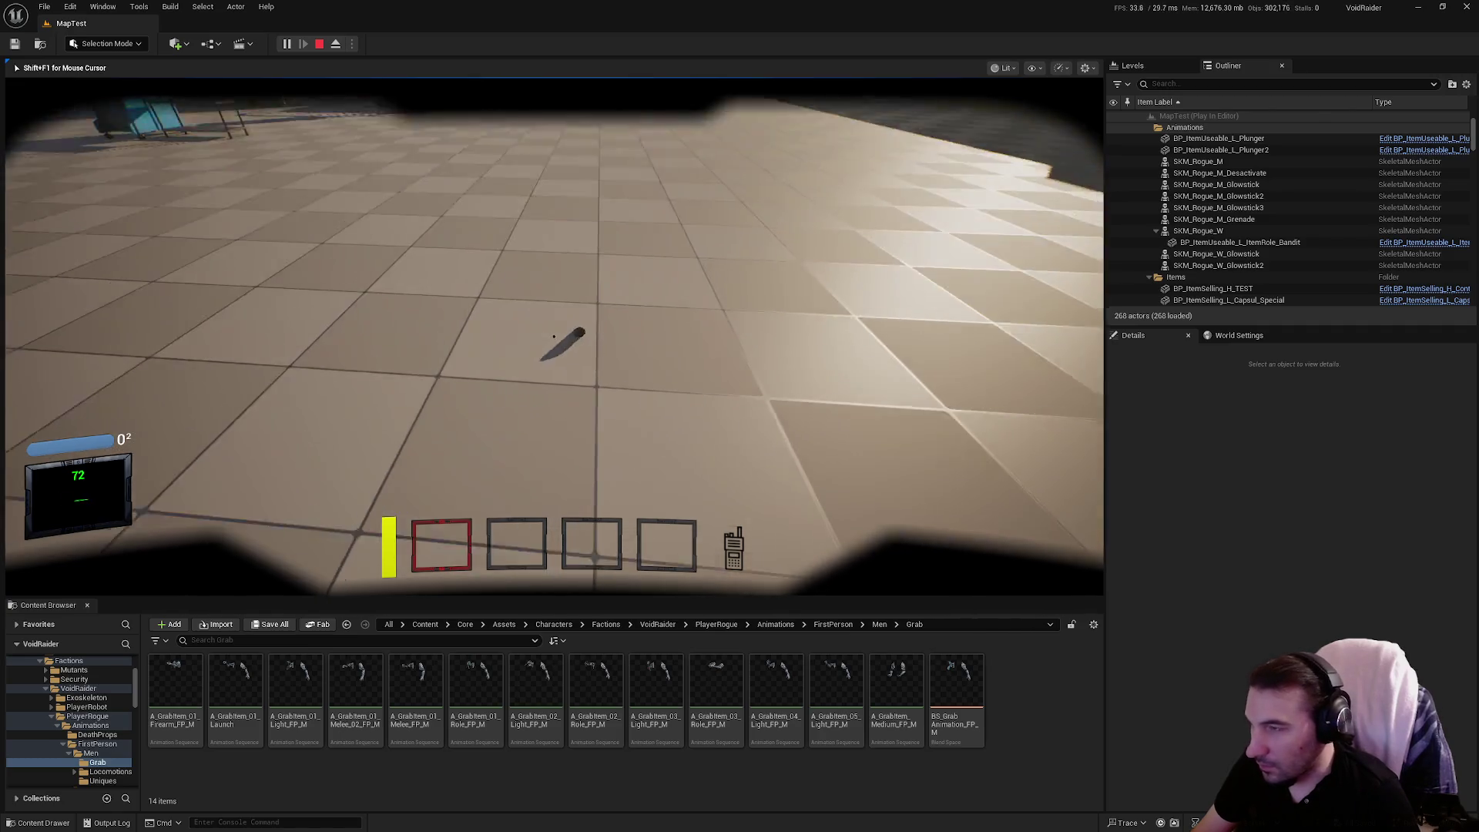
pyautogui.press('e')
pyautogui.press('g')
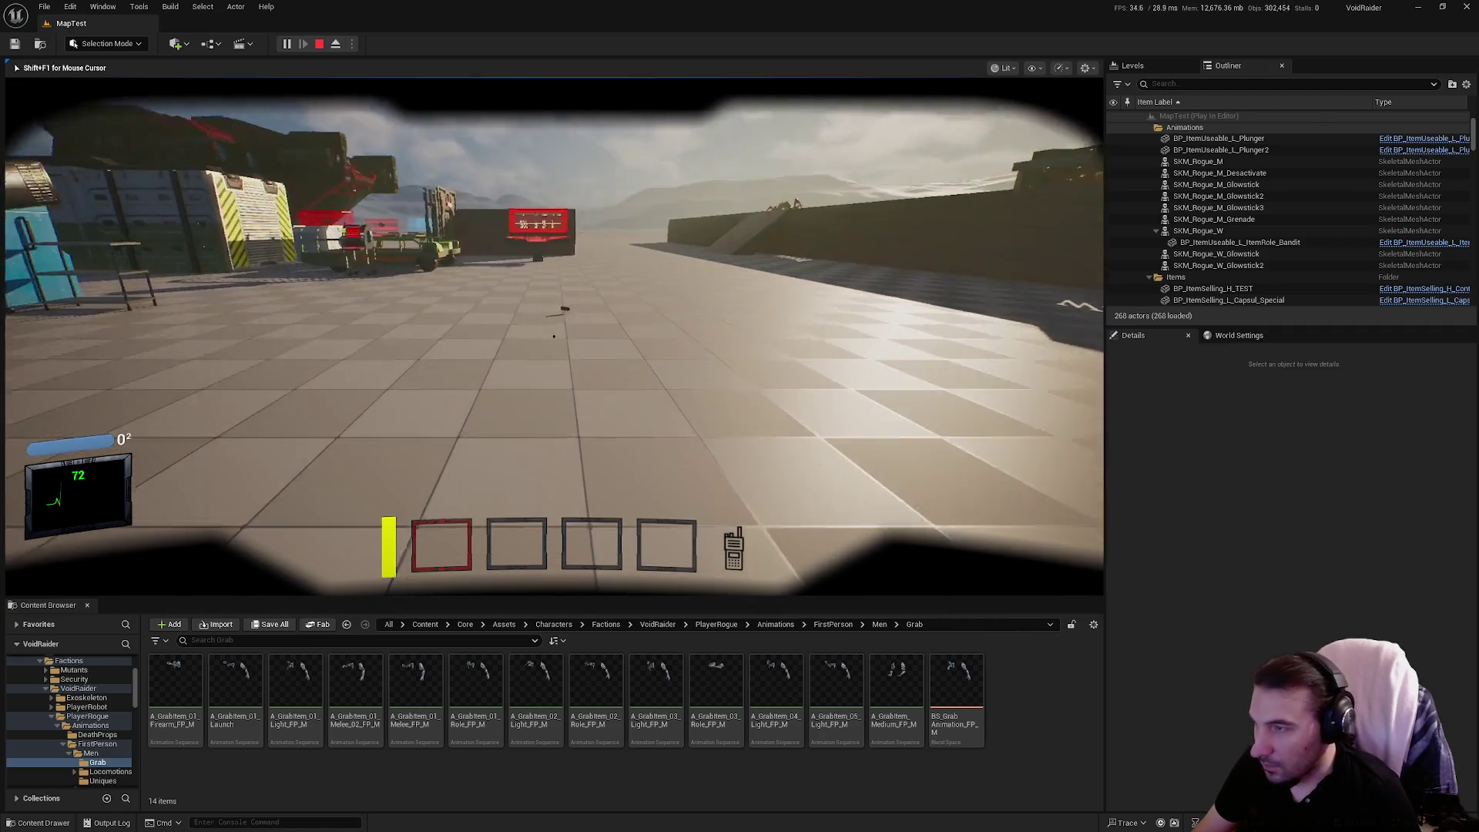
pyautogui.press('e')
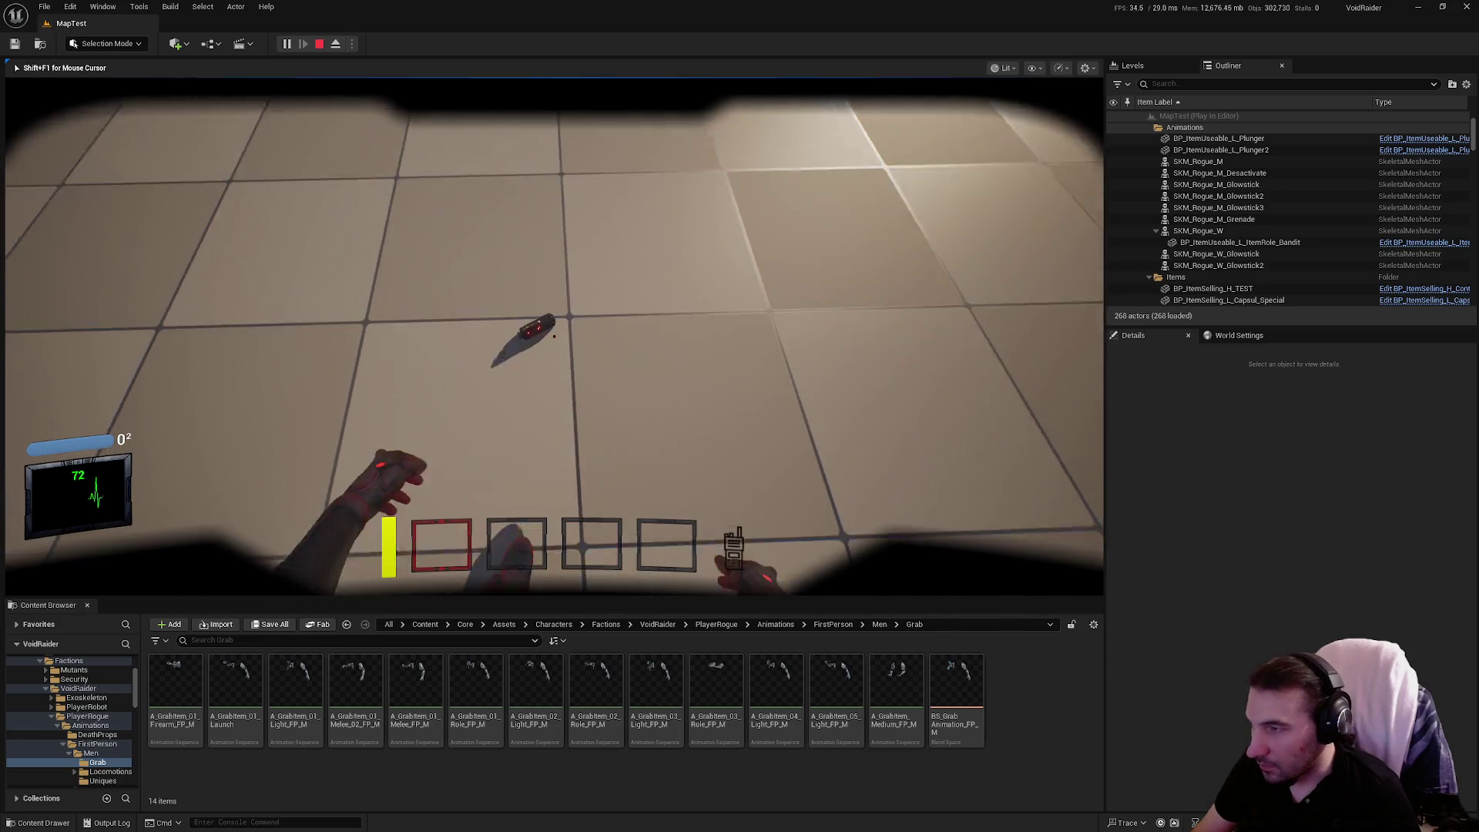
pyautogui.press('e')
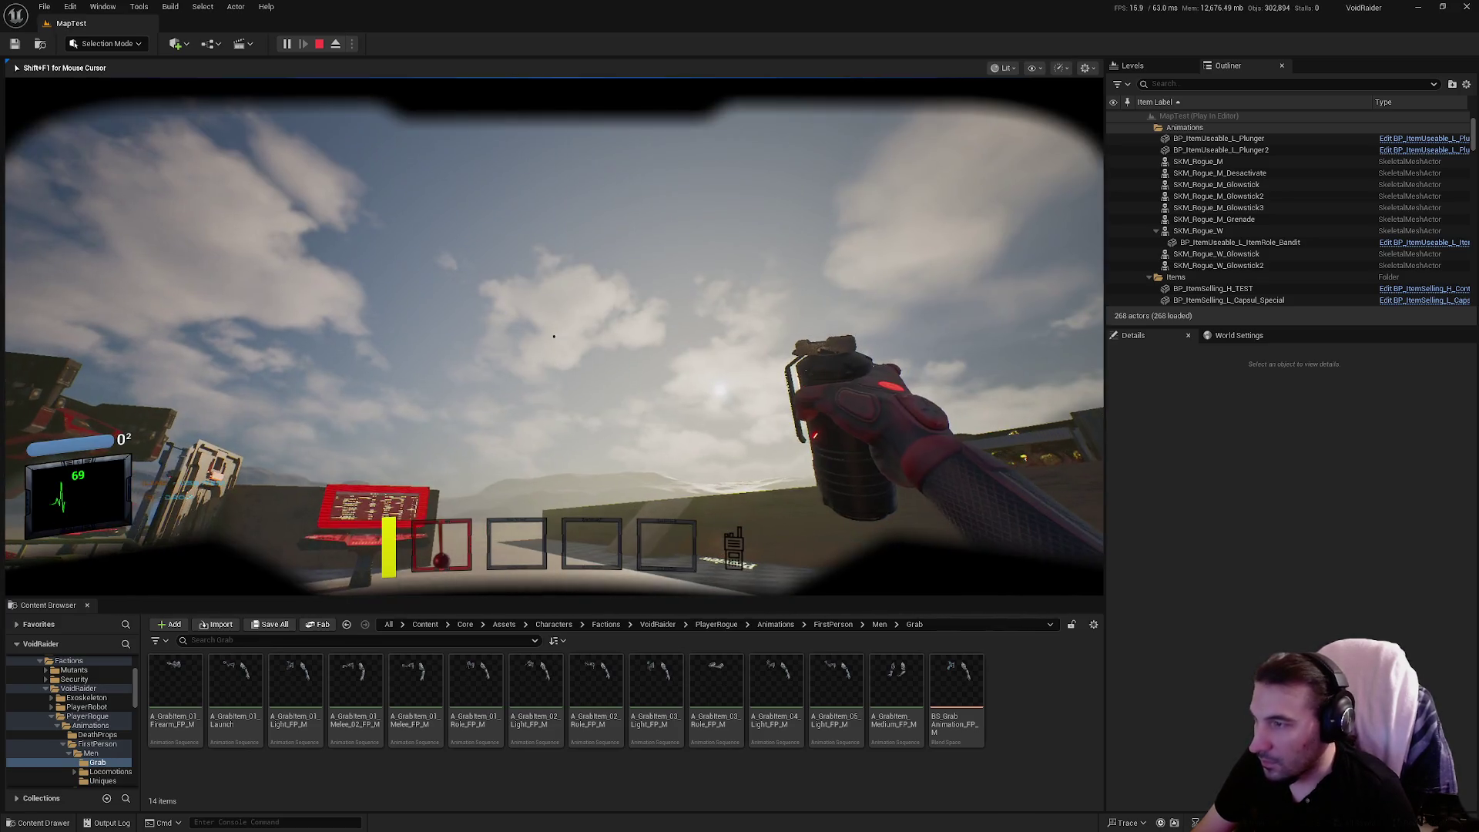
pyautogui.press('g')
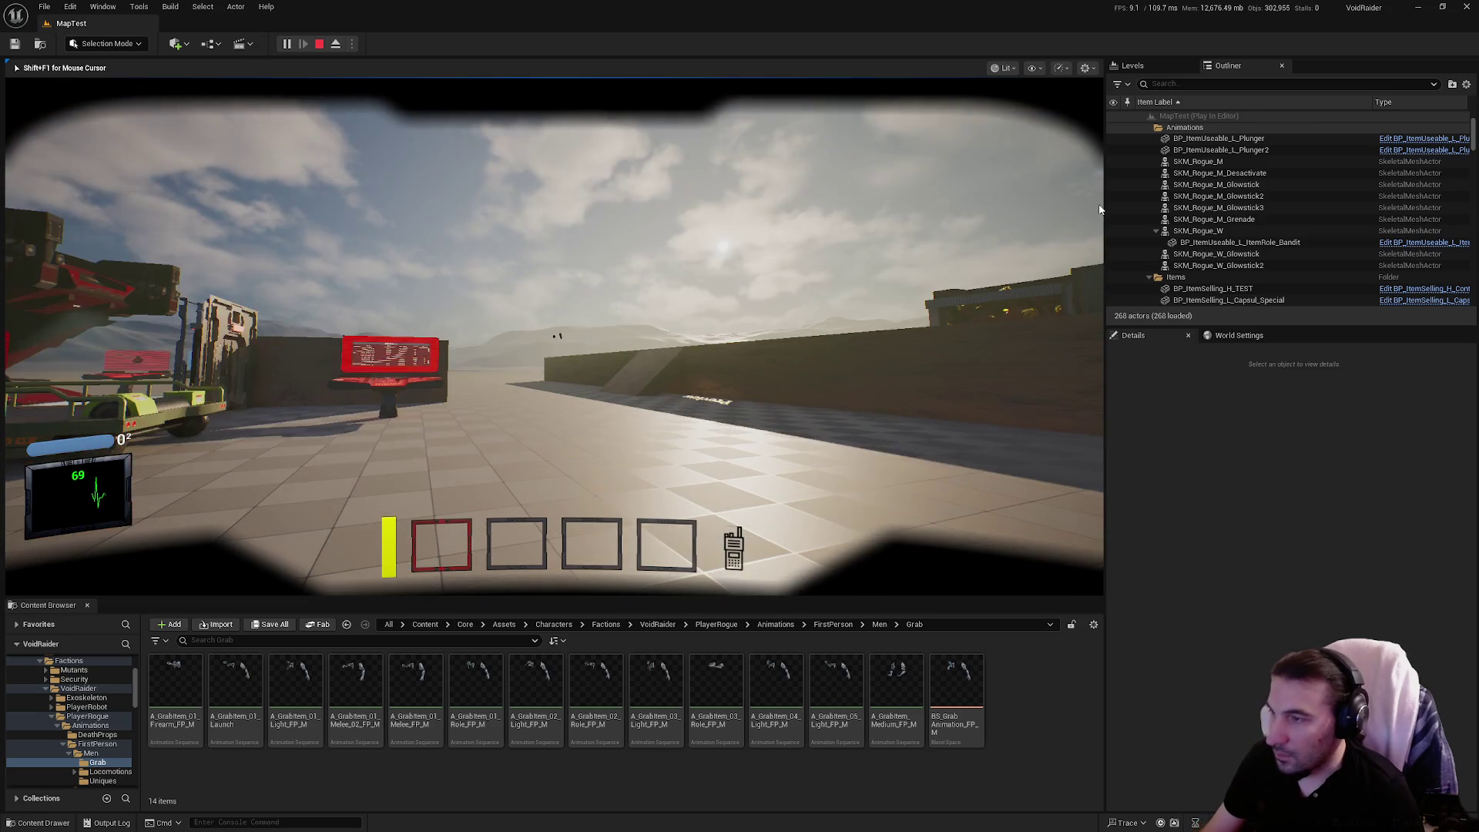
pyautogui.press('Escape')
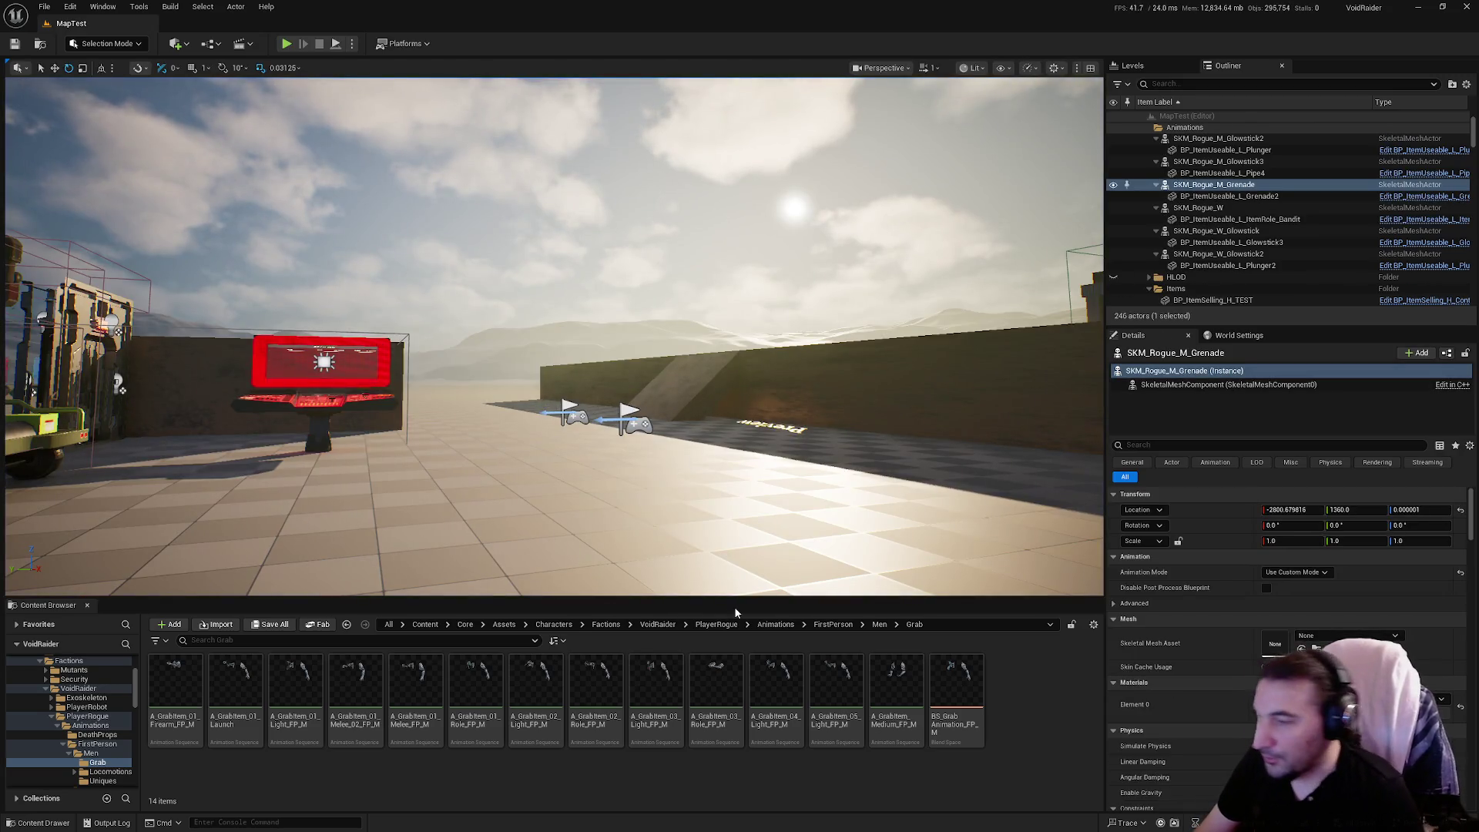
# Select SK_Rogue_M_Sequence and browse to the ThirdPerson > Men > Grabs folder.
pyautogui.click(880, 626)
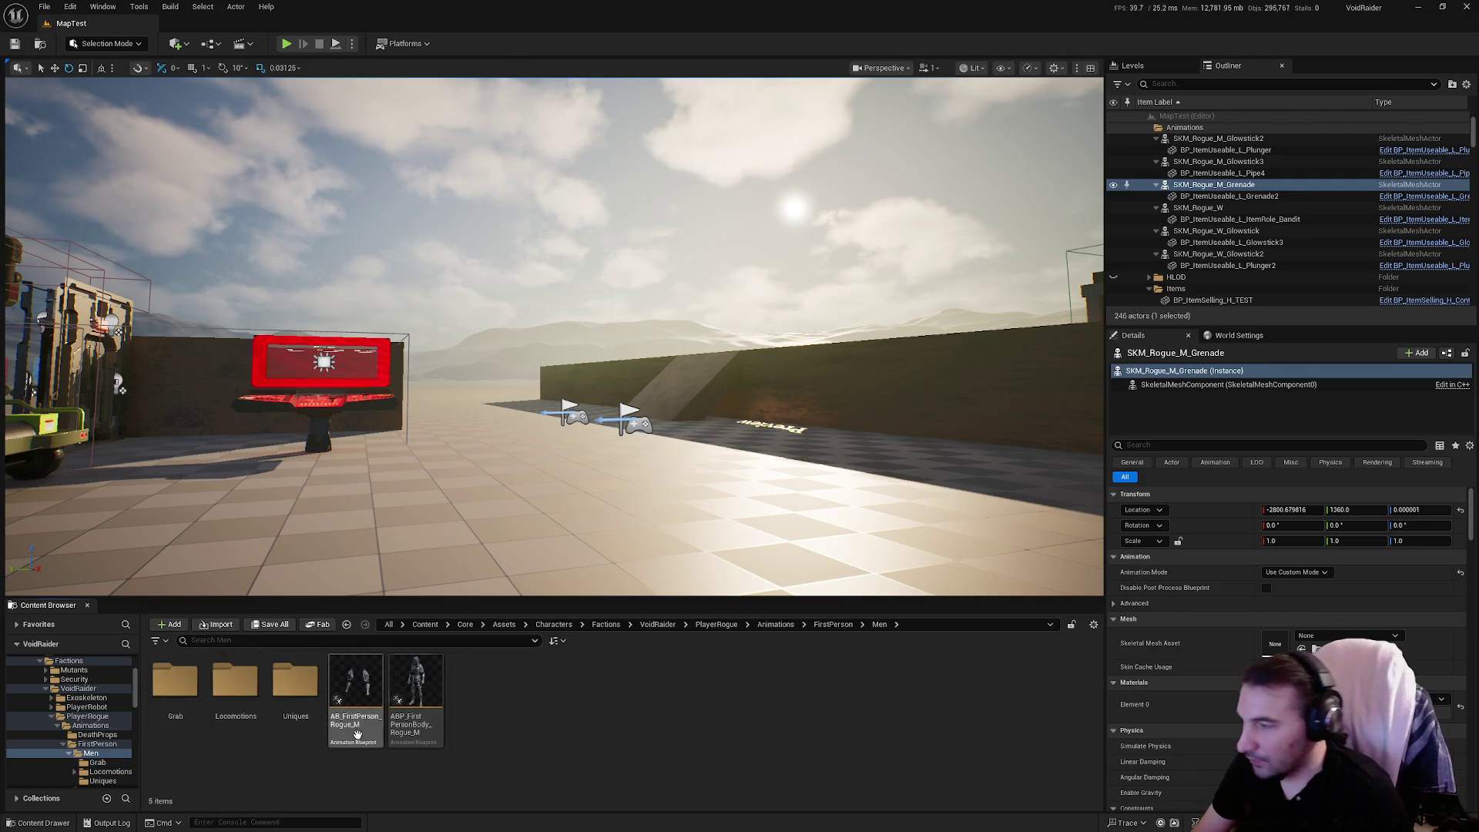
pyautogui.click(816, 625)
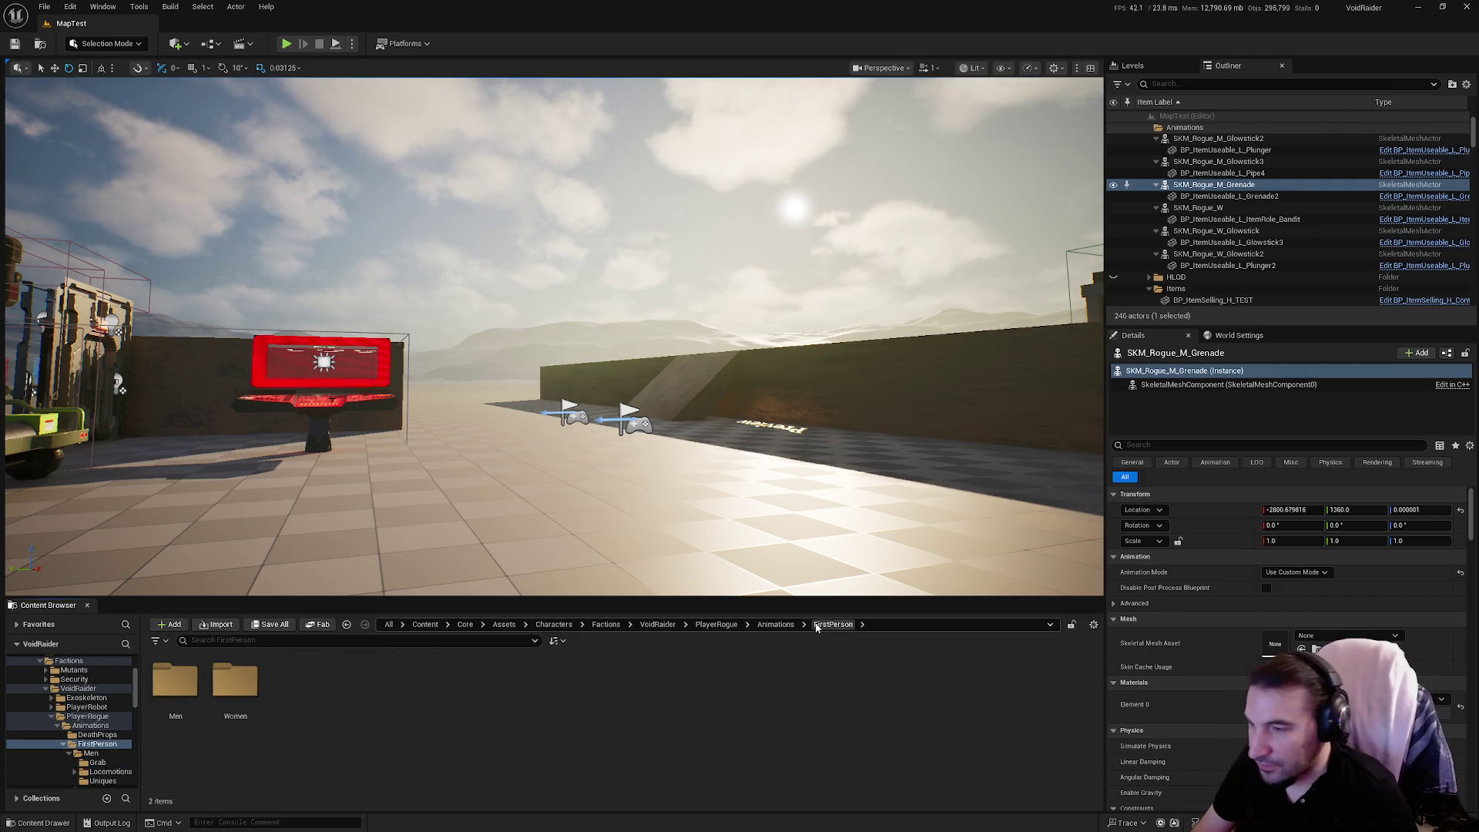
pyautogui.click(60, 754)
pyautogui.click(70, 744)
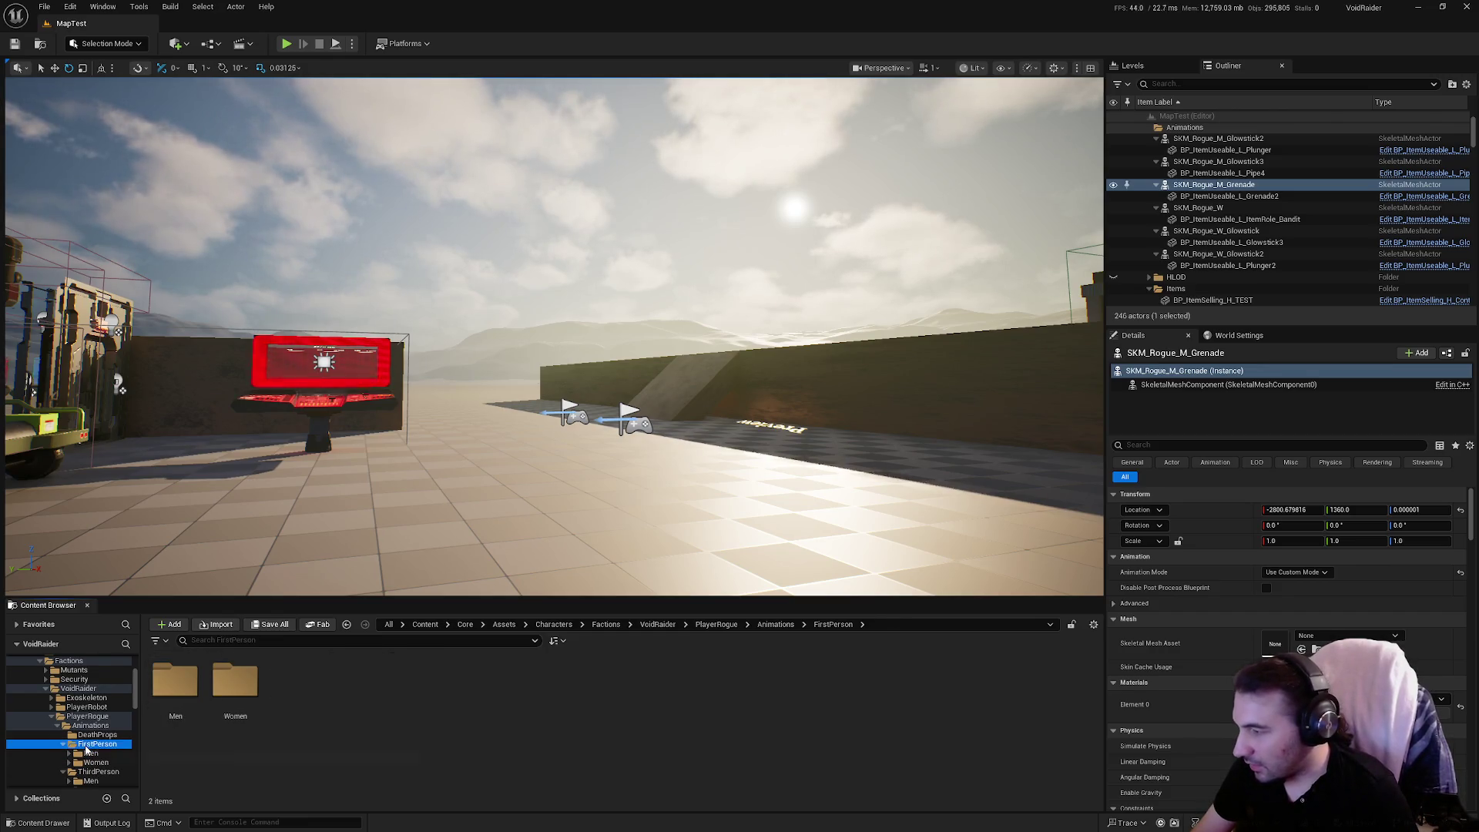
pyautogui.click(84, 752)
pyautogui.click(92, 744)
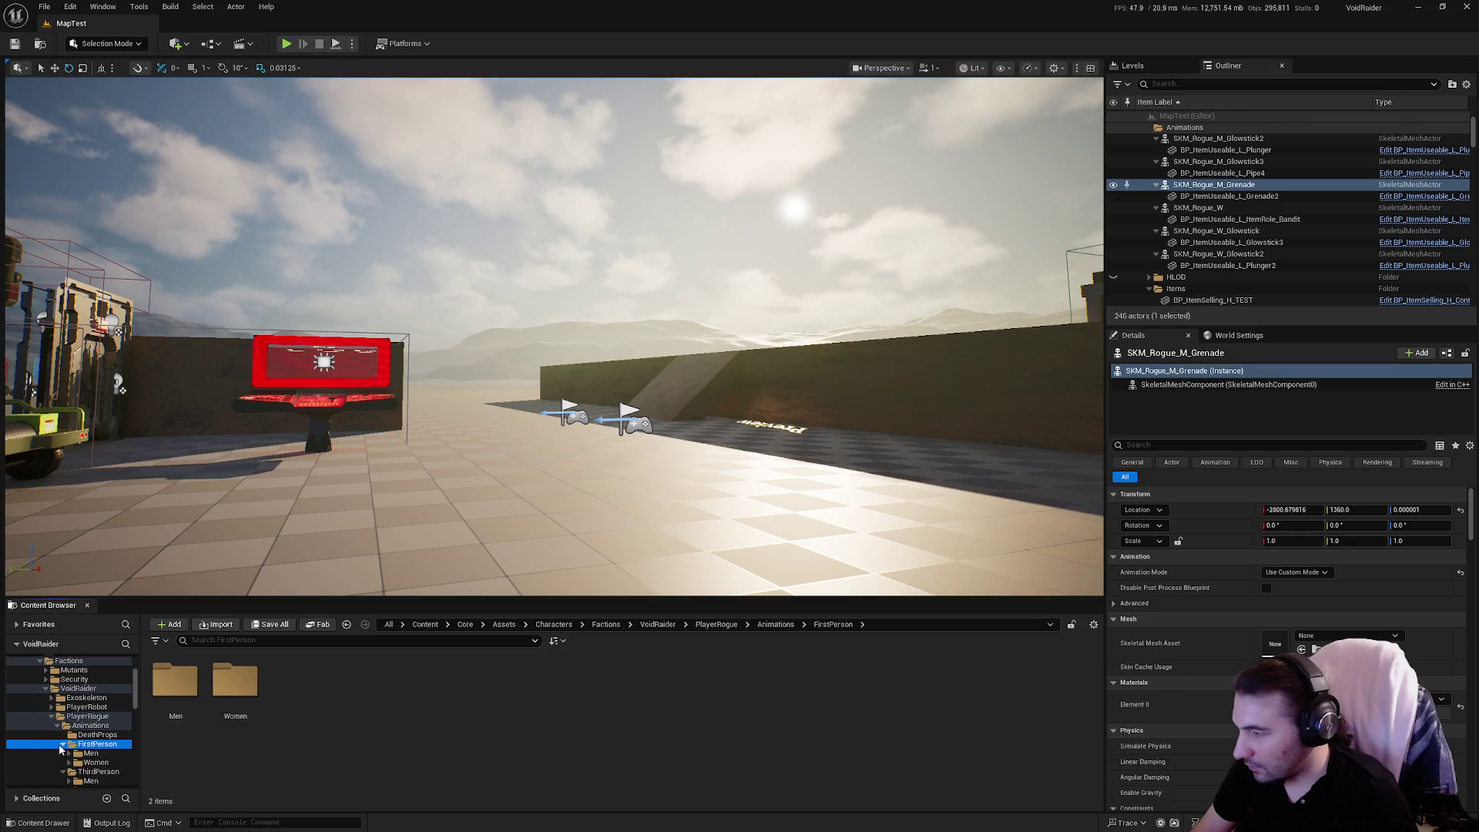
pyautogui.click(84, 726)
pyautogui.click(350, 687)
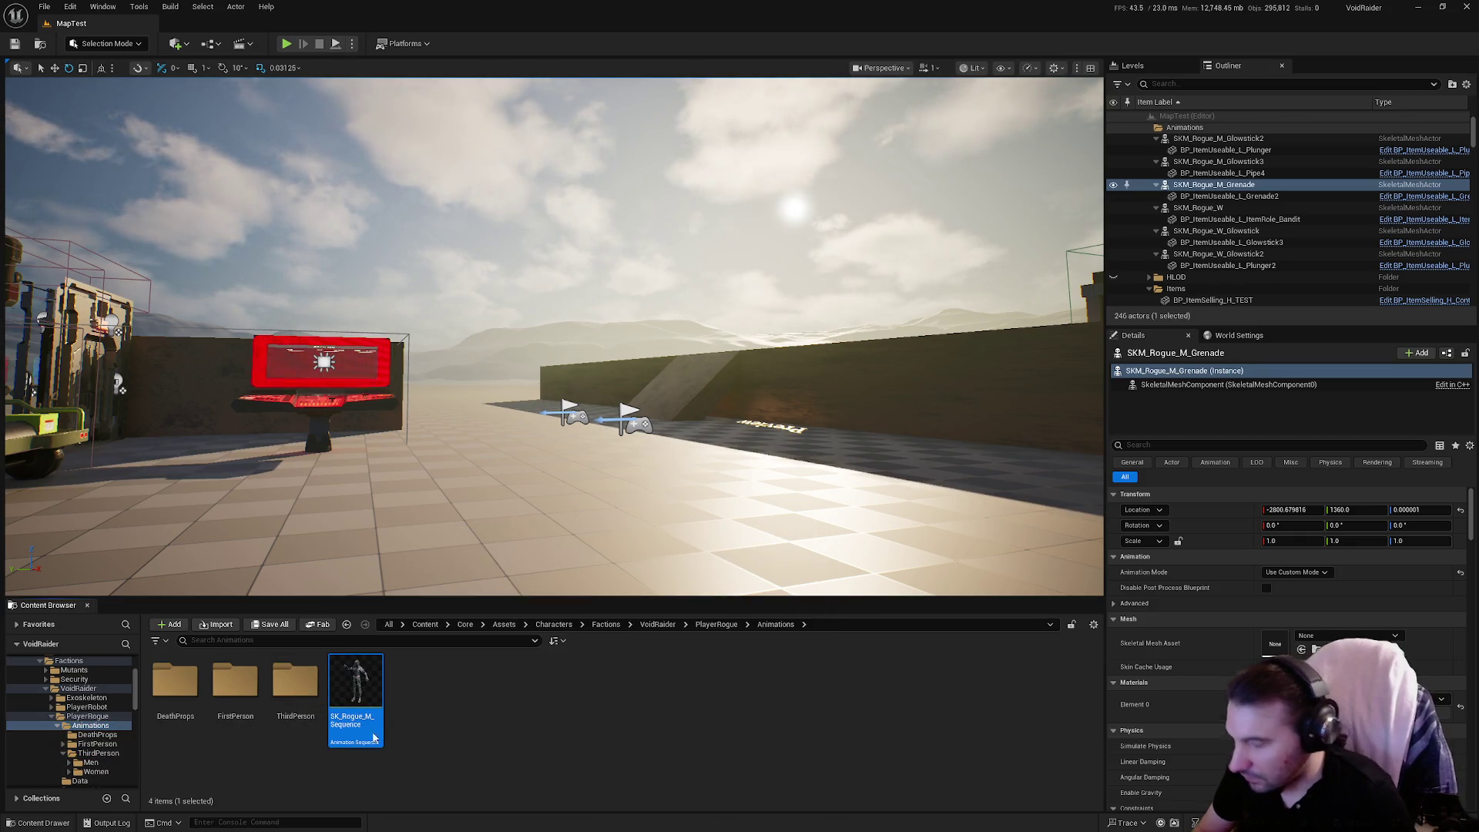
pyautogui.click(235, 681)
pyautogui.doubleClick(295, 682)
pyautogui.doubleClick(187, 704)
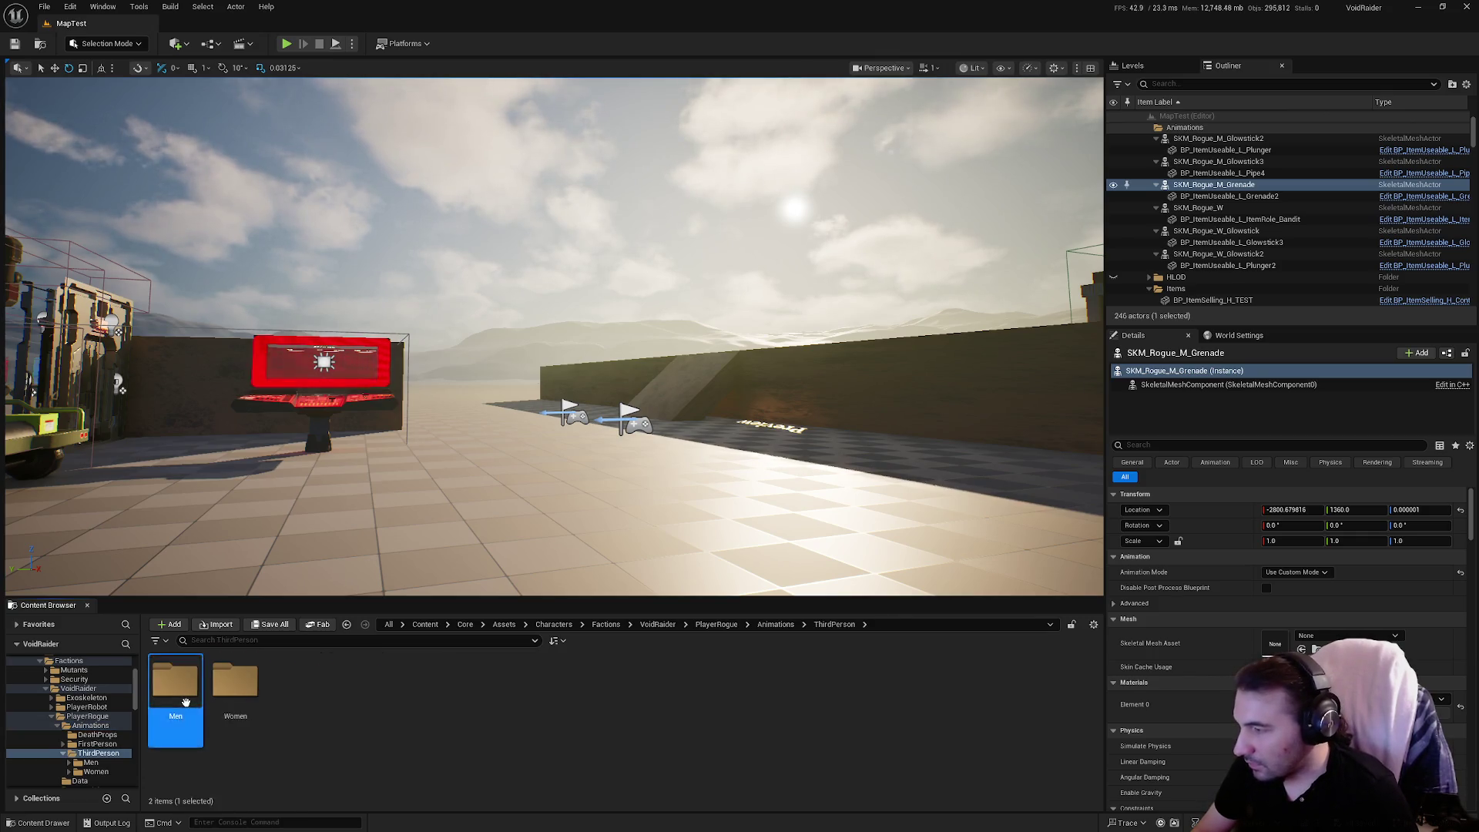
pyautogui.doubleClick(235, 693)
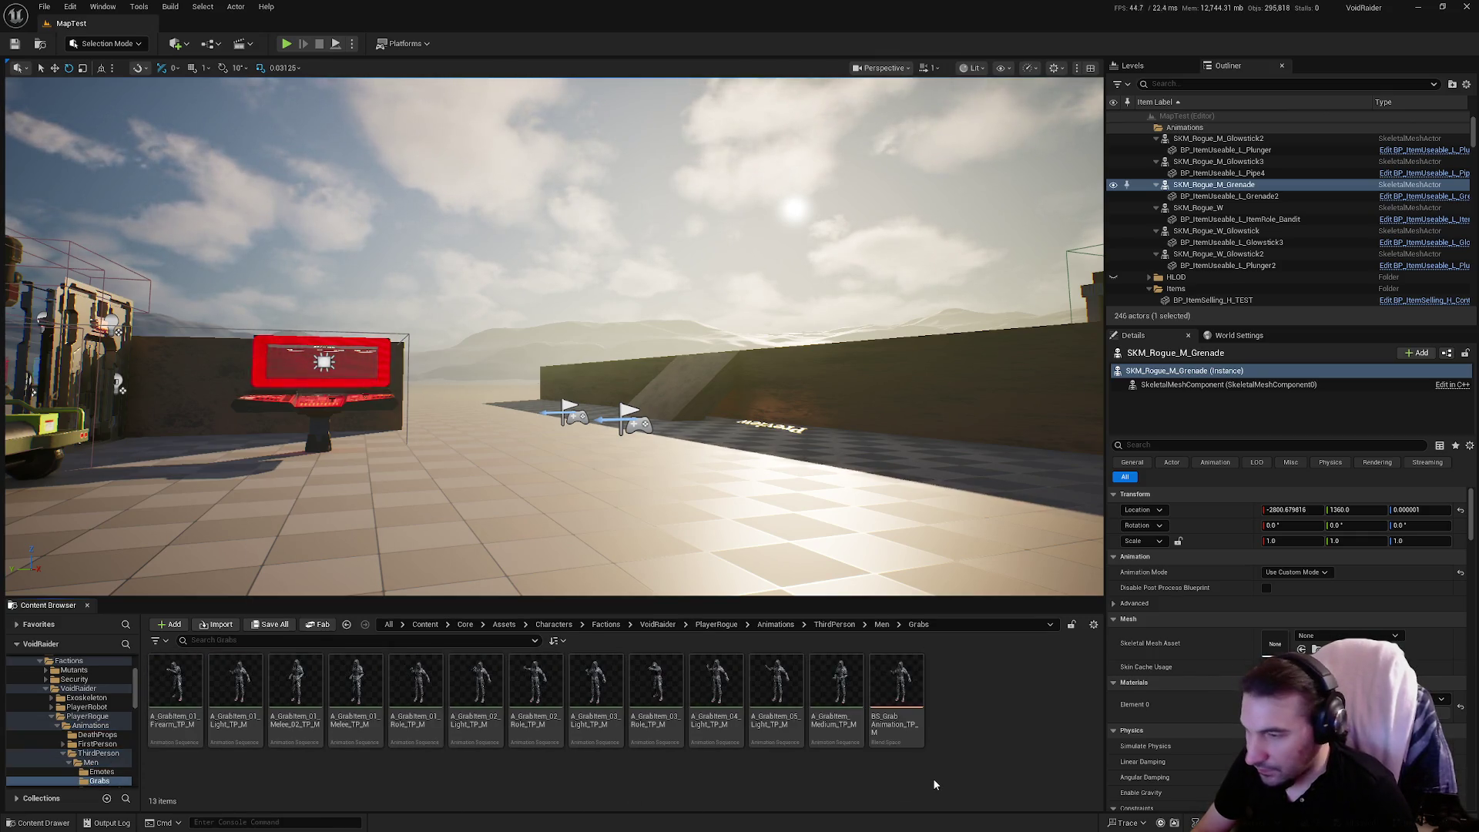
# Rename the pose A_GrabItem_01_Launch, add it as a BS_GrabAnimation_TP_M sample, and save.
pyautogui.click(957, 715)
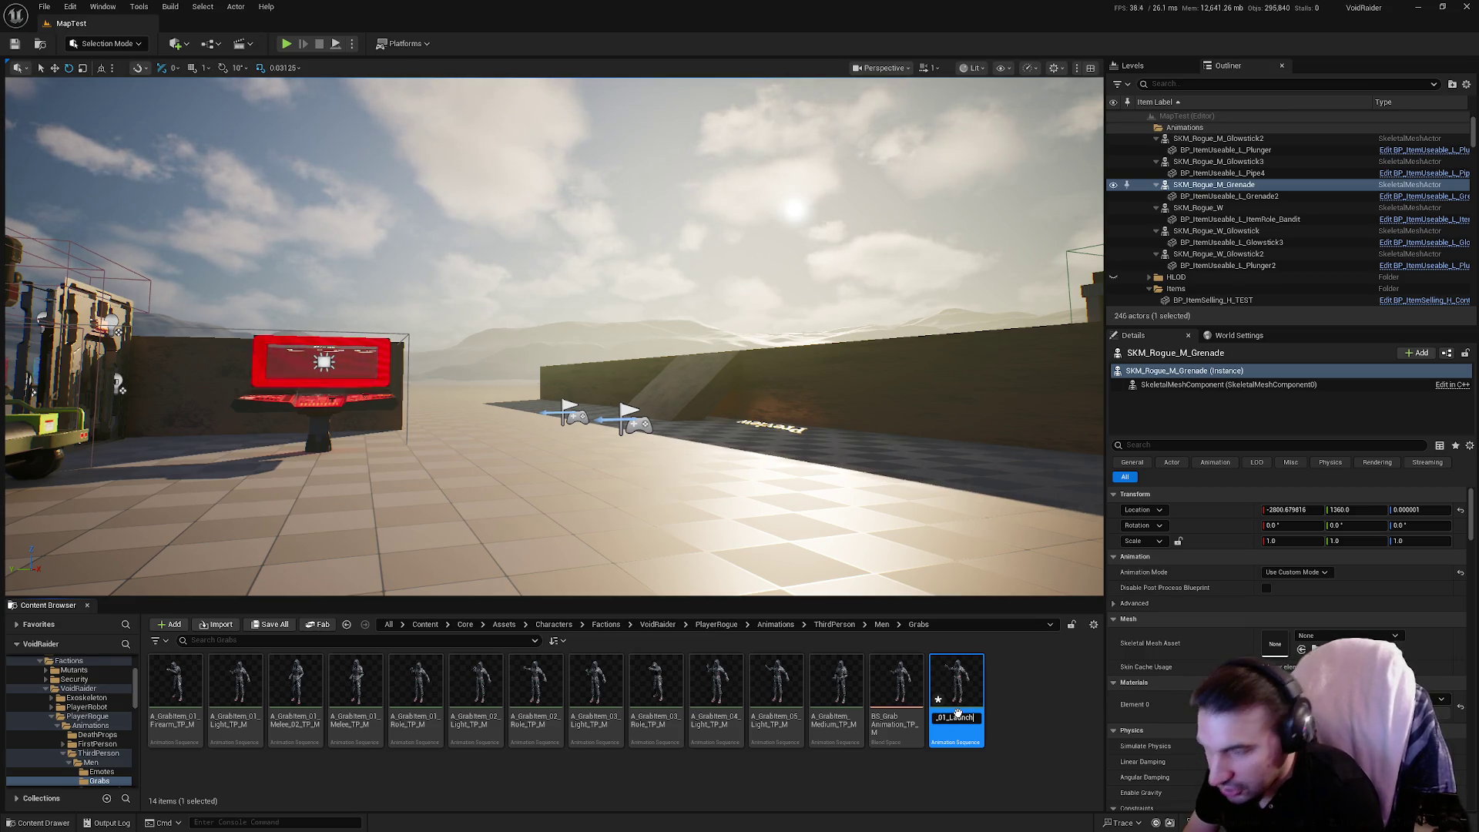
pyautogui.press('Return')
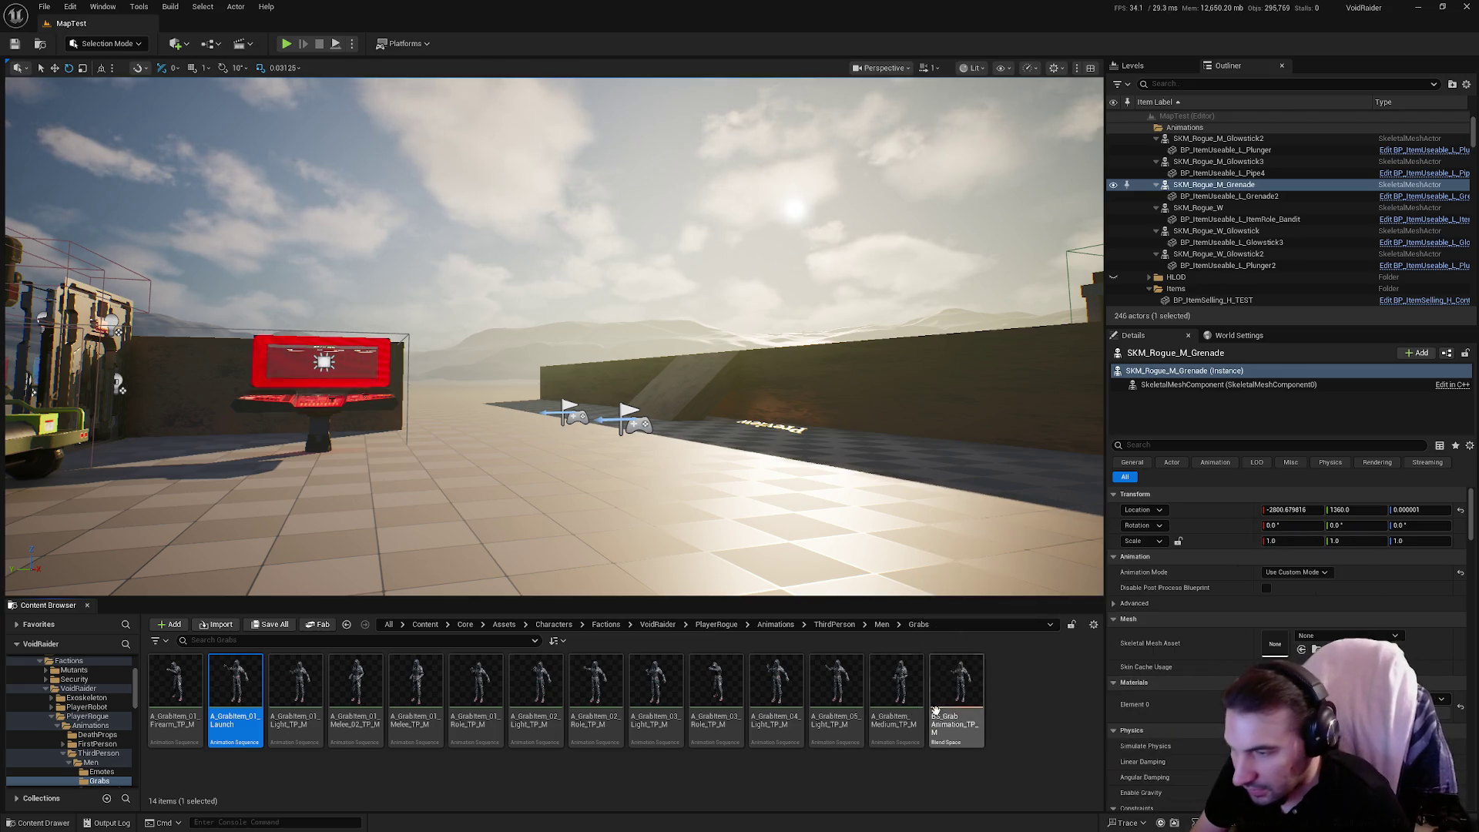
pyautogui.doubleClick(959, 710)
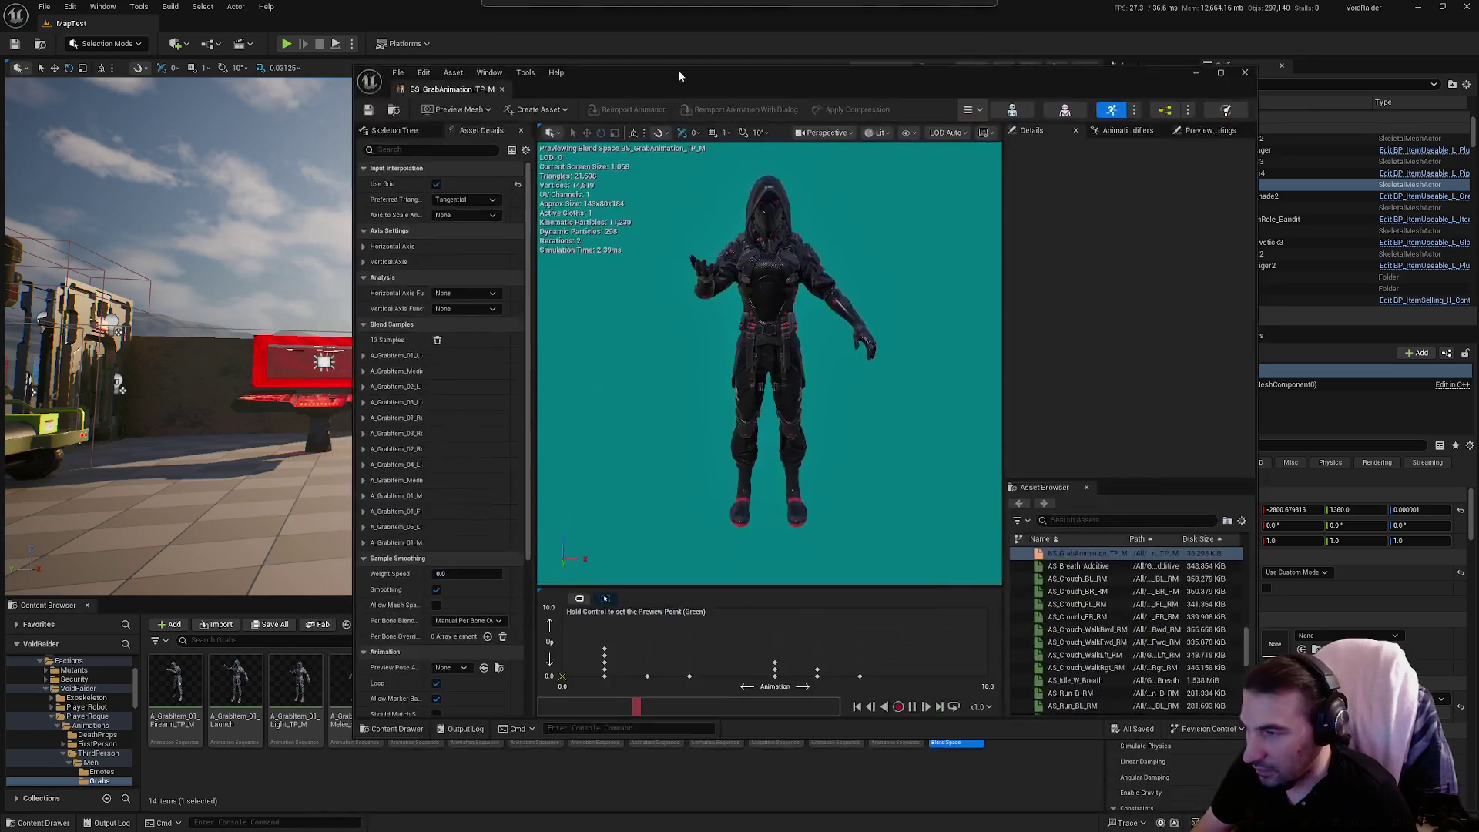
pyautogui.moveTo(256, 702); pyautogui.dragTo(905, 676)
pyautogui.click(371, 111)
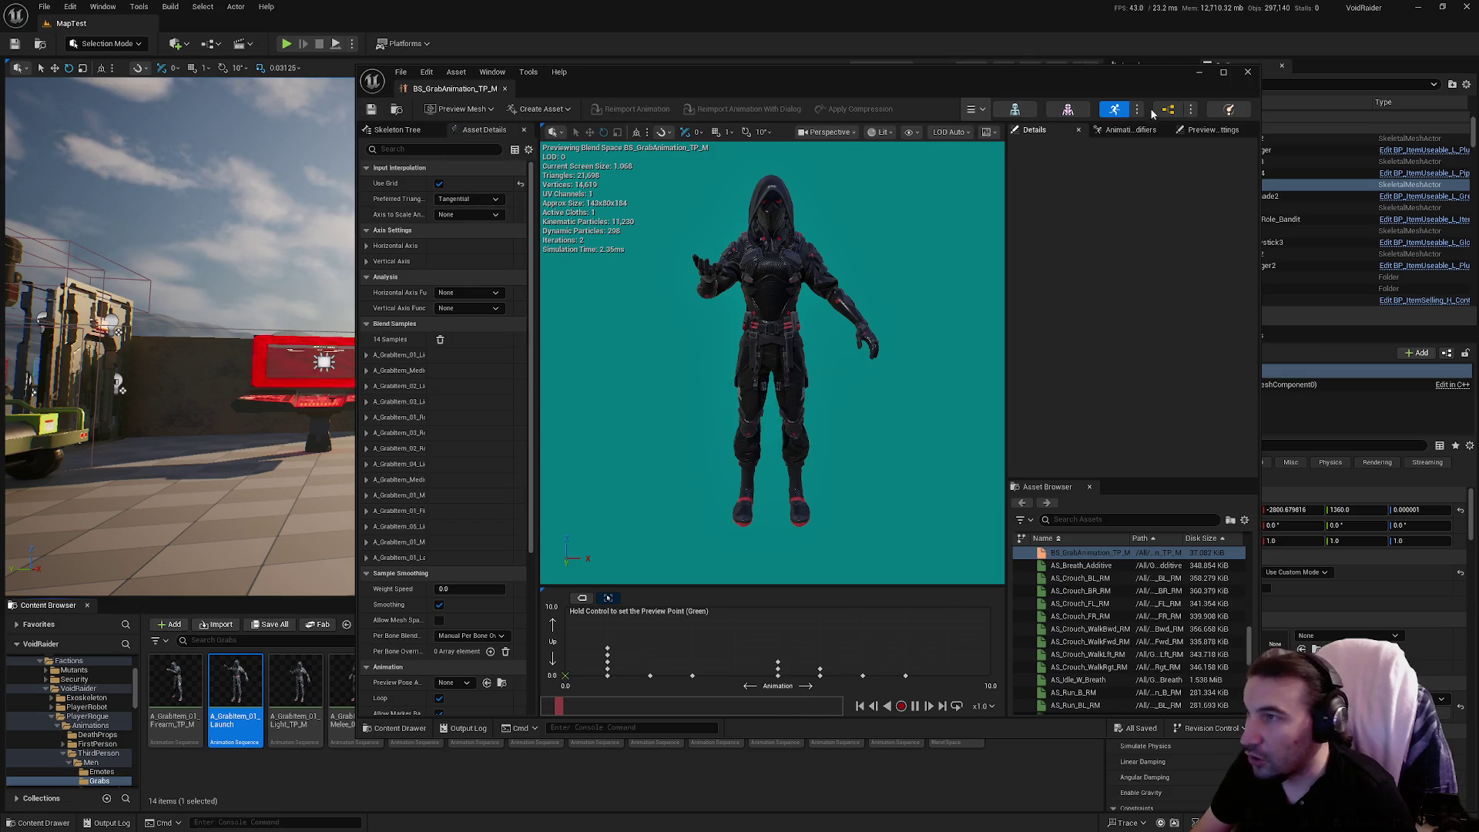
pyautogui.click(1246, 74)
pyautogui.click(56, 726)
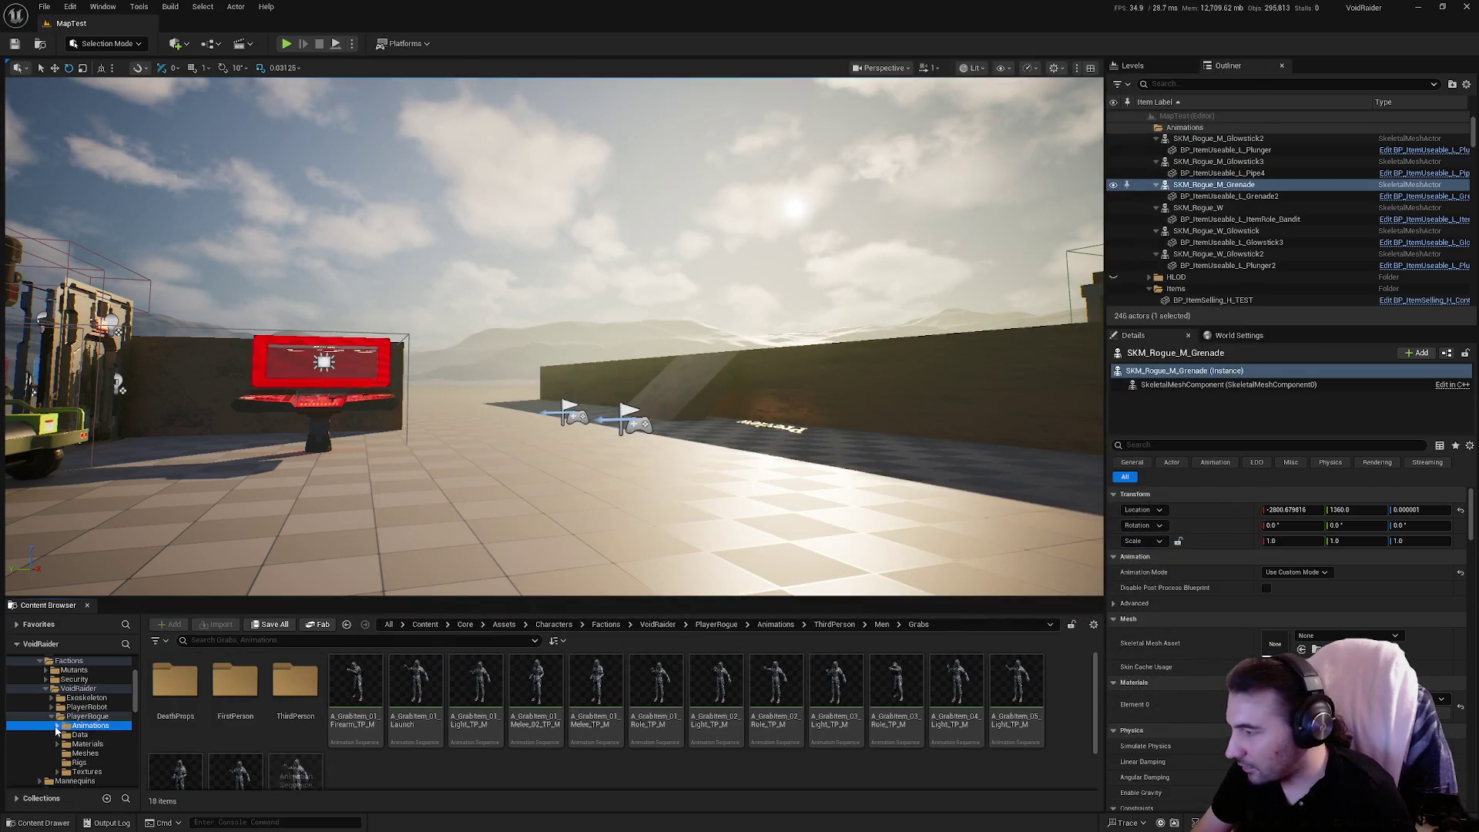
# Start retargeting SK_Rogue_M_Sequence with SKM_Rogue_W as the target mesh.
pyautogui.doubleClick(77, 715)
pyautogui.scroll(-1, 416, 700)
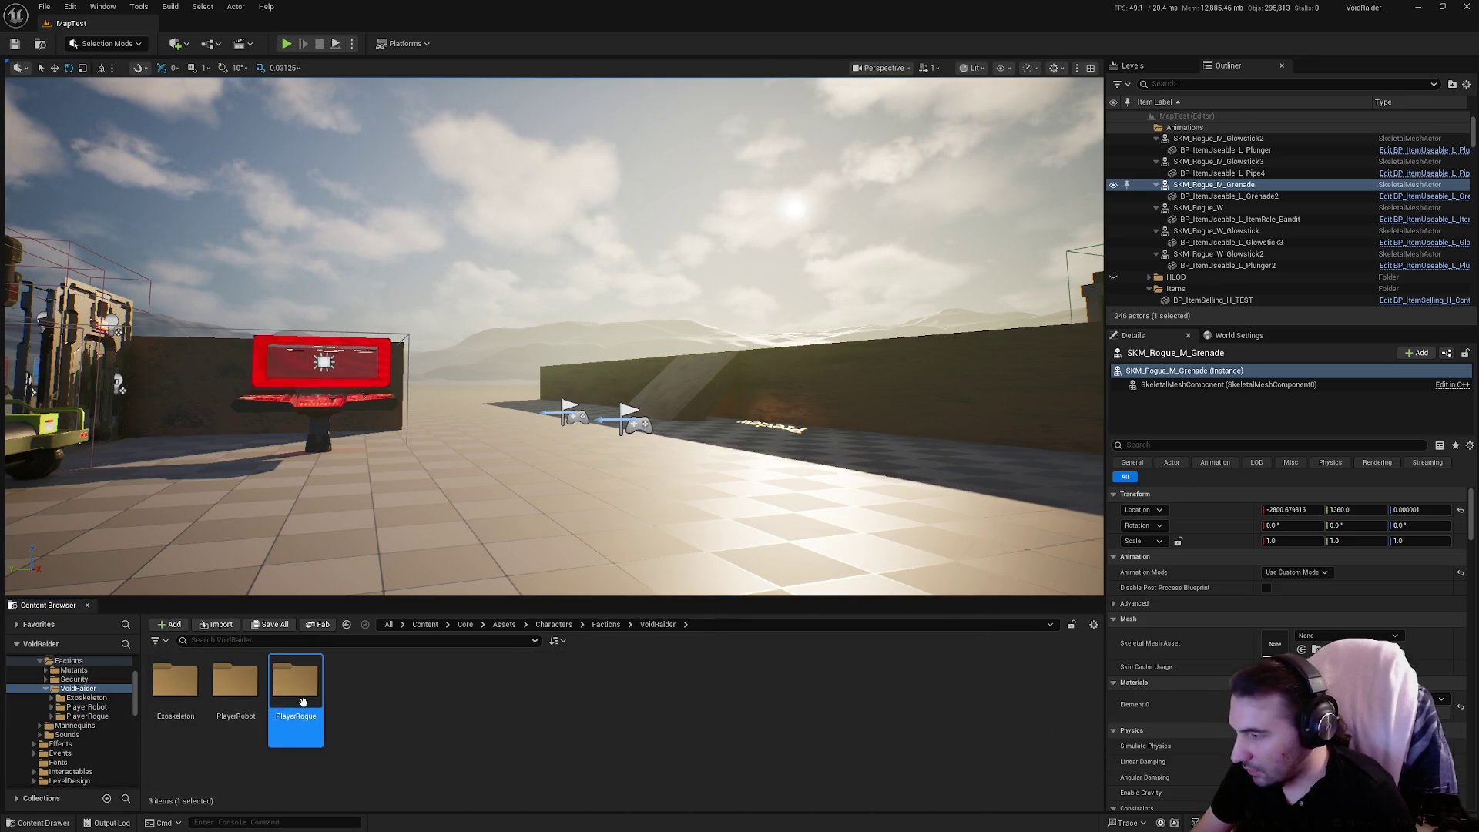
pyautogui.doubleClick(176, 681)
pyautogui.rightClick(370, 693)
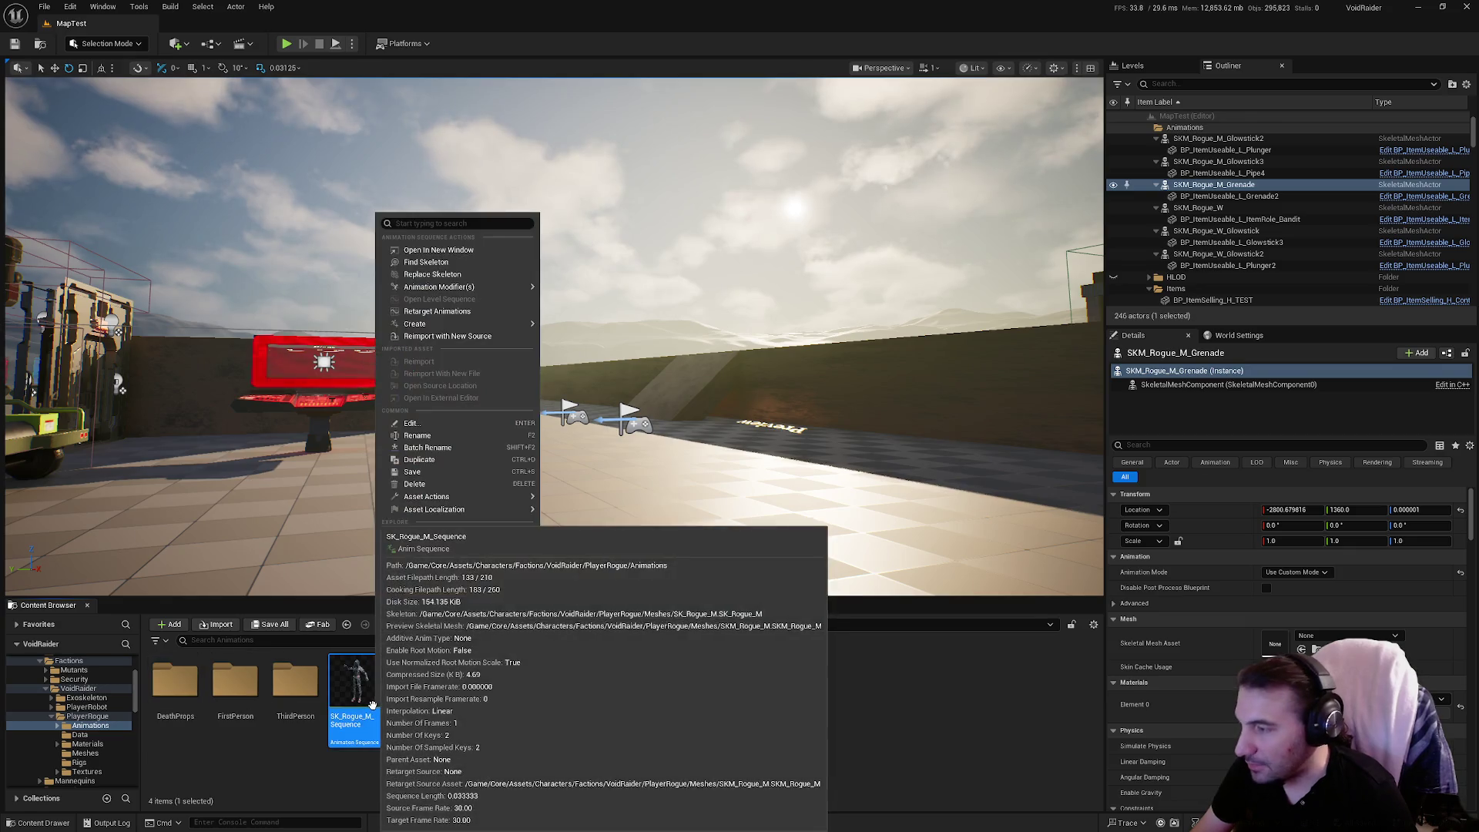
pyautogui.click(454, 312)
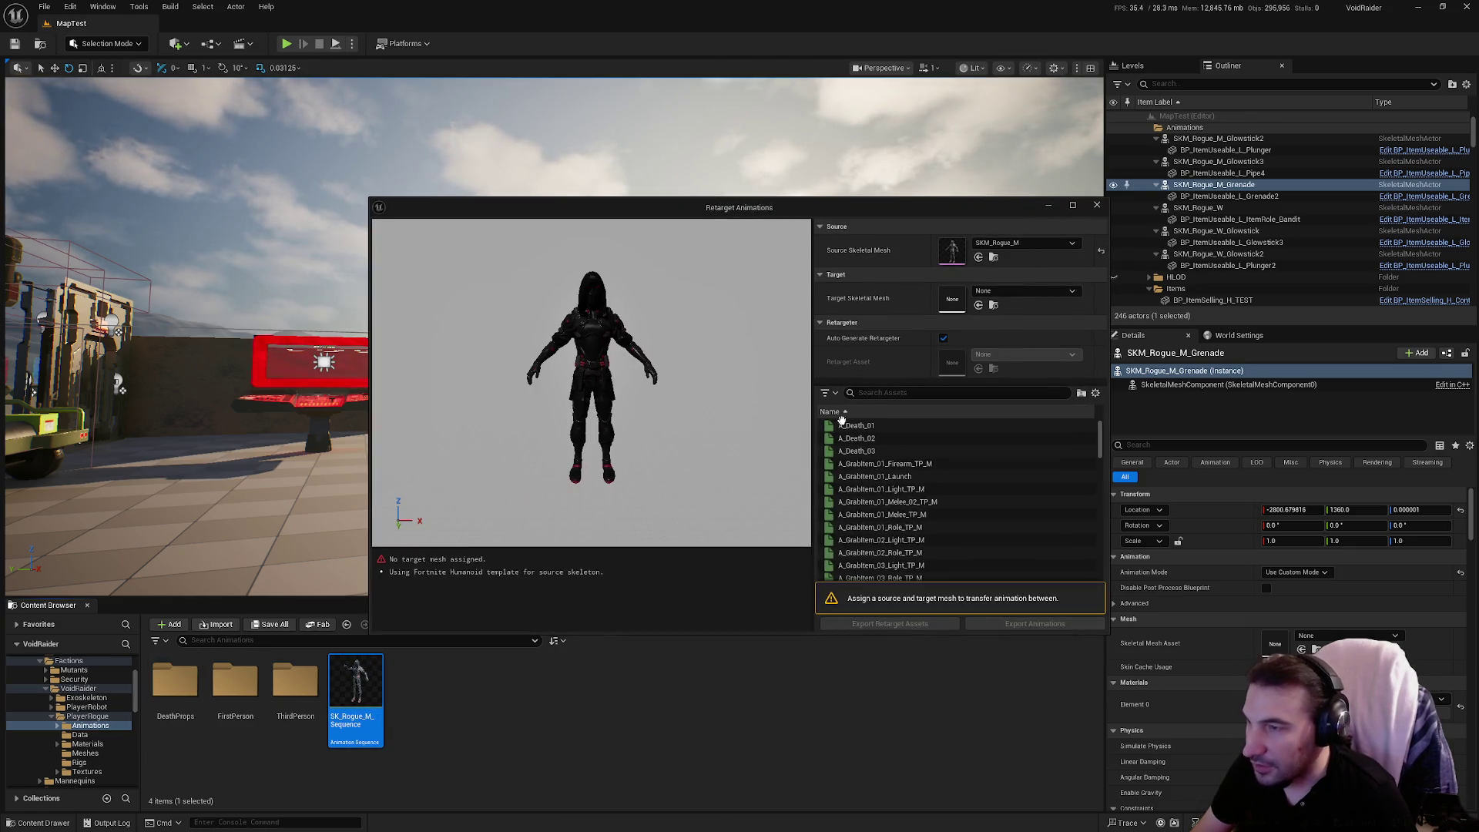
pyautogui.click(1023, 290)
pyautogui.write('rogue')
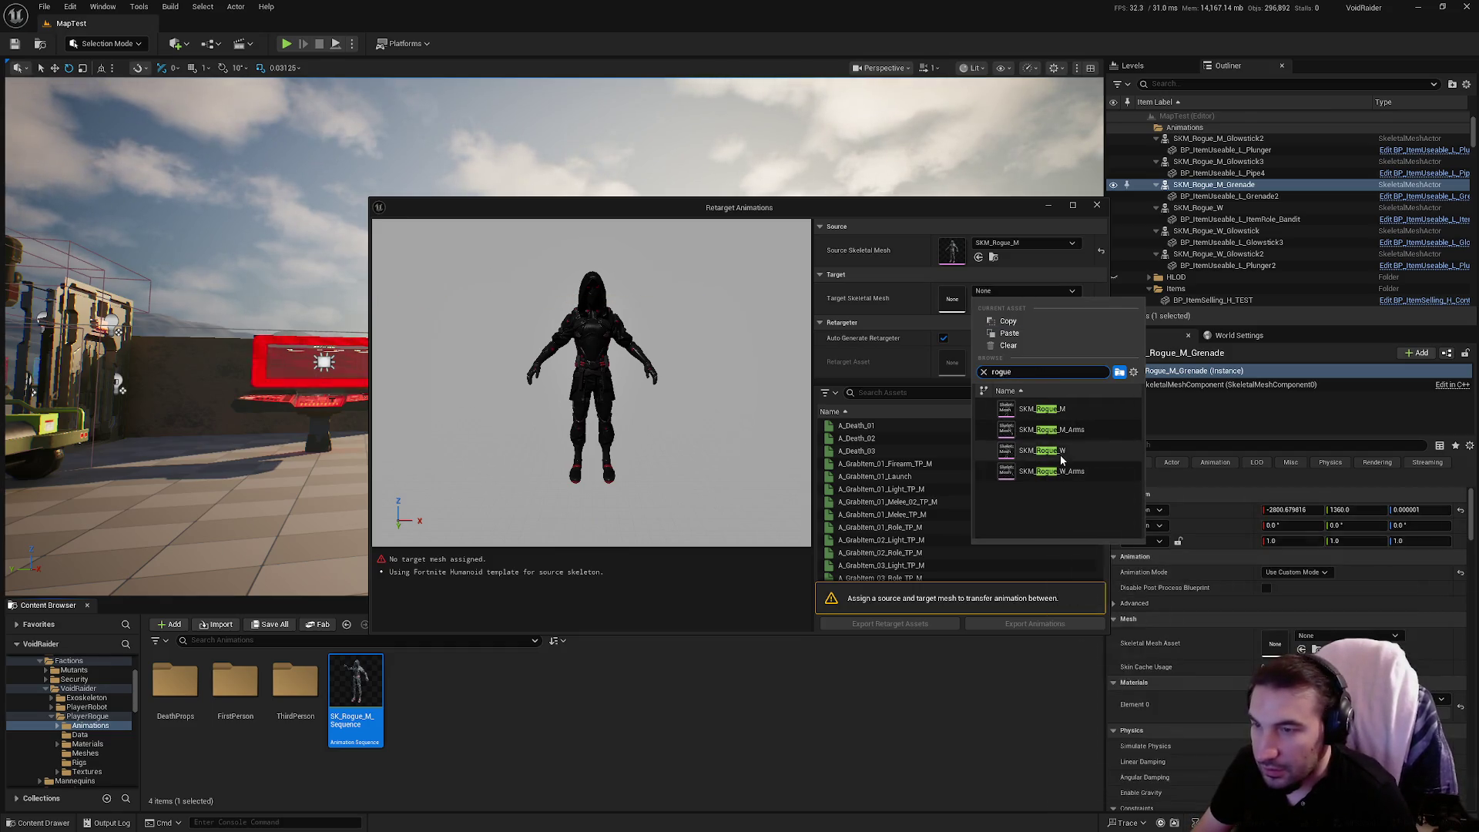
pyautogui.click(1041, 450)
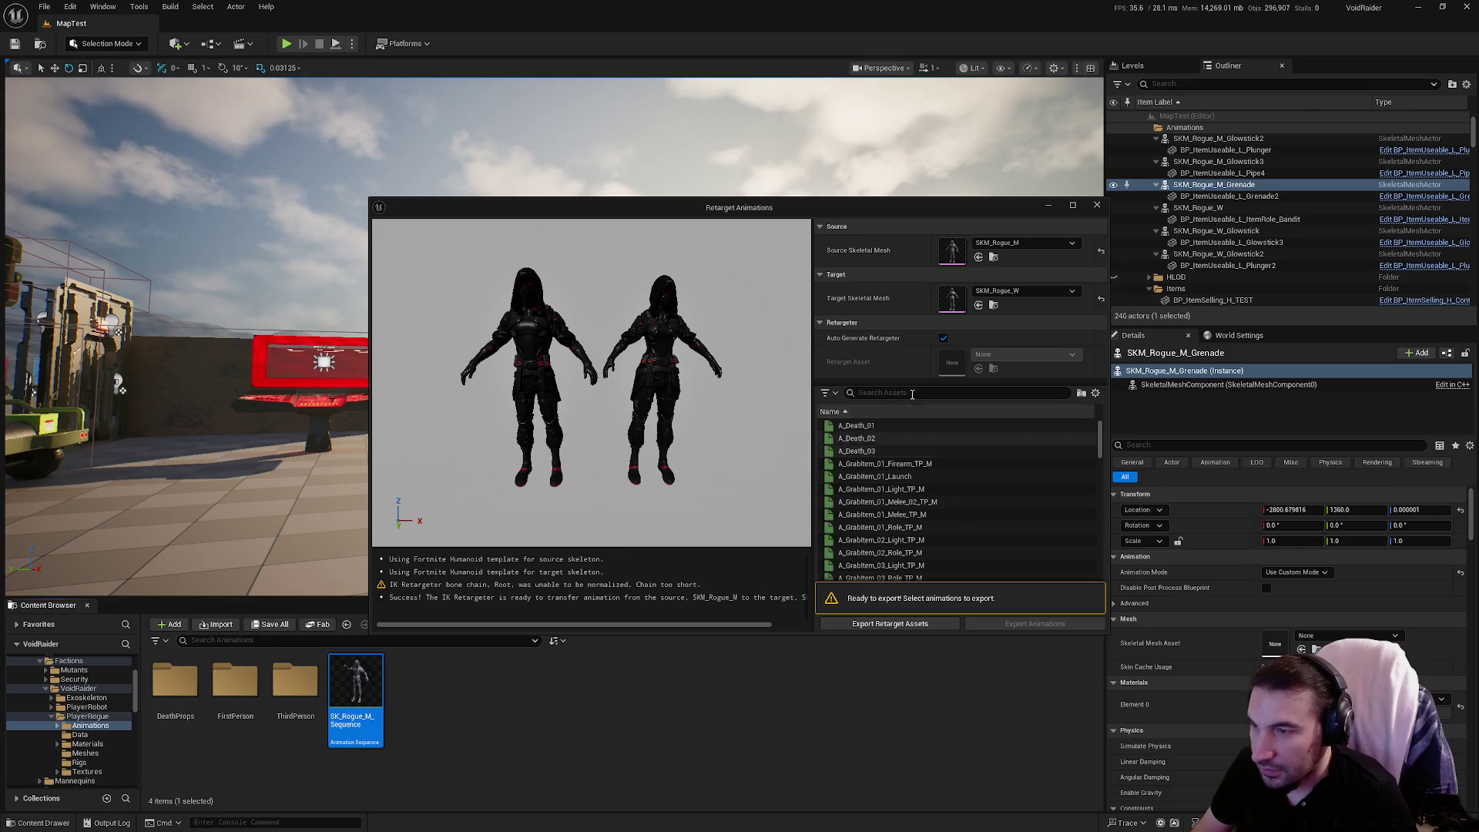
pyautogui.write('gren')
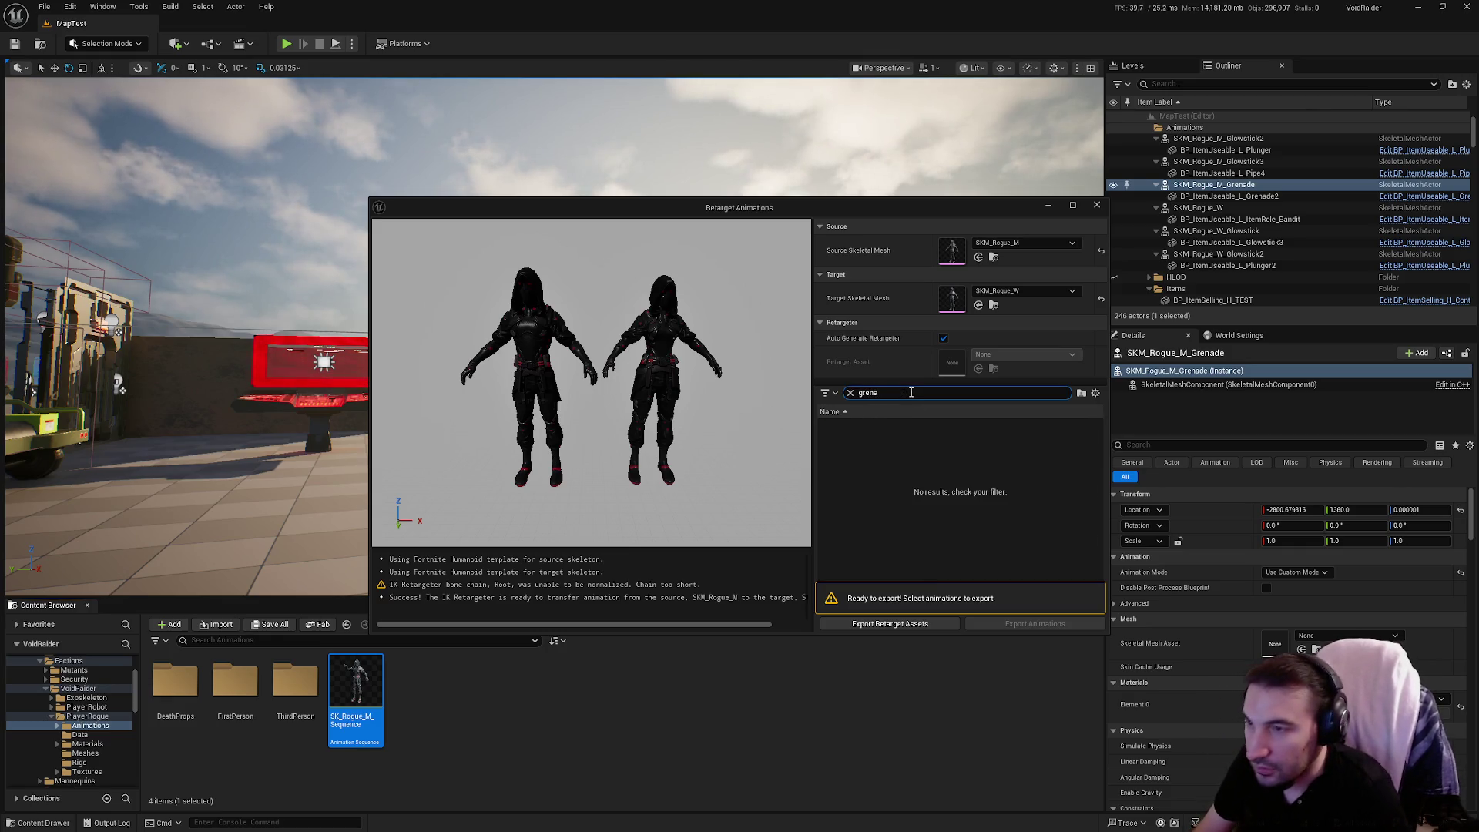
# Pick SK_Rogue_M_Sequence in the retarget list and start exporting it.
pyautogui.press('BackSpace')
pyautogui.press('BackSpace')
pyautogui.press('BackSpace')
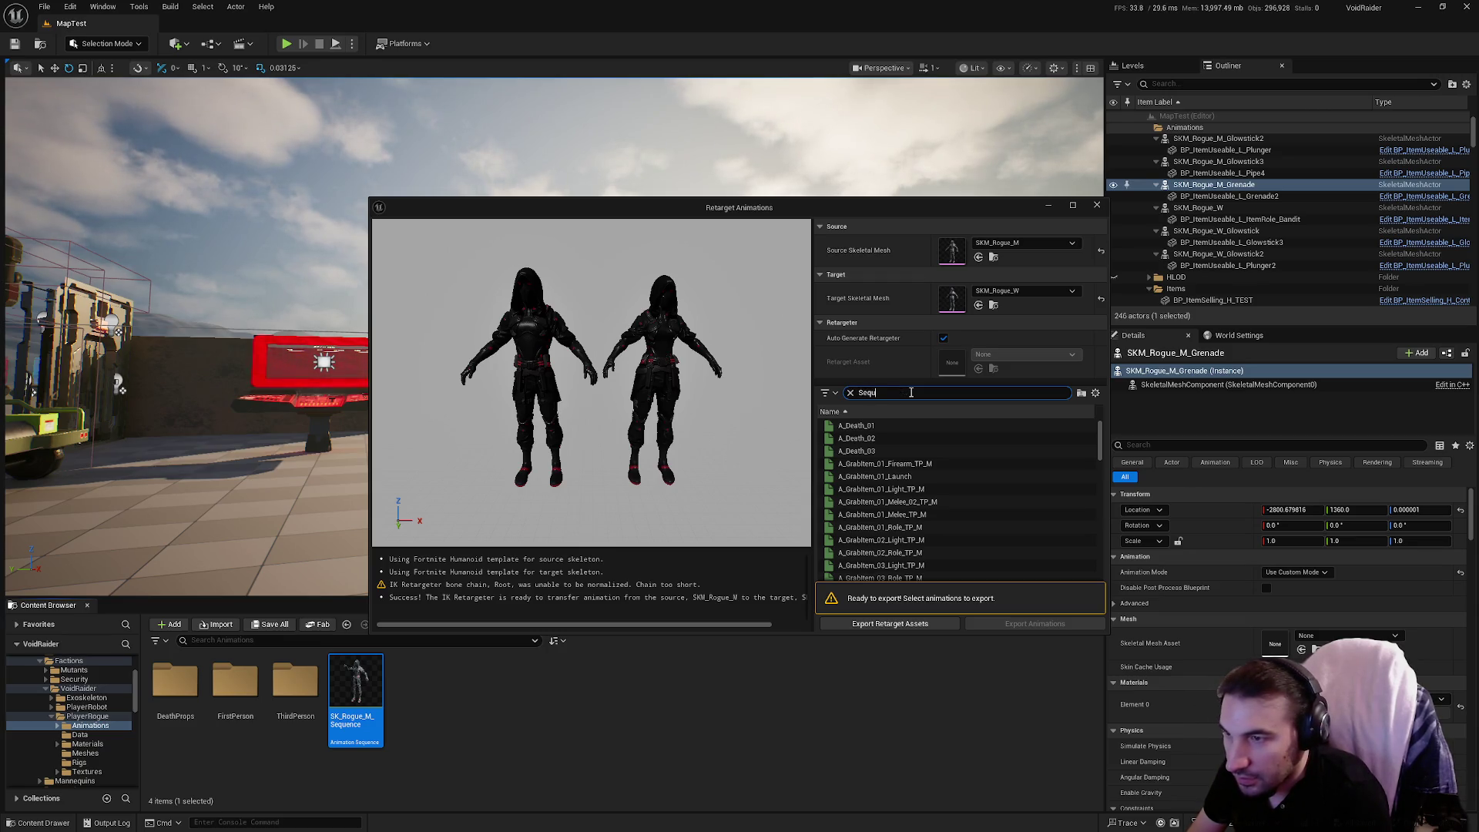
pyautogui.scroll(-15, 953, 484)
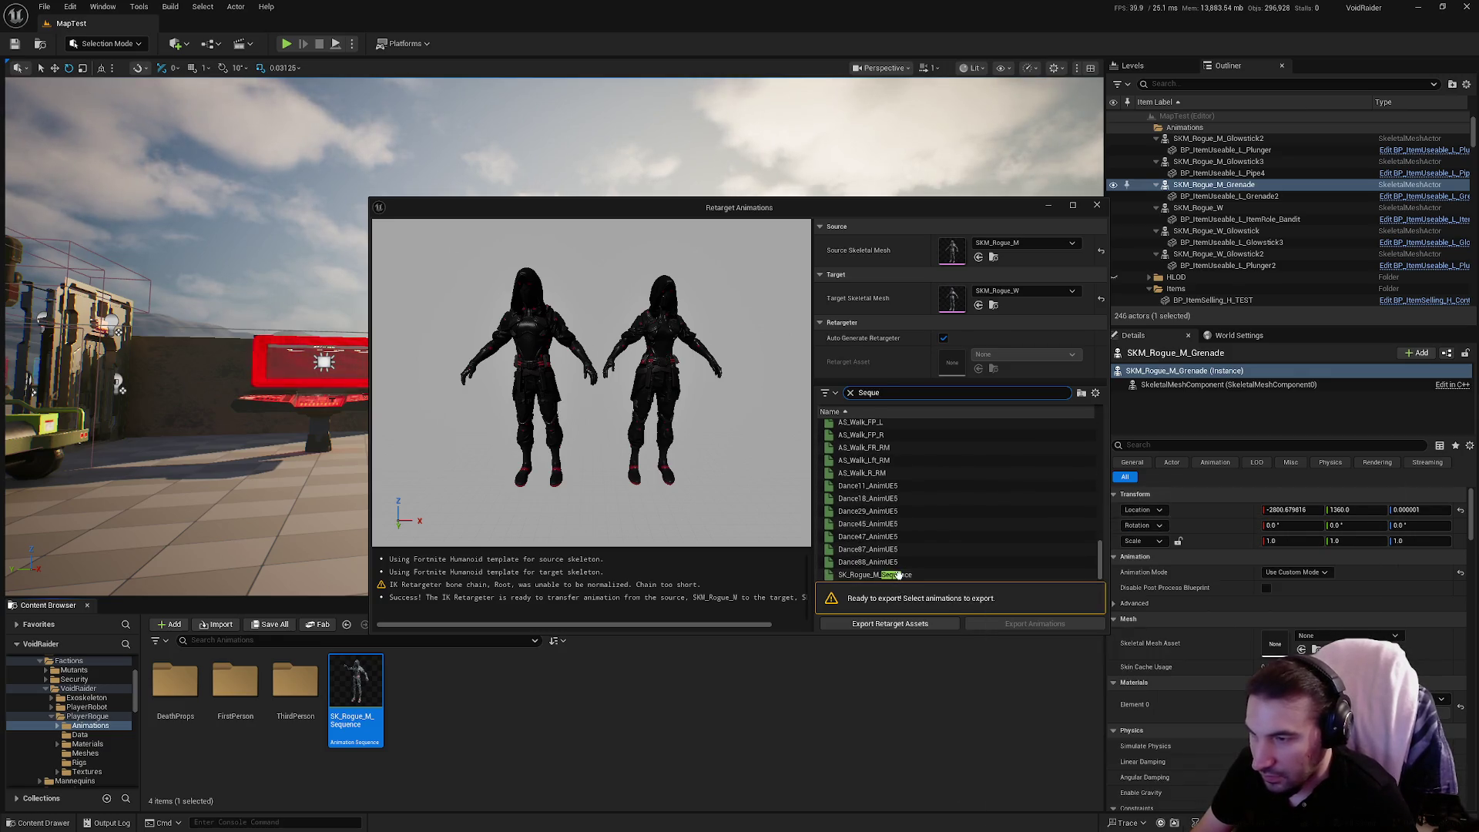
pyautogui.click(898, 574)
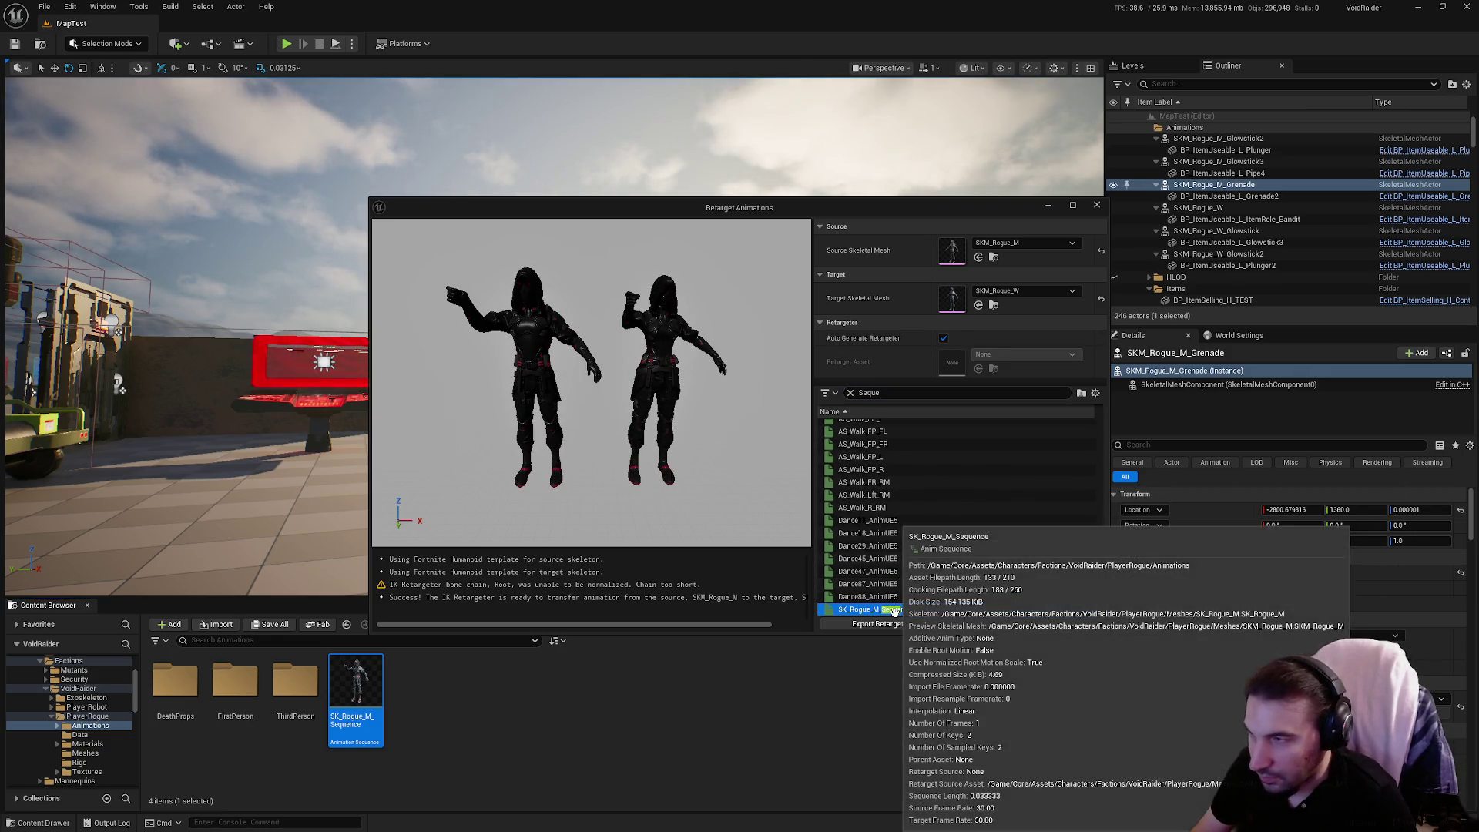
pyautogui.click(1035, 624)
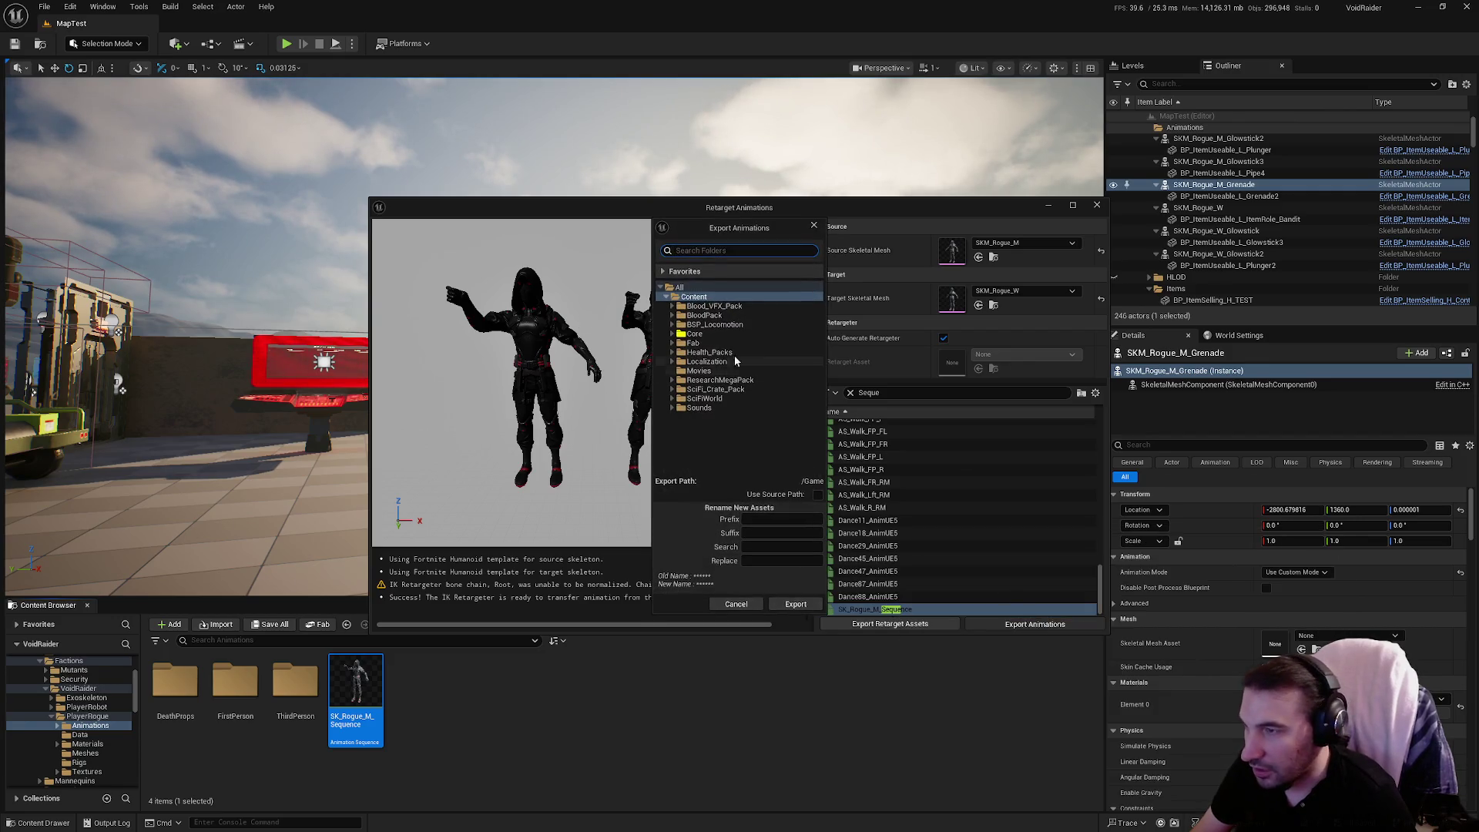
# Export the retargeted copy into Core/Assets/Characters/Factions/PlayerRogue/Animations.
pyautogui.click(673, 334)
pyautogui.click(678, 344)
pyautogui.click(683, 352)
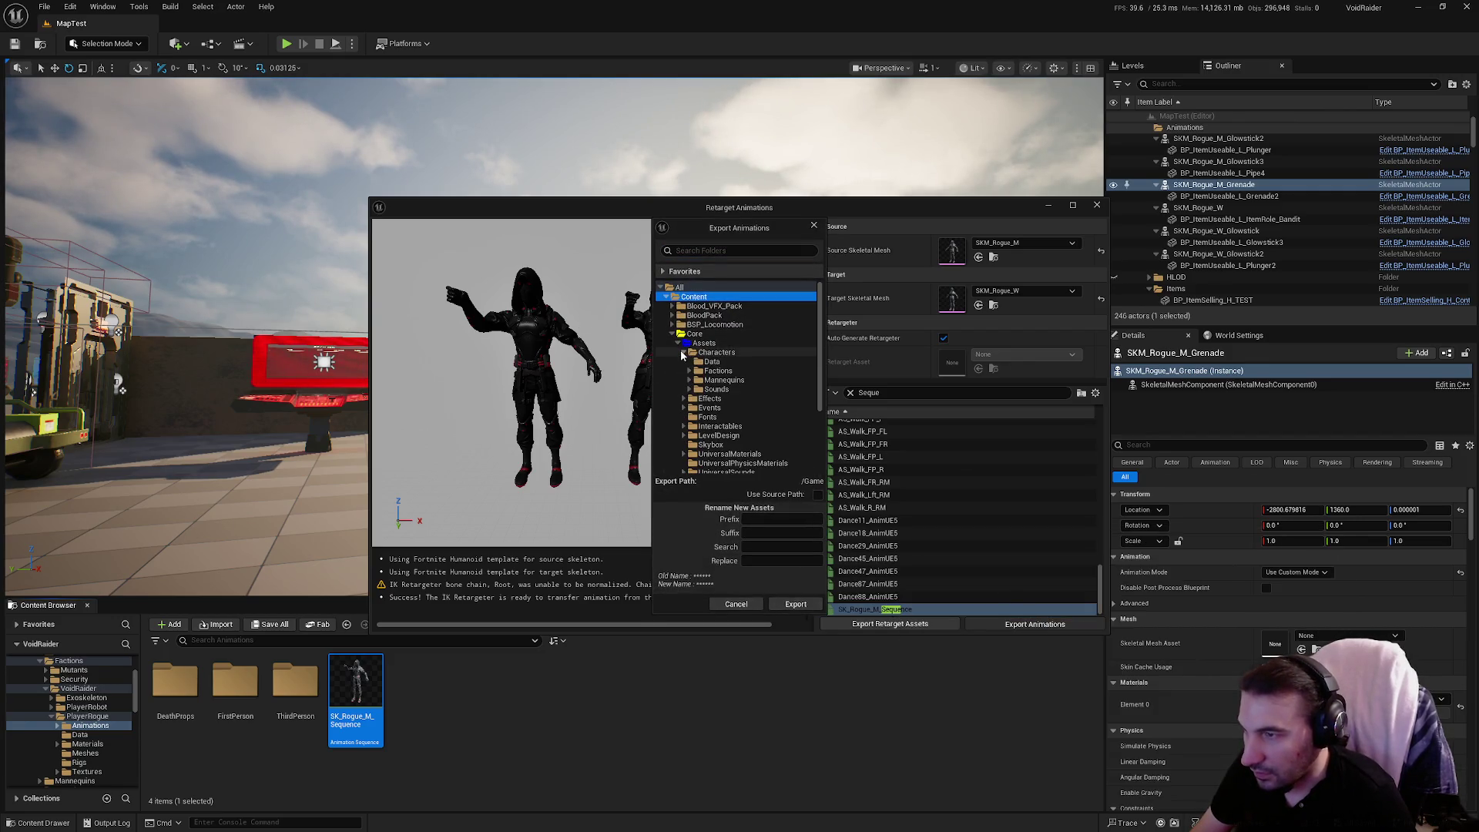
pyautogui.click(683, 373)
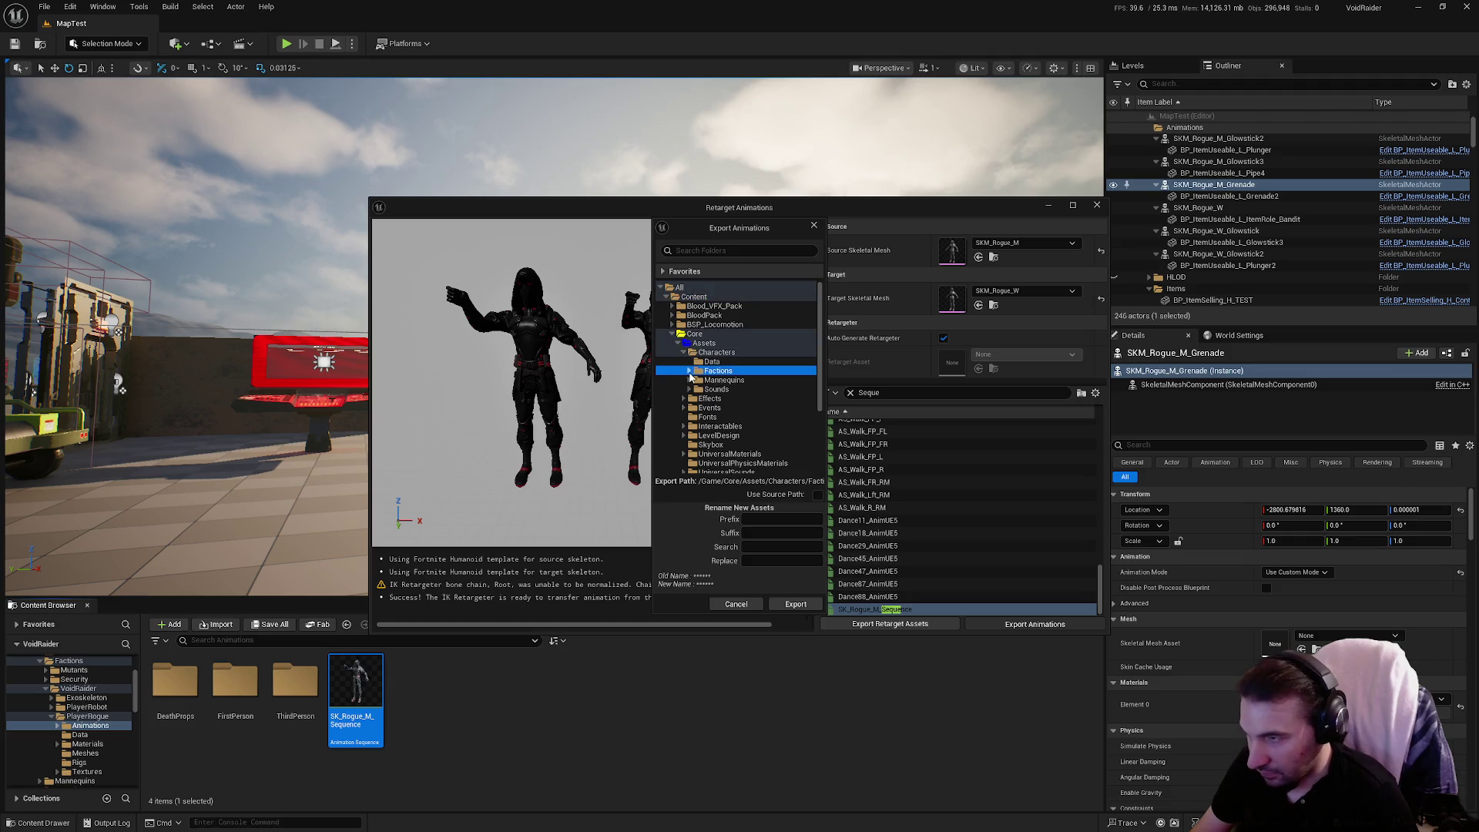
pyautogui.click(689, 371)
pyautogui.click(727, 427)
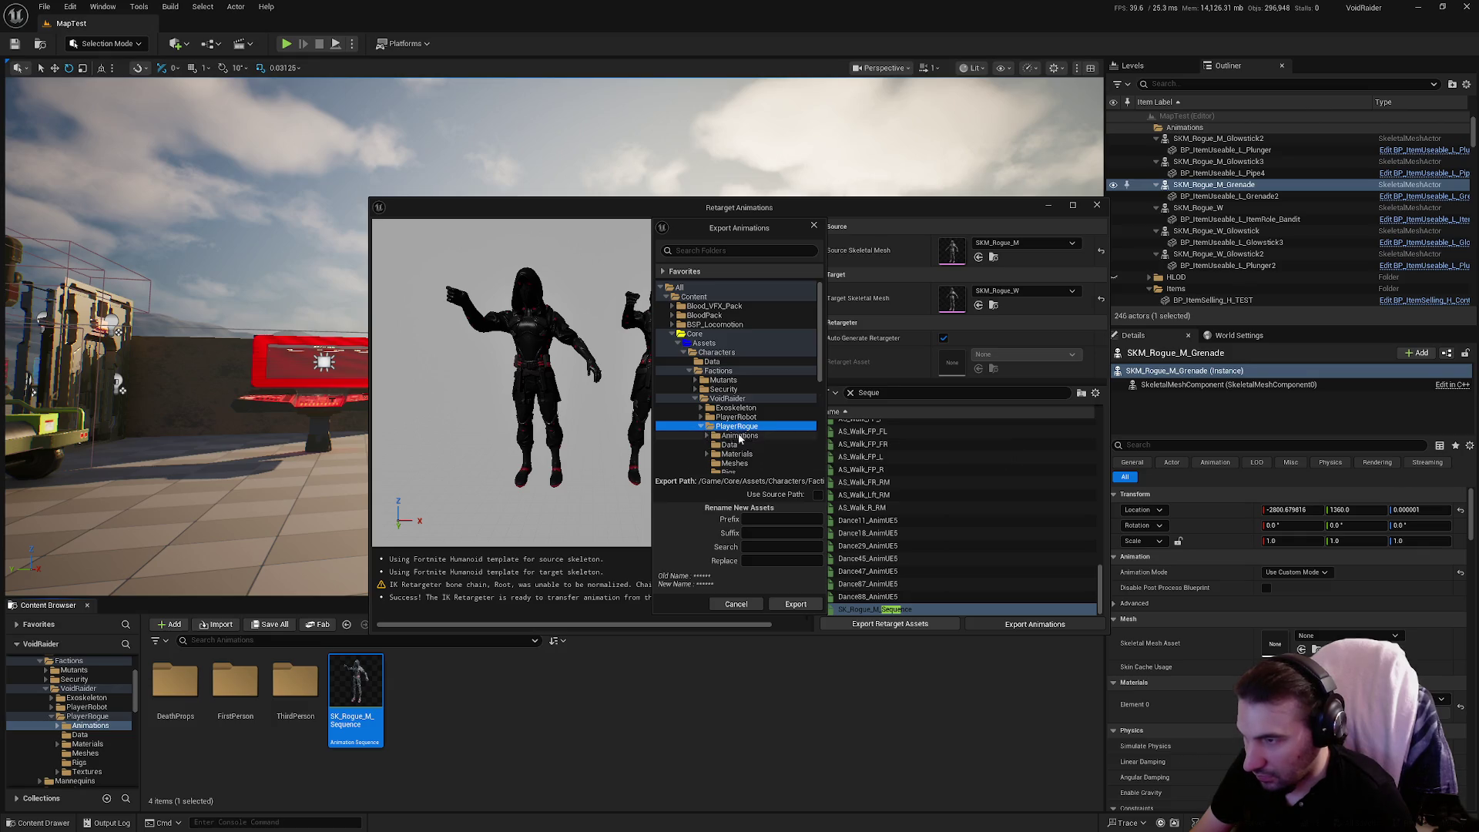
pyautogui.click(709, 437)
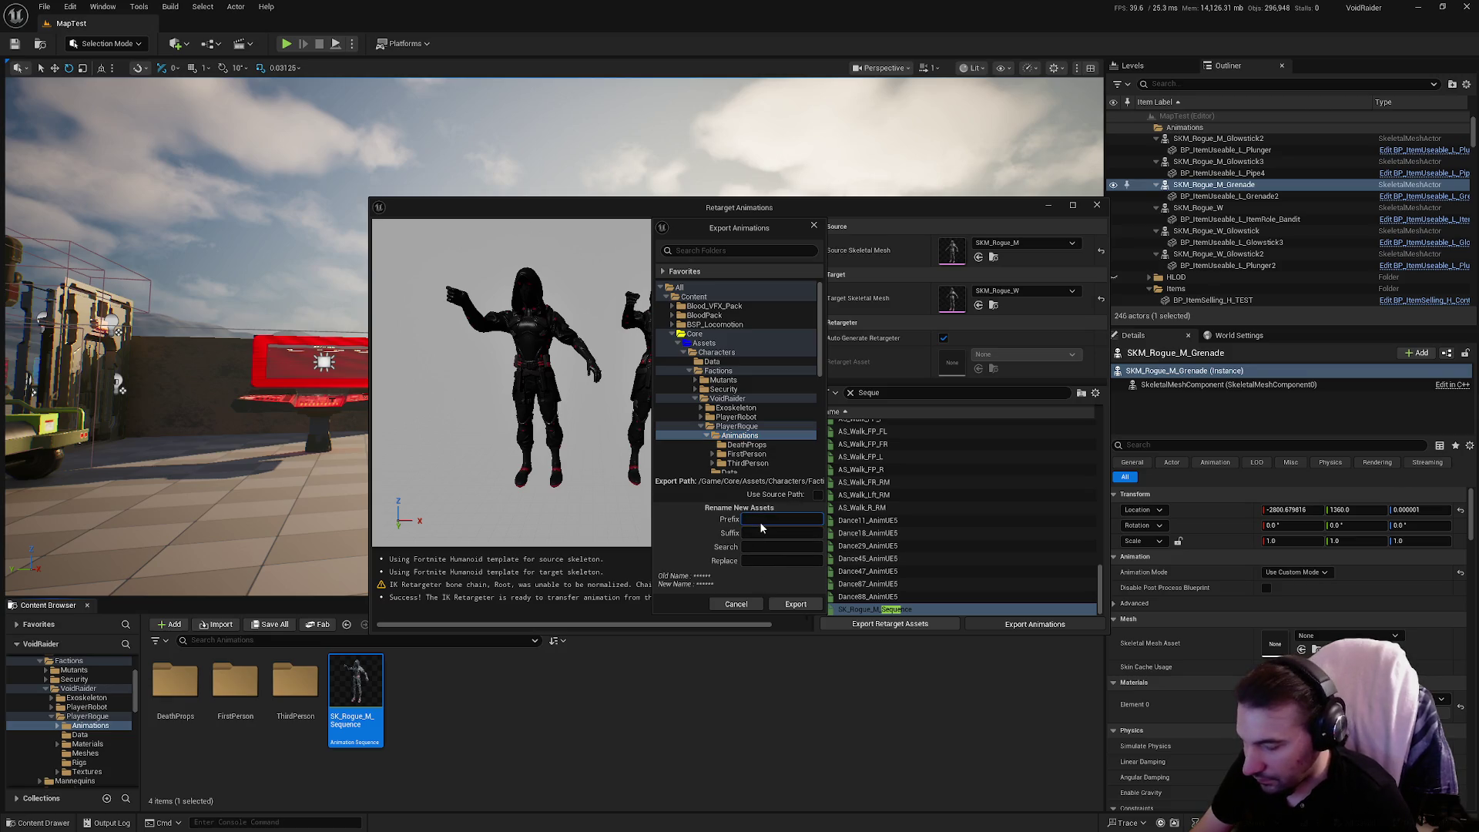
pyautogui.click(797, 604)
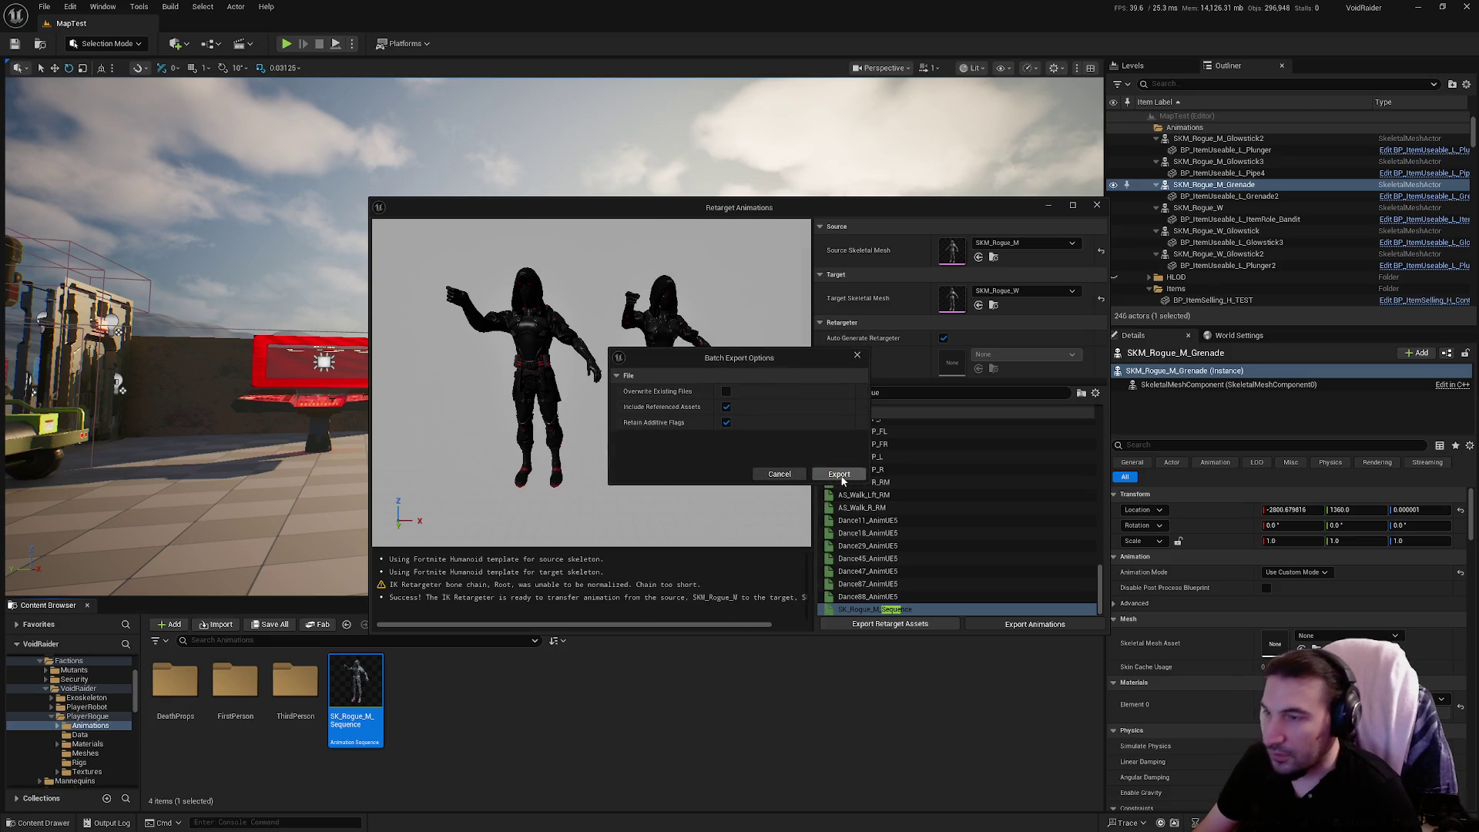
pyautogui.click(839, 474)
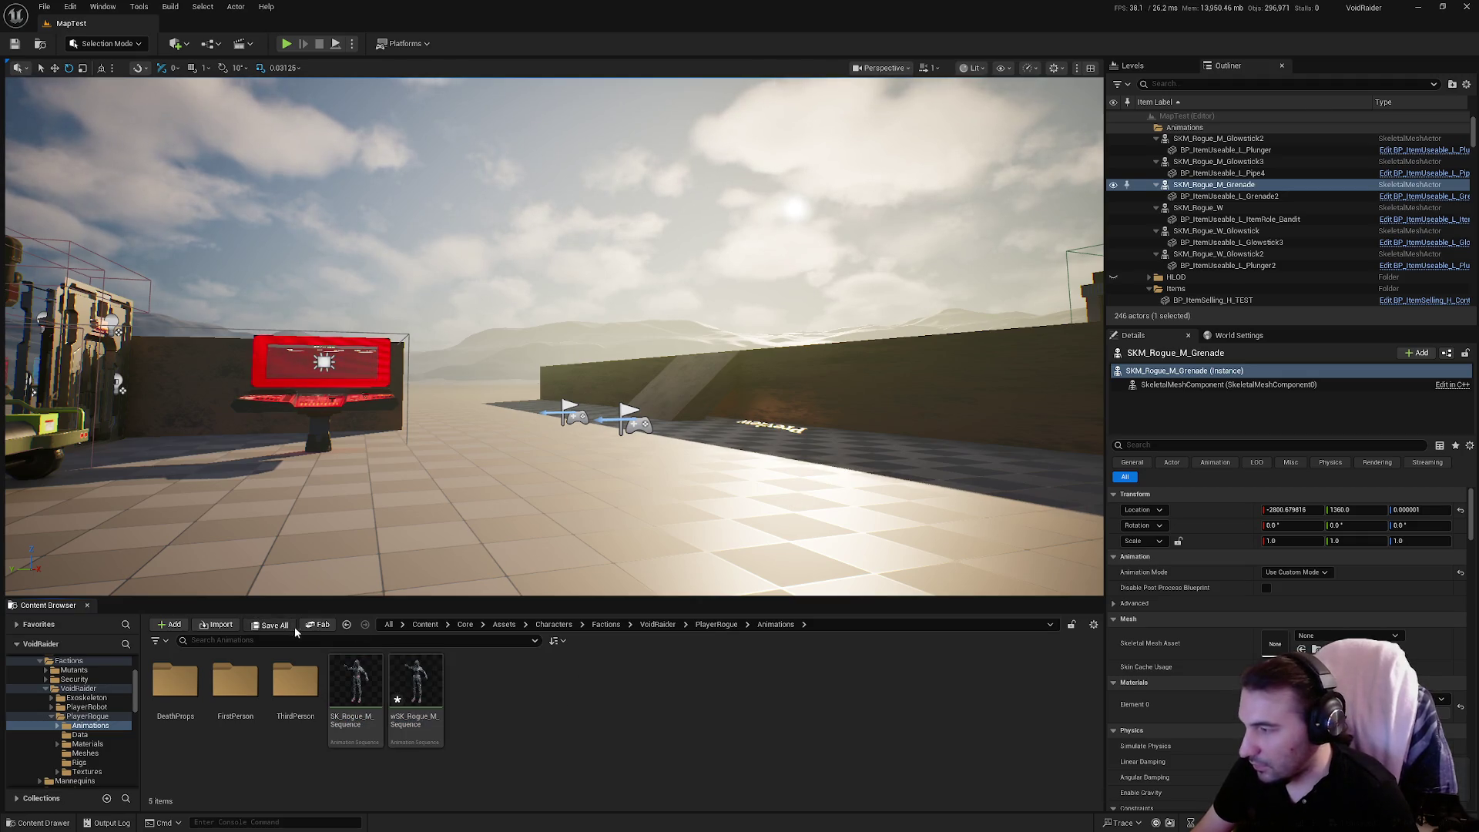
# Save all assets and force-delete the original SK_Rogue_M_Sequence.
pyautogui.click(285, 629)
pyautogui.click(832, 553)
pyautogui.click(354, 686)
pyautogui.press('Delete')
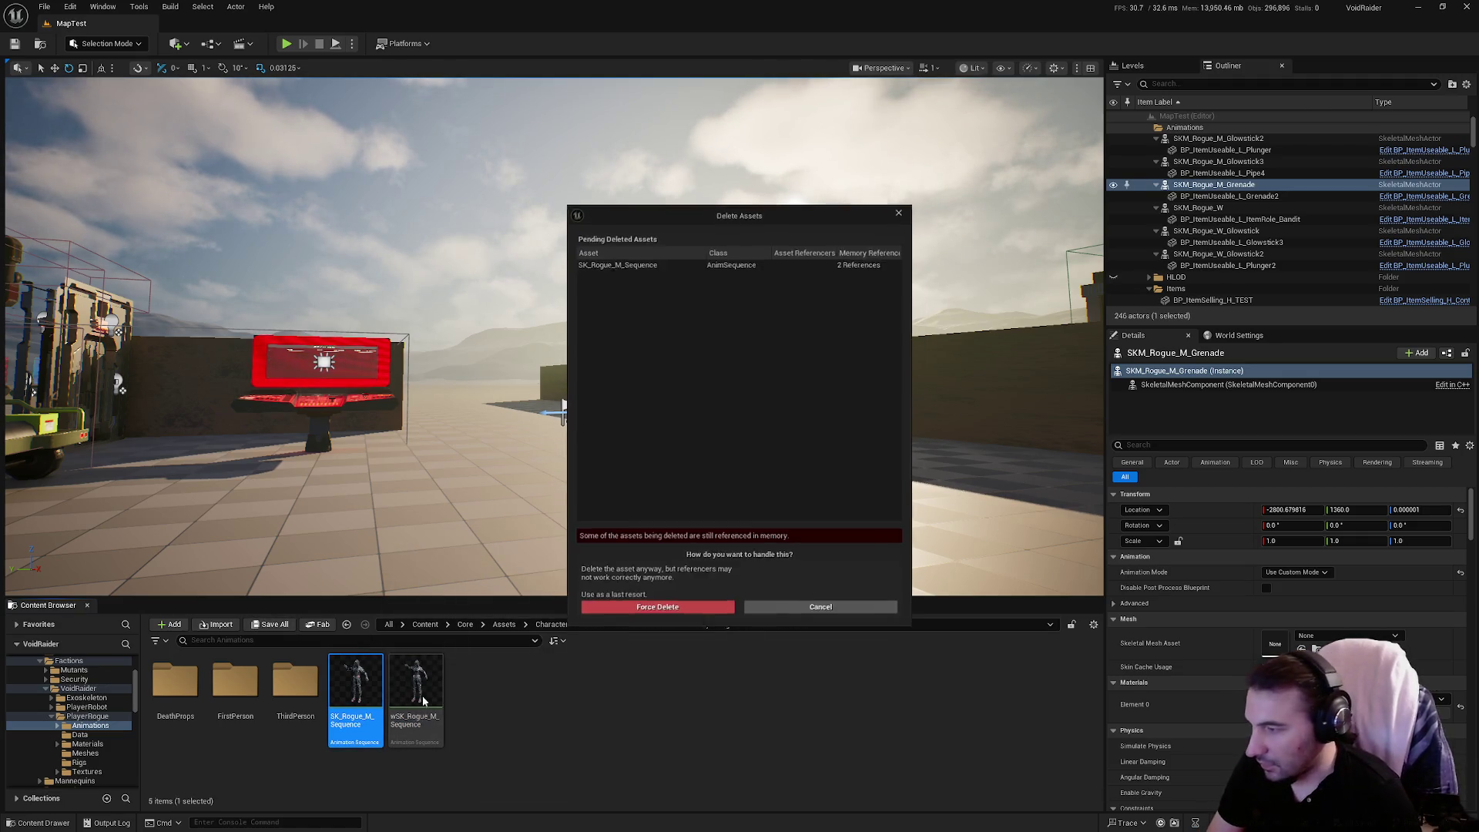
pyautogui.click(667, 606)
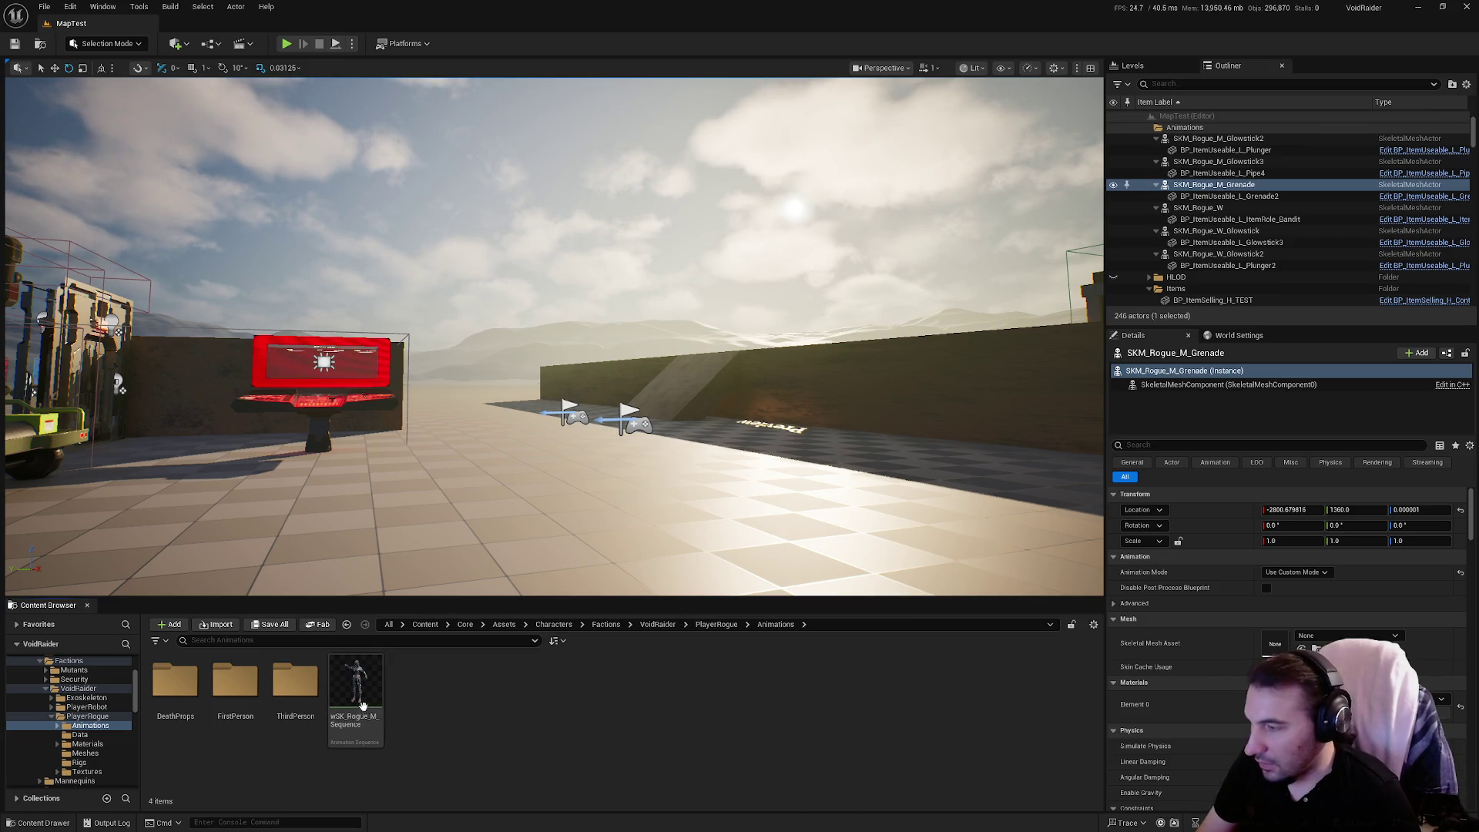
# Duplicate wSK_Rogue_M_Sequence and name the copy A_GrabItem_01_Launch.
pyautogui.click(362, 701)
pyautogui.hotkey('ctrl', 'd')
pyautogui.click(436, 721)
pyautogui.write('A_GrabItem_')
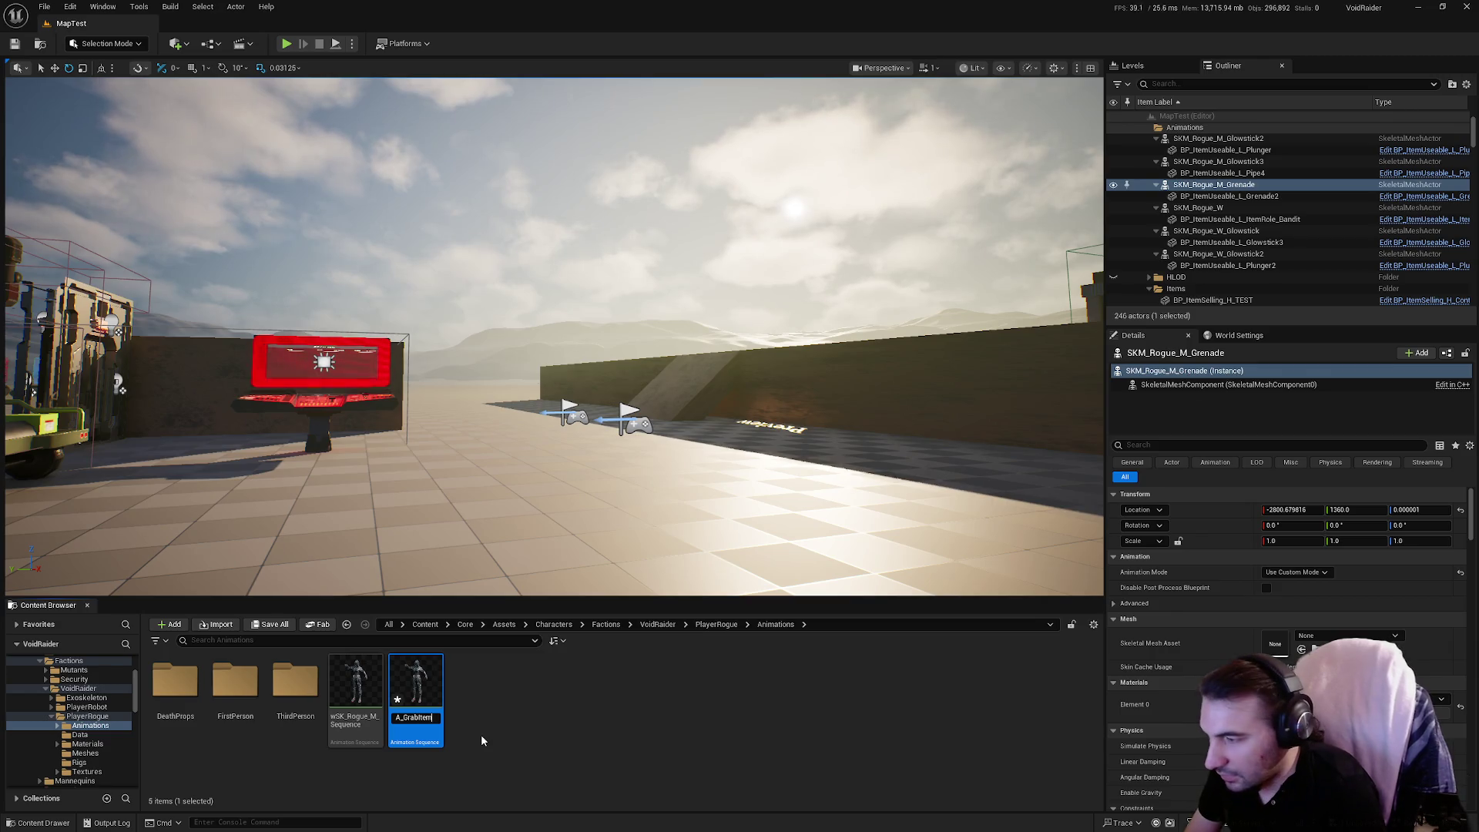
pyautogui.write('01_Launch')
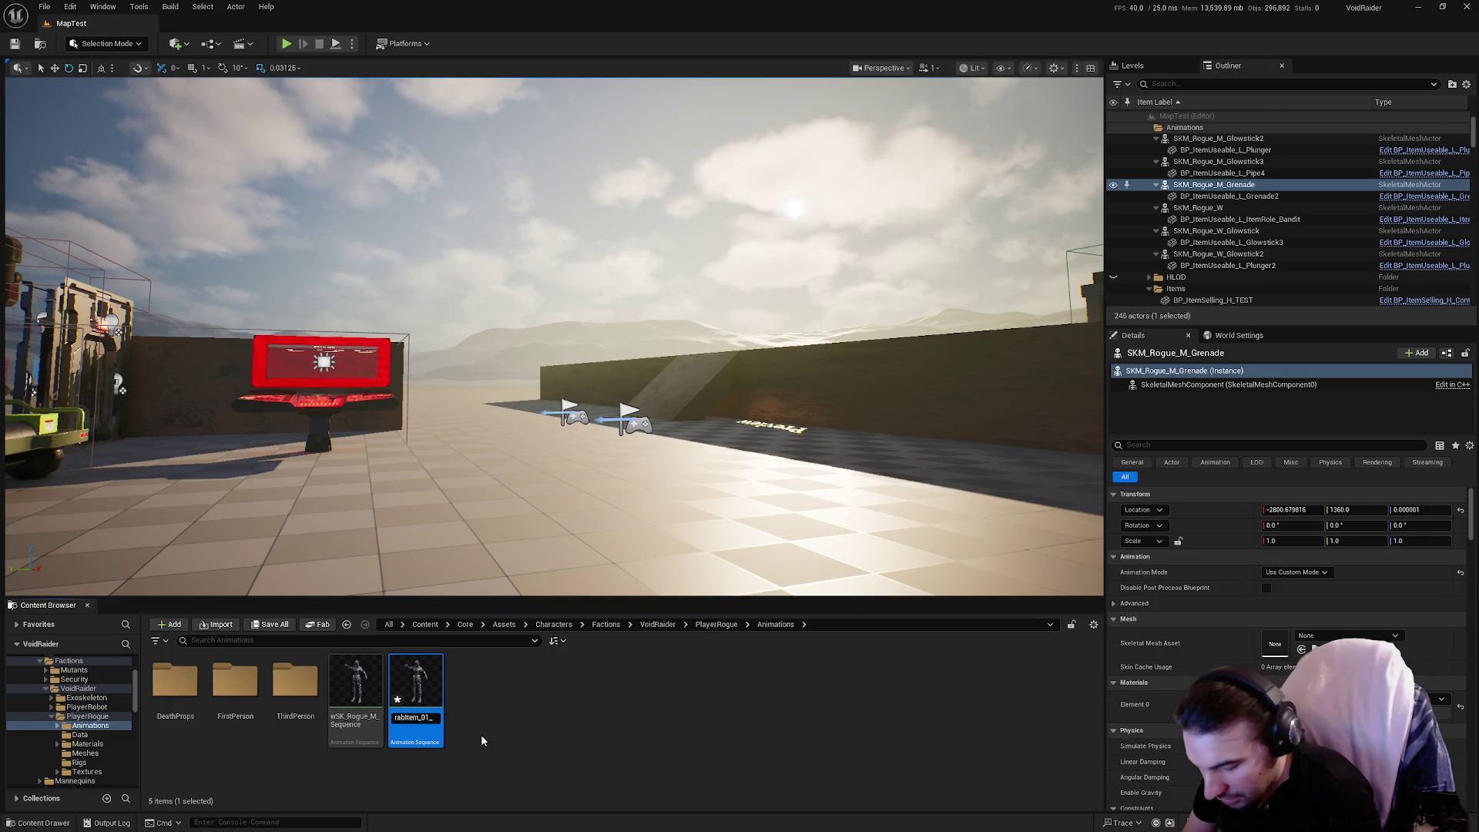
pyautogui.press('Return')
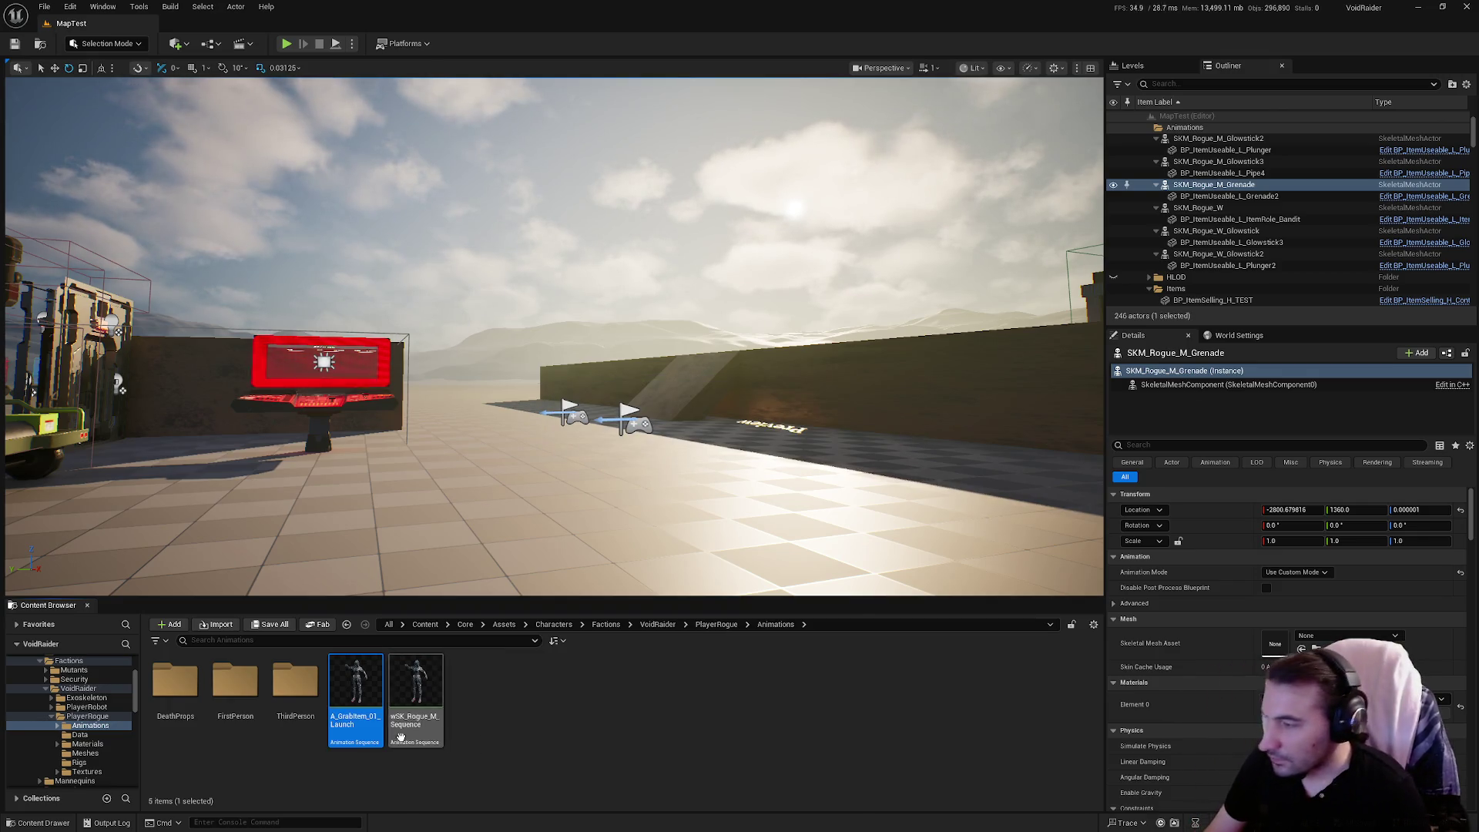
# Replace A_GrabItem_01_Launch's skeleton with SK_Rogue_W_Arms and confirm.
pyautogui.rightClick(369, 697)
pyautogui.moveTo(498, 323)
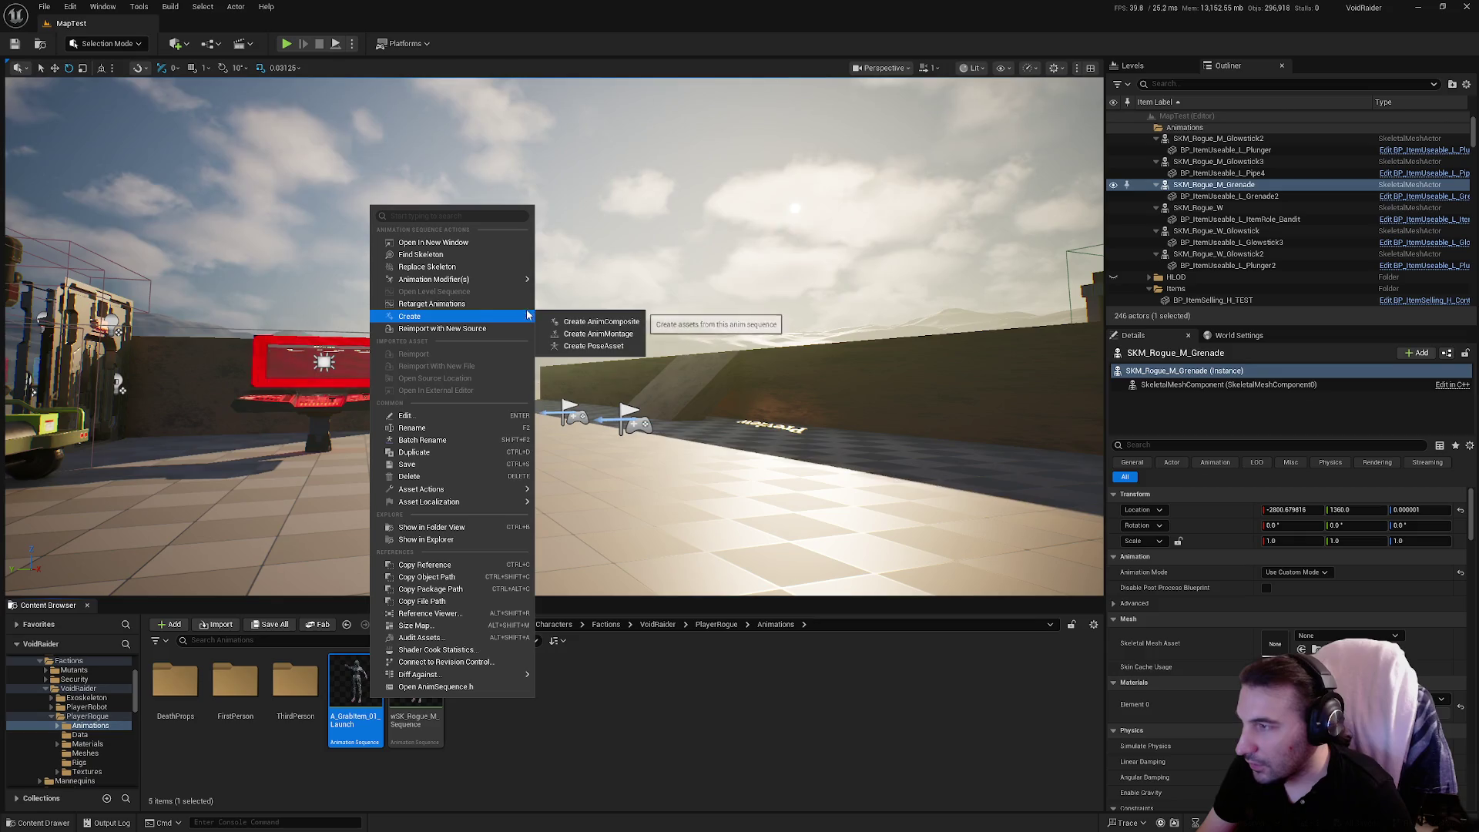
pyautogui.click(482, 267)
pyautogui.scroll(-5, 774, 460)
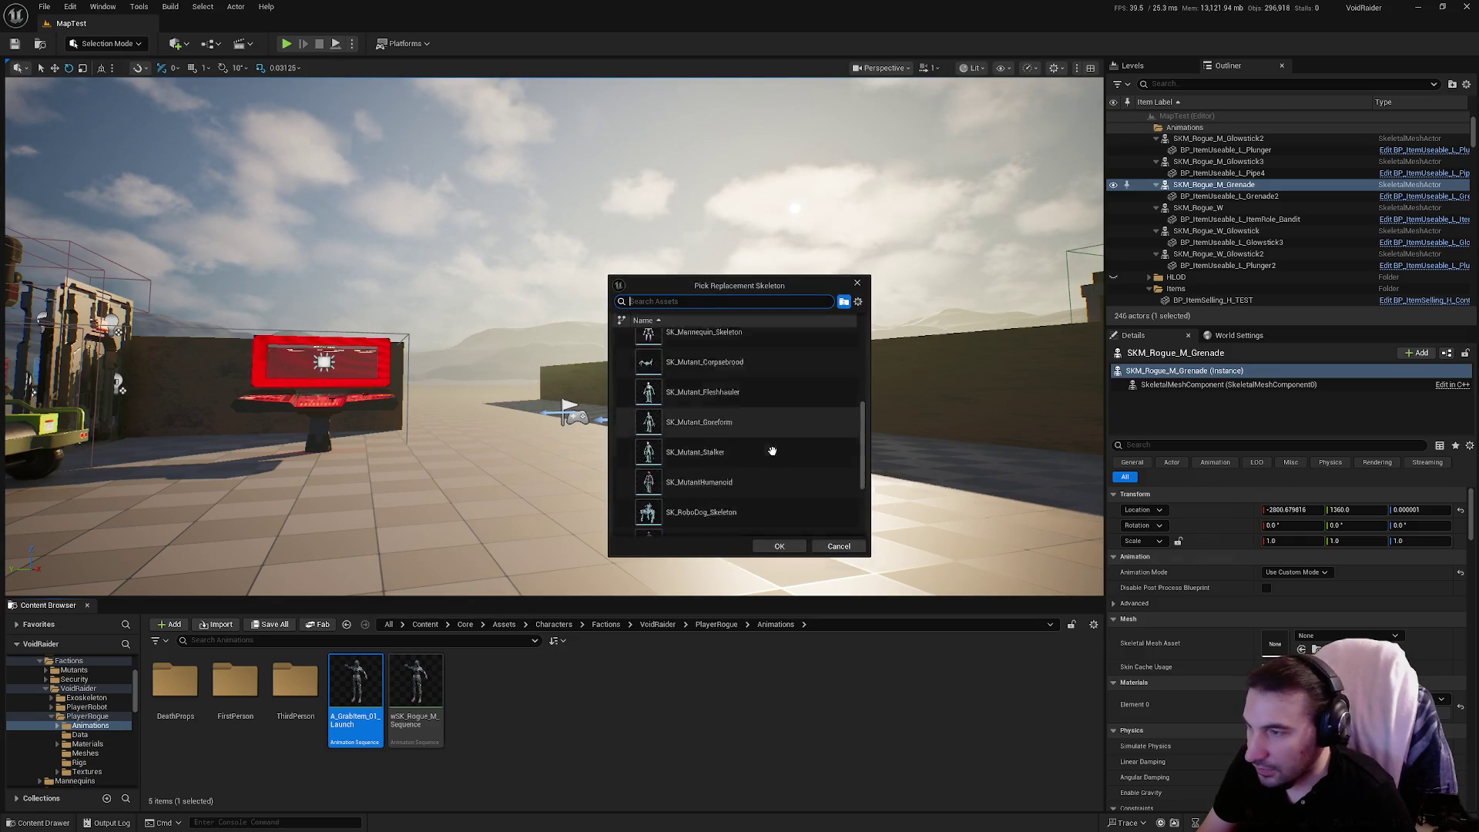
pyautogui.click(771, 490)
pyautogui.click(780, 546)
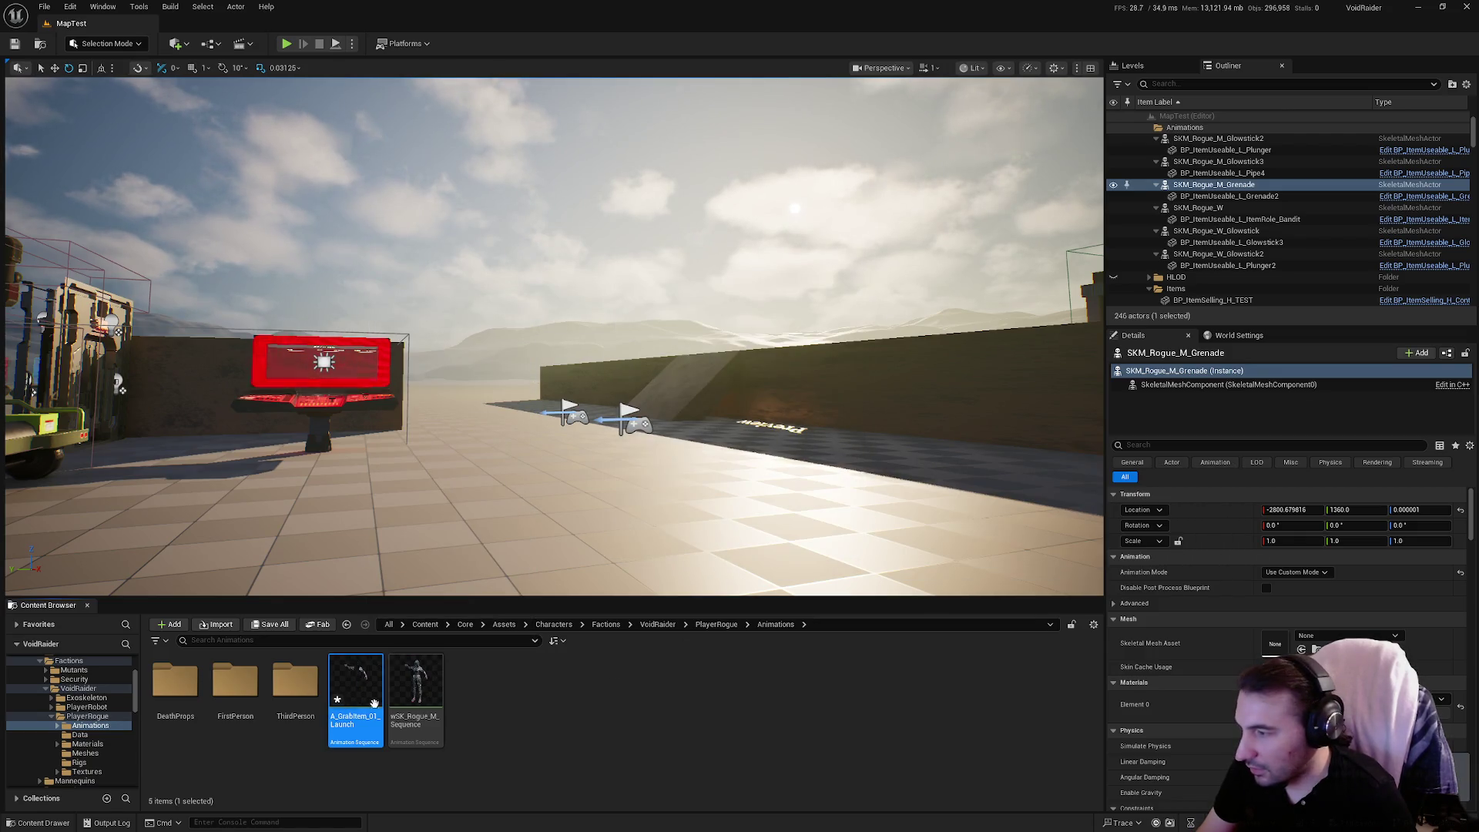
pyautogui.click(833, 555)
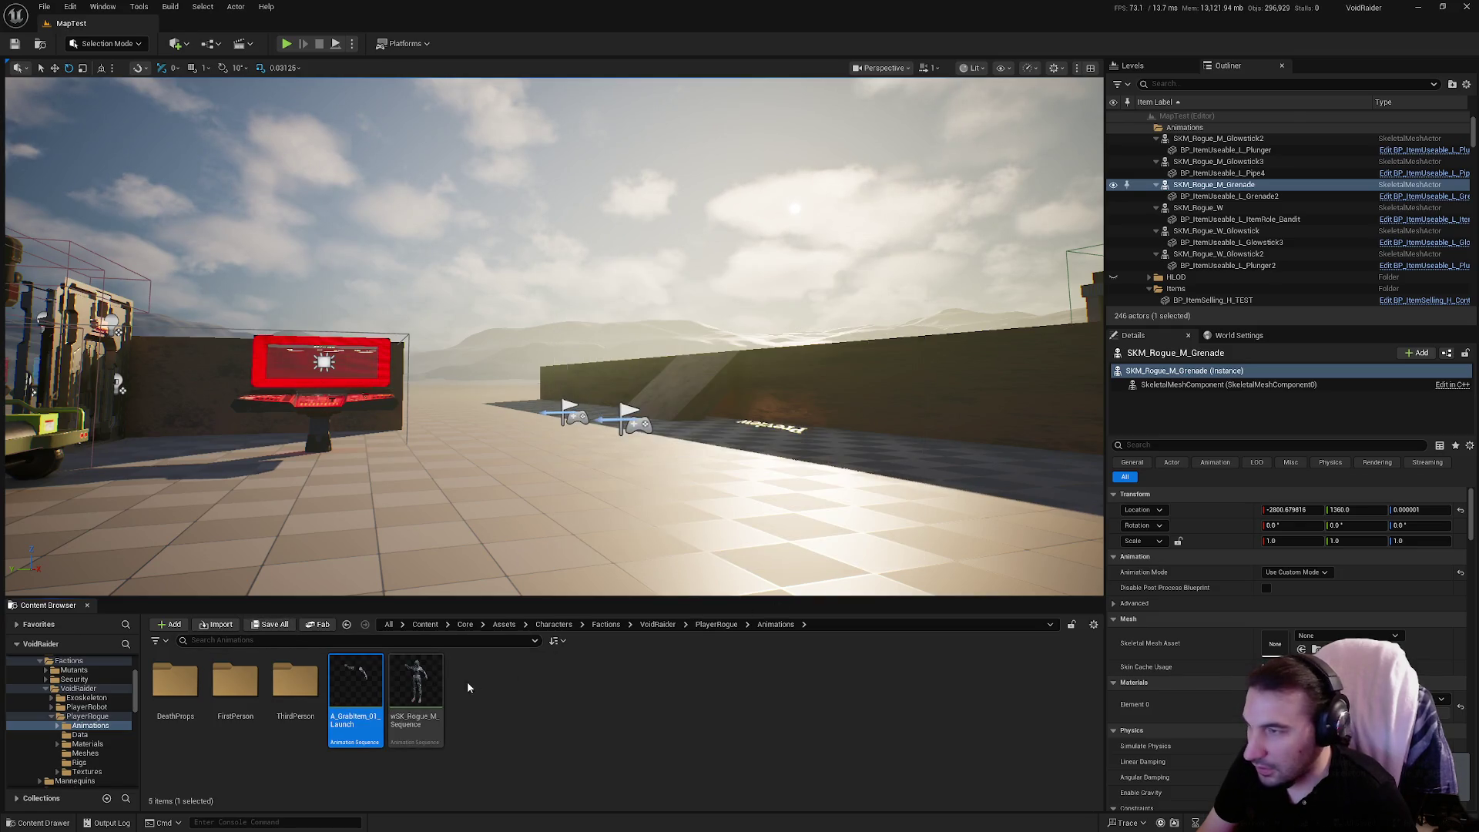
# Open A_GrabItem_01_Launch full-screen and then its SK_Rogue_W_Arms skeleton.
pyautogui.doubleClick(356, 682)
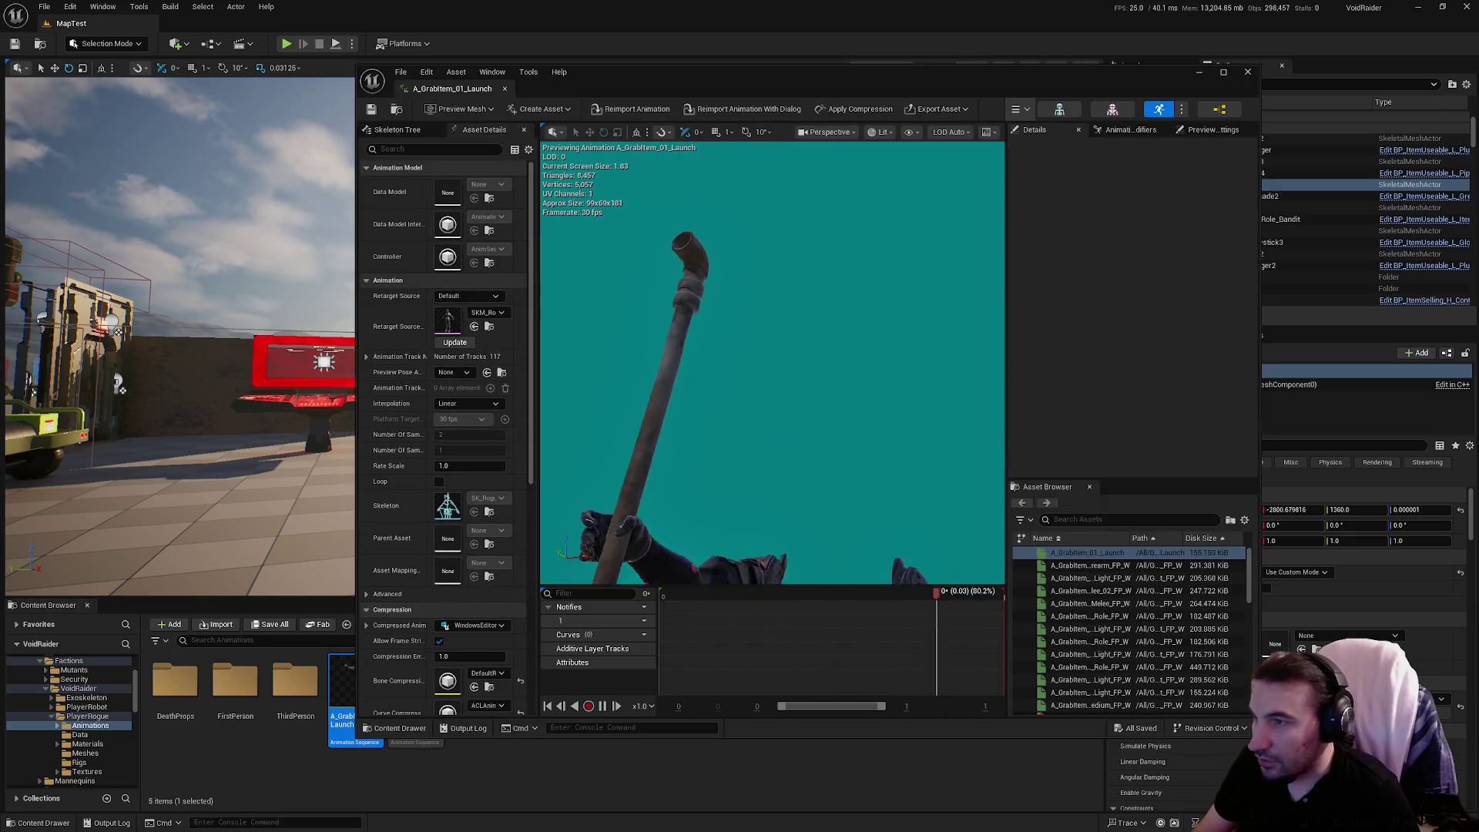
pyautogui.doubleClick(1000, 76)
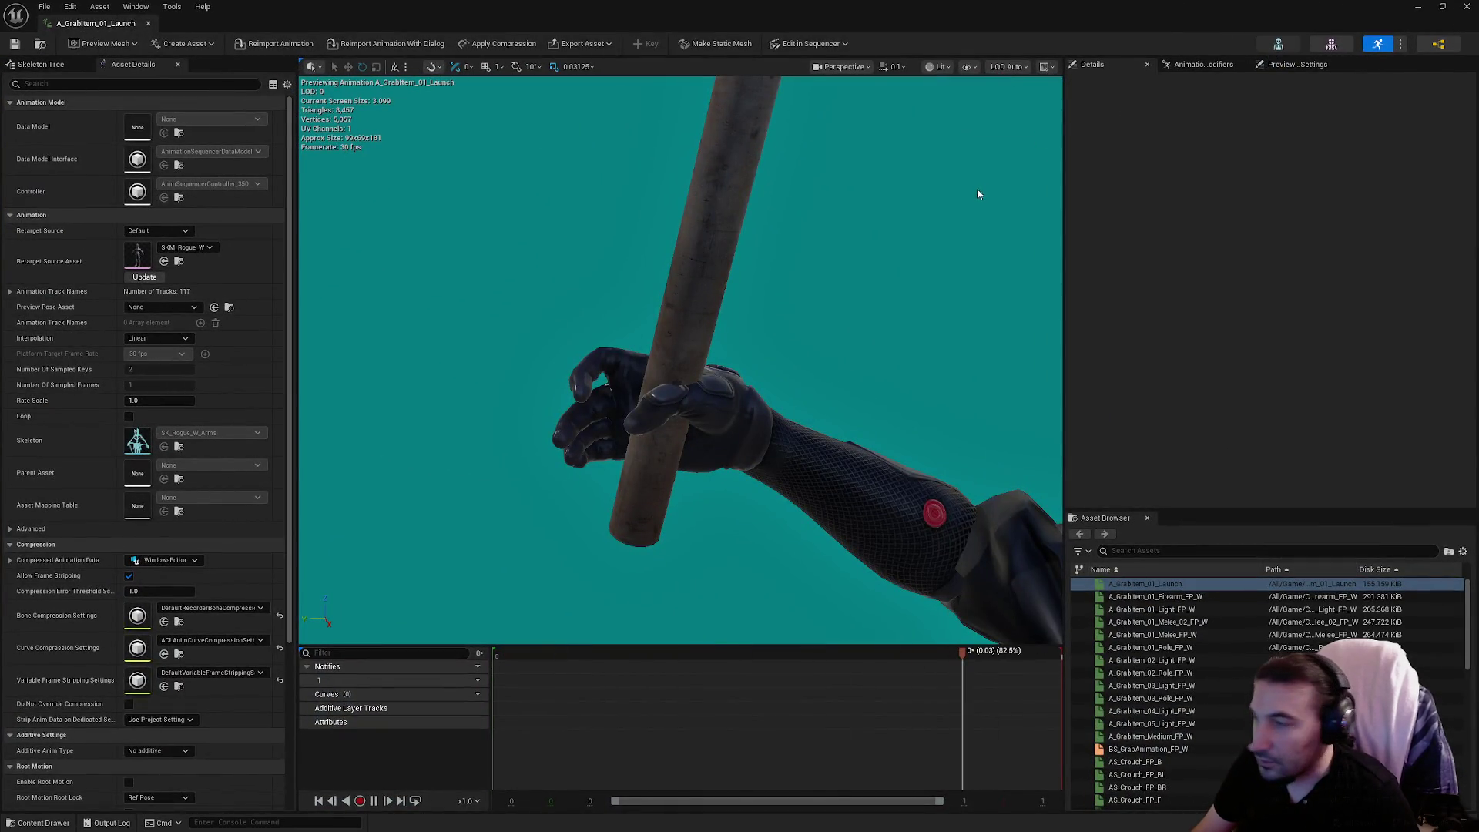
pyautogui.doubleClick(137, 440)
pyautogui.scroll(-10, 160, 382)
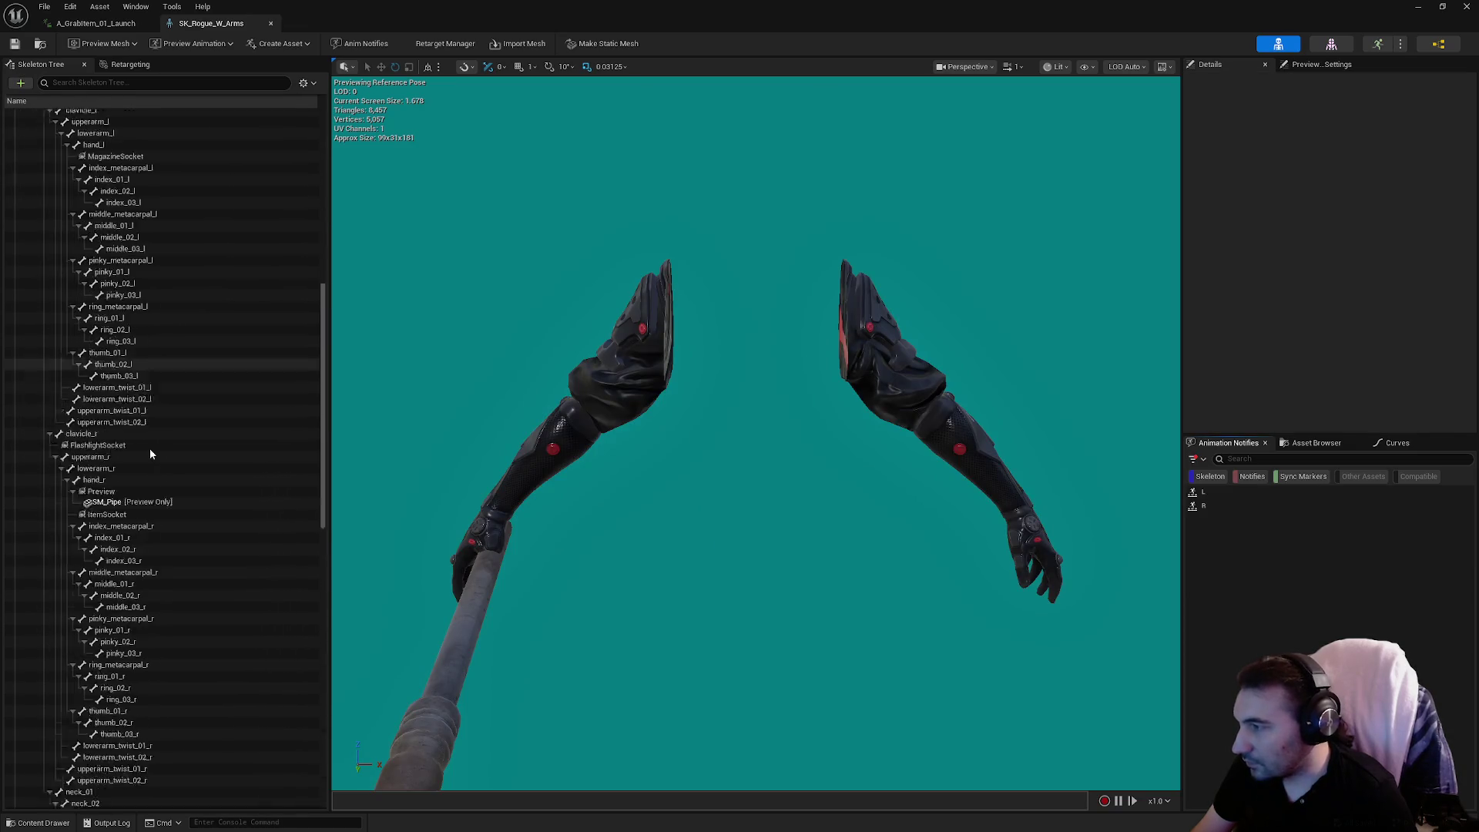
pyautogui.scroll(4, 123, 509)
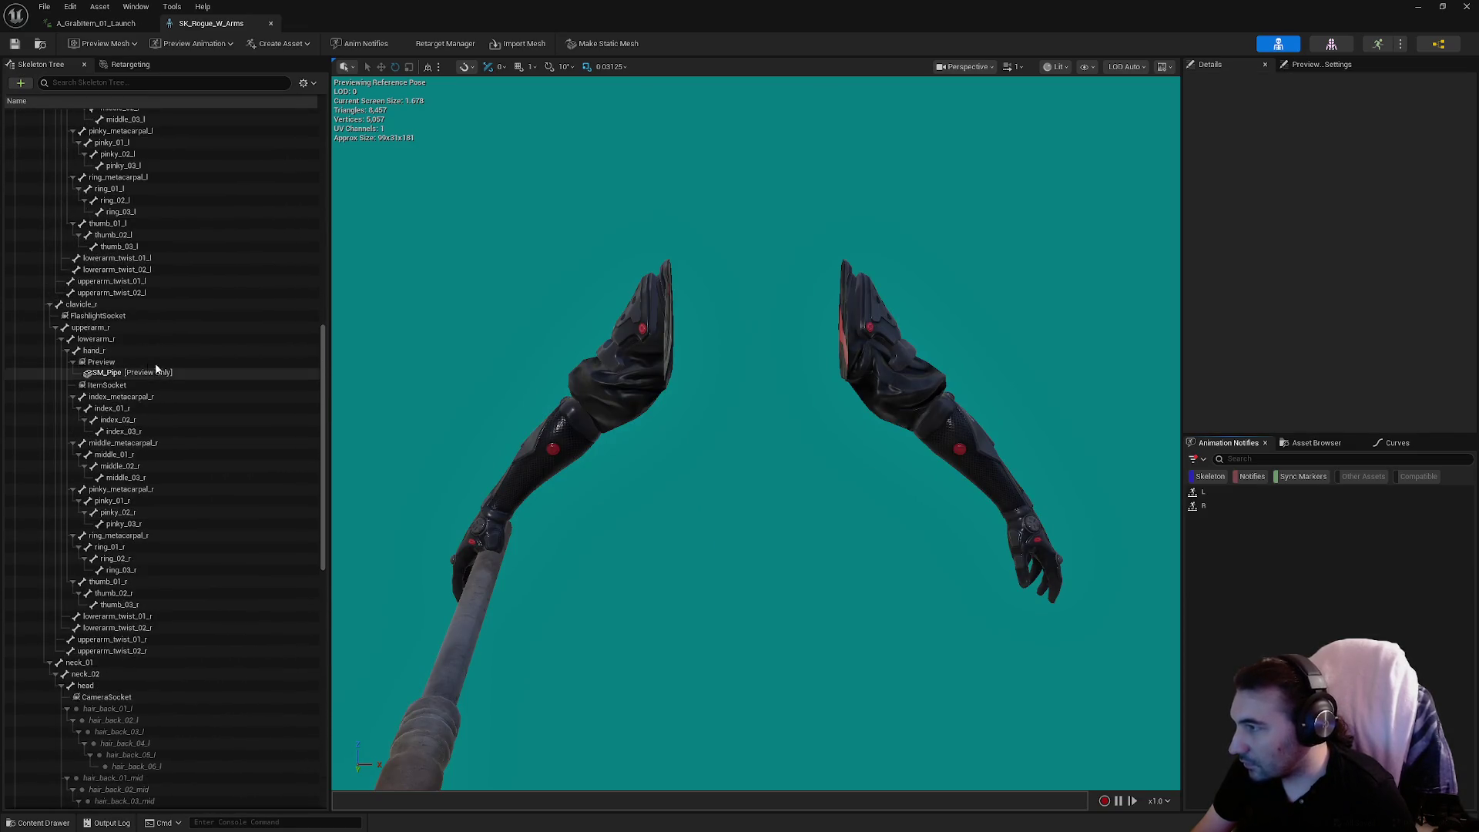
# Remove SM_Pipe from the Preview socket and attach SM_Grenade as the preview asset.
pyautogui.rightClick(109, 366)
pyautogui.click(146, 512)
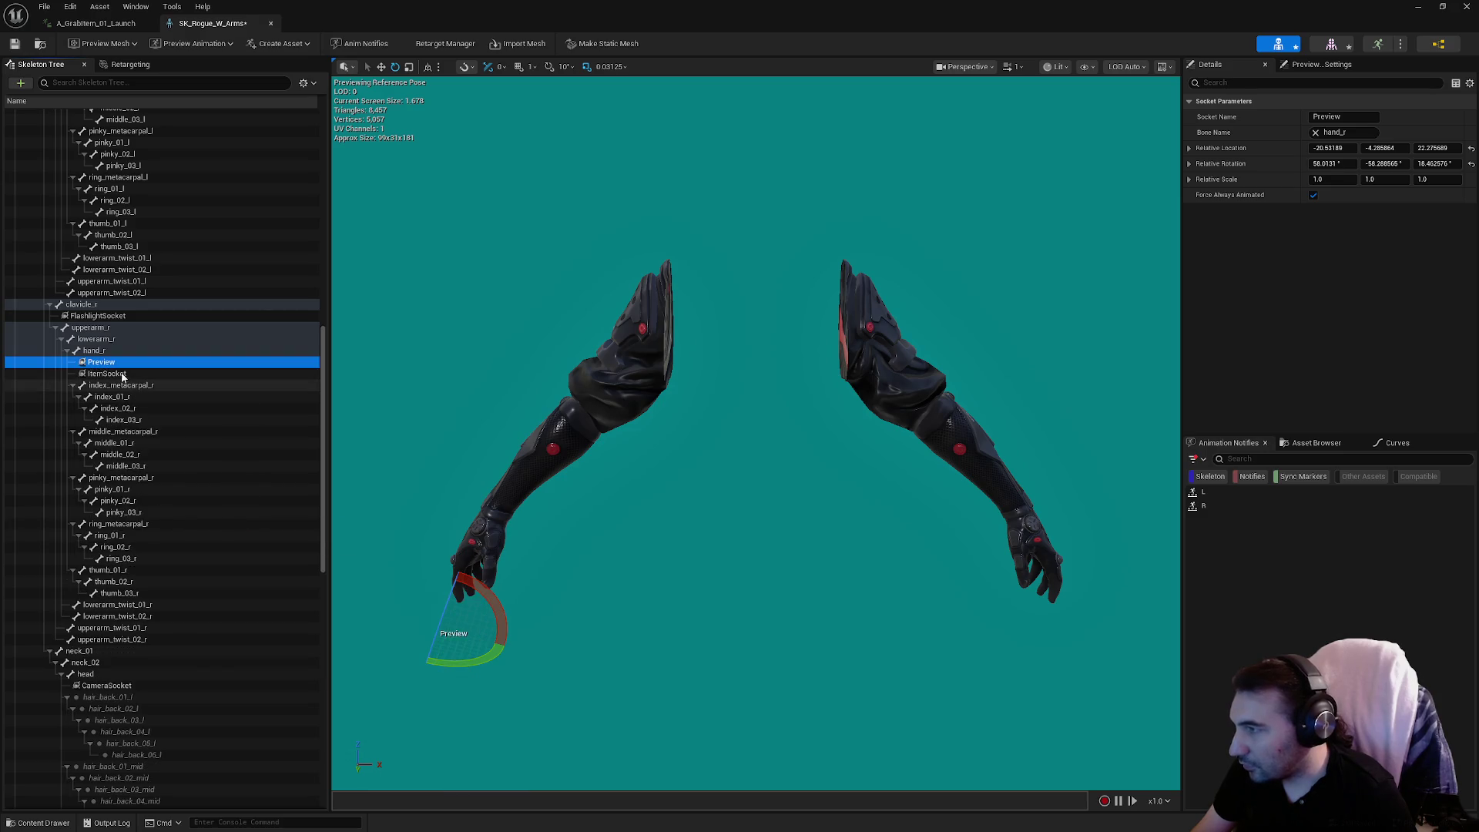
pyautogui.rightClick(109, 365)
pyautogui.moveTo(205, 503)
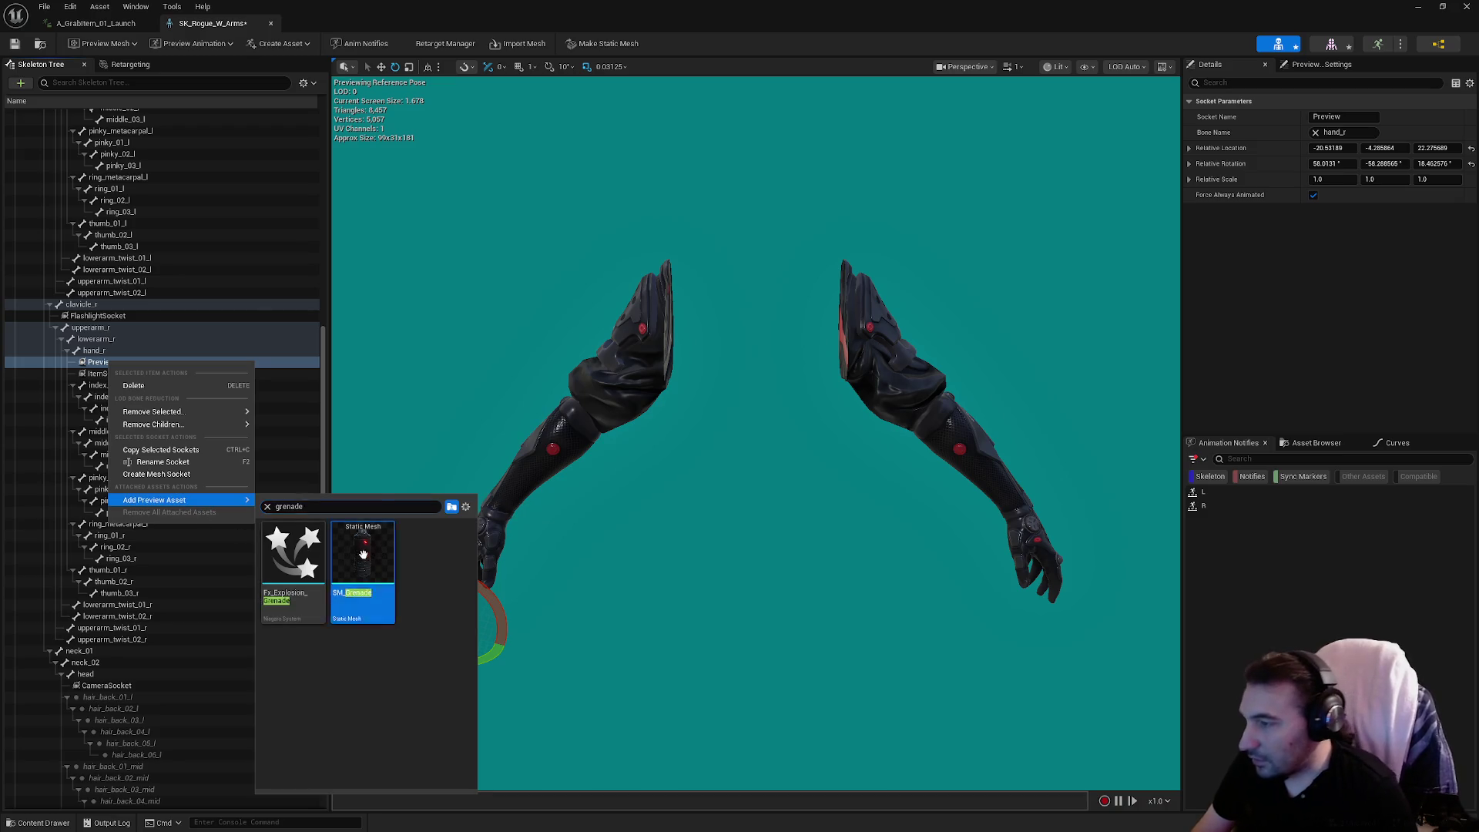
pyautogui.click(362, 553)
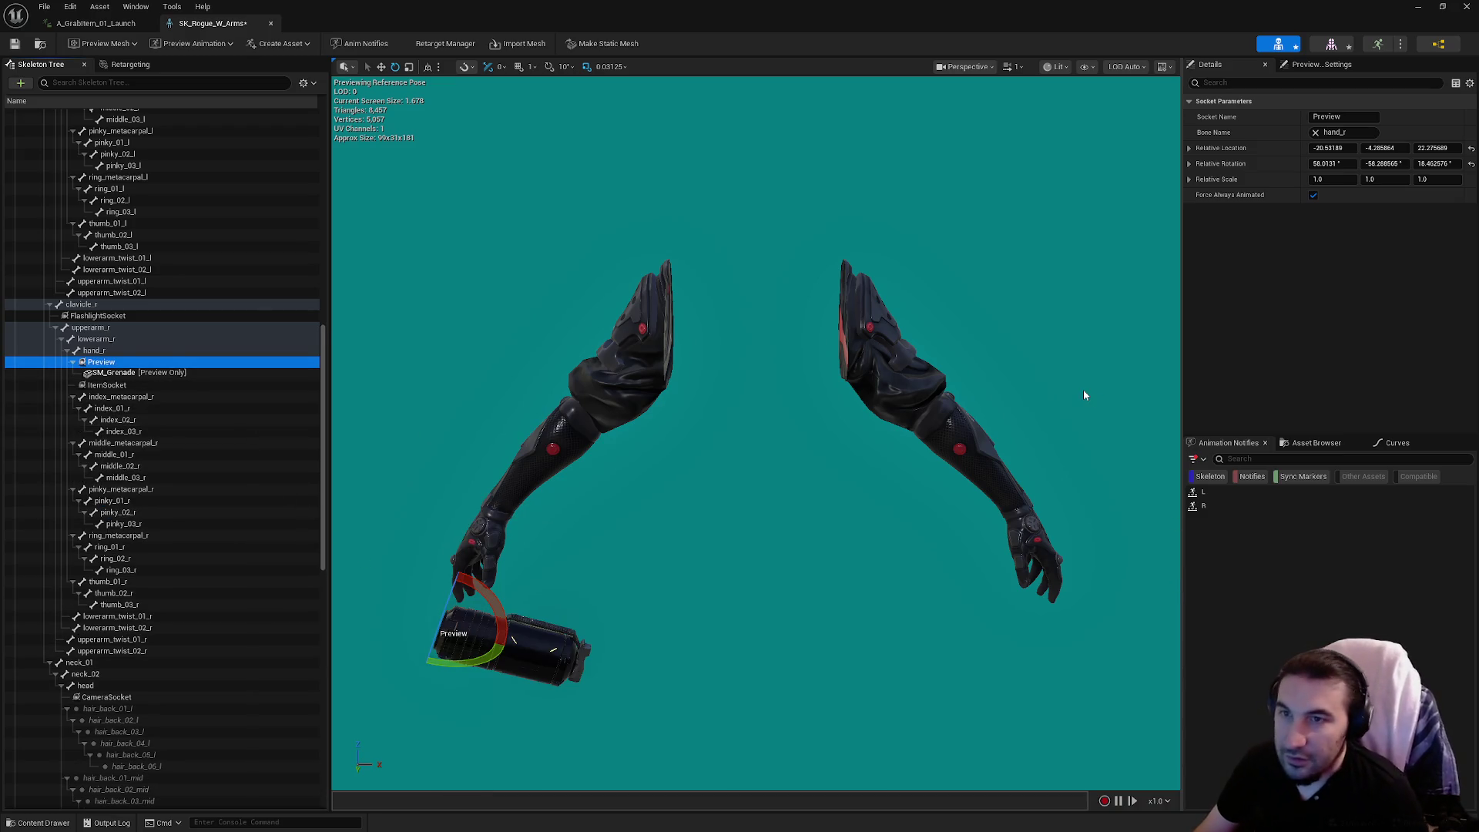
# Restore the skeleton editor to a smaller floating window.
pyautogui.moveTo(604, 13)
pyautogui.mouseDown()
pyautogui.moveTo(561, 75)
pyautogui.moveTo(524, 90)
pyautogui.moveTo(498, 69)
pyautogui.moveTo(562, 111)
pyautogui.moveTo(803, 140)
pyautogui.mouseUp()
pyautogui.doubleClick(781, 123)
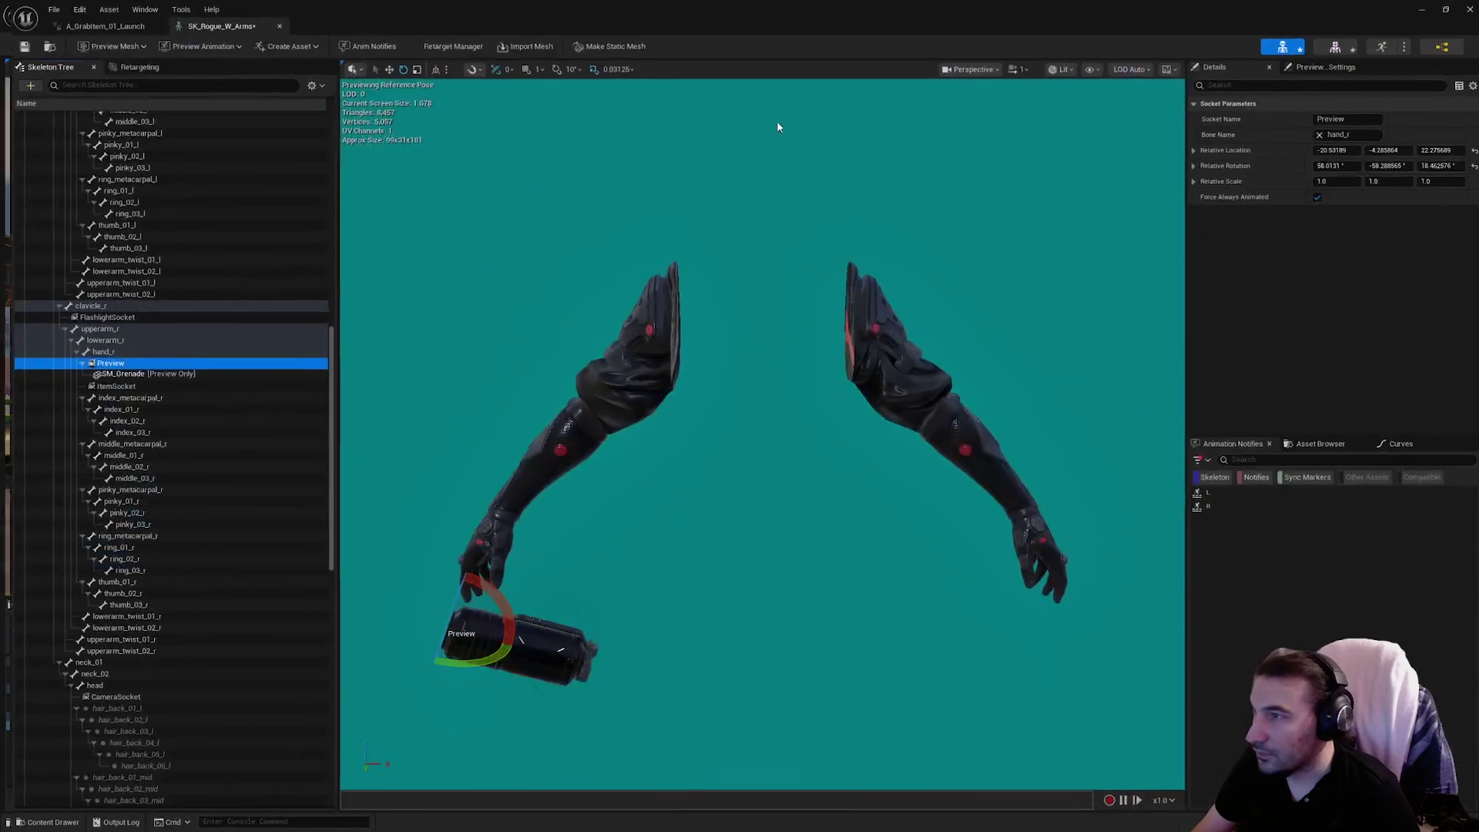
pyautogui.press('super+Down')
pyautogui.scroll(-5, 55, 745)
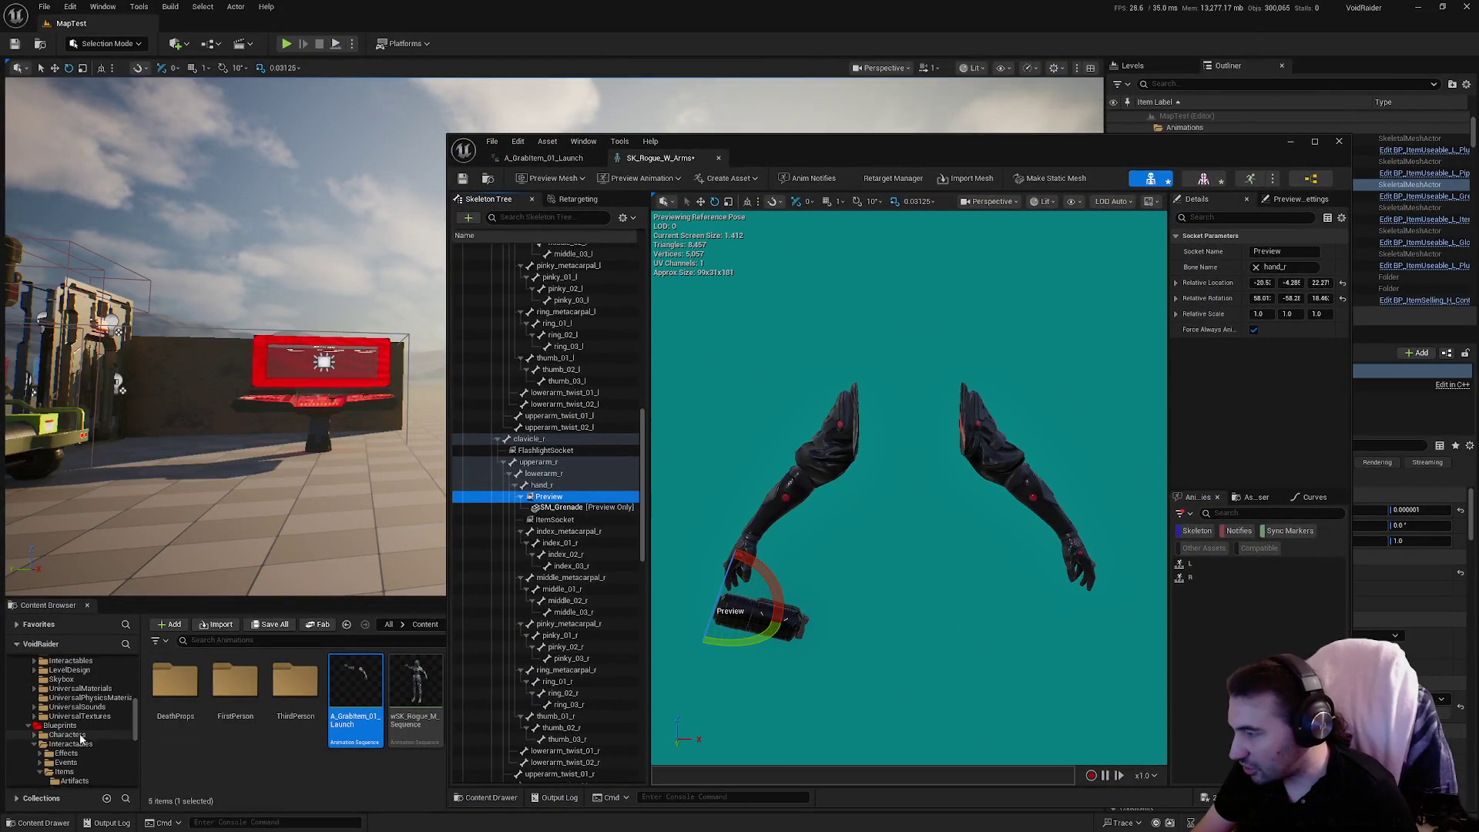
# Open BP_ItemUseable_L_Grenade from Items/ItemsUseables/Weapons, then return to the SK_Rogue_W_Arms tab.
pyautogui.click(86, 706)
pyautogui.moveTo(999, 164)
pyautogui.mouseDown()
pyautogui.moveTo(981, 201)
pyautogui.moveTo(997, 786)
pyautogui.mouseUp()
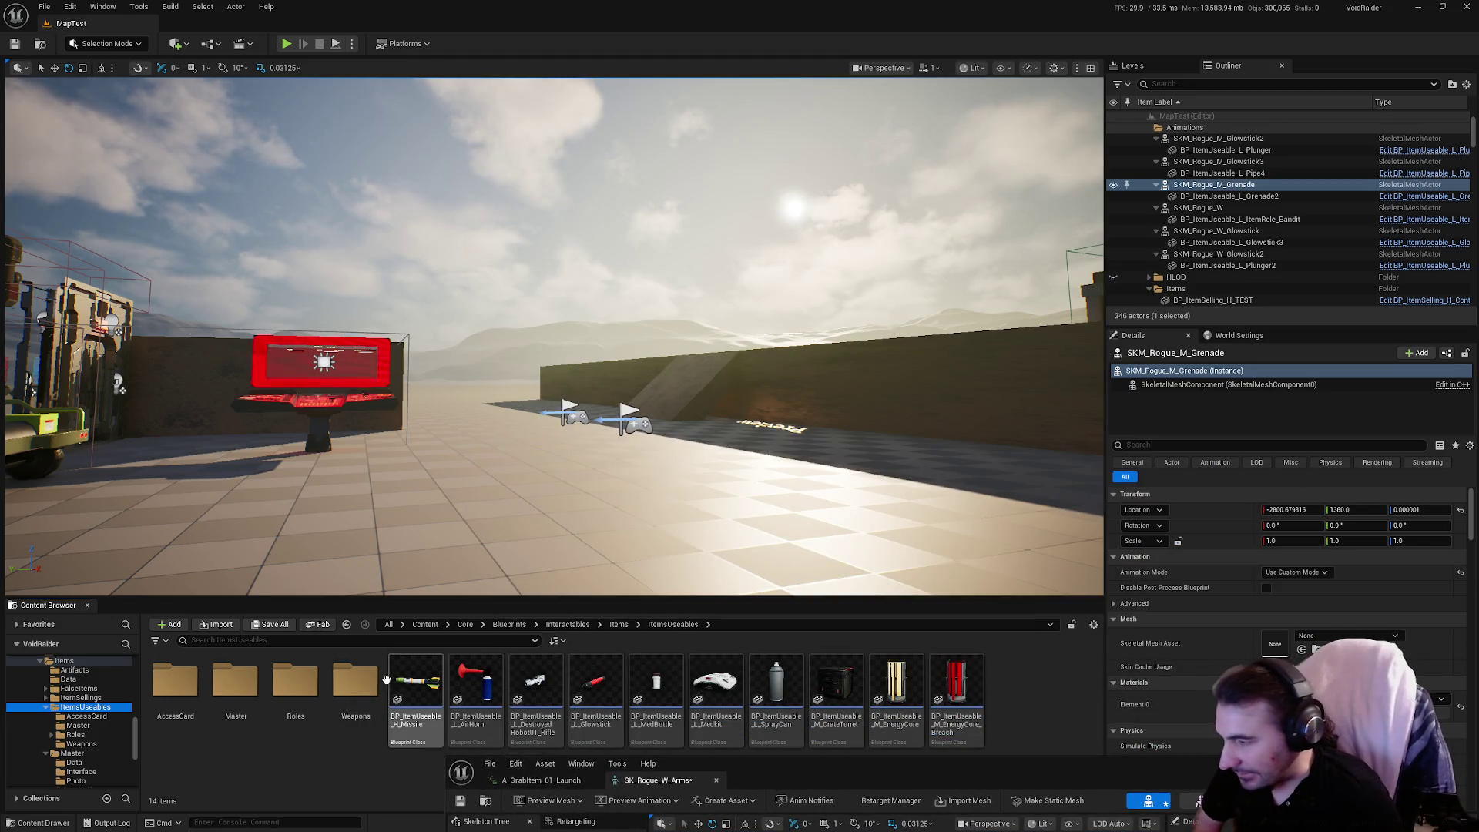
pyautogui.click(48, 715)
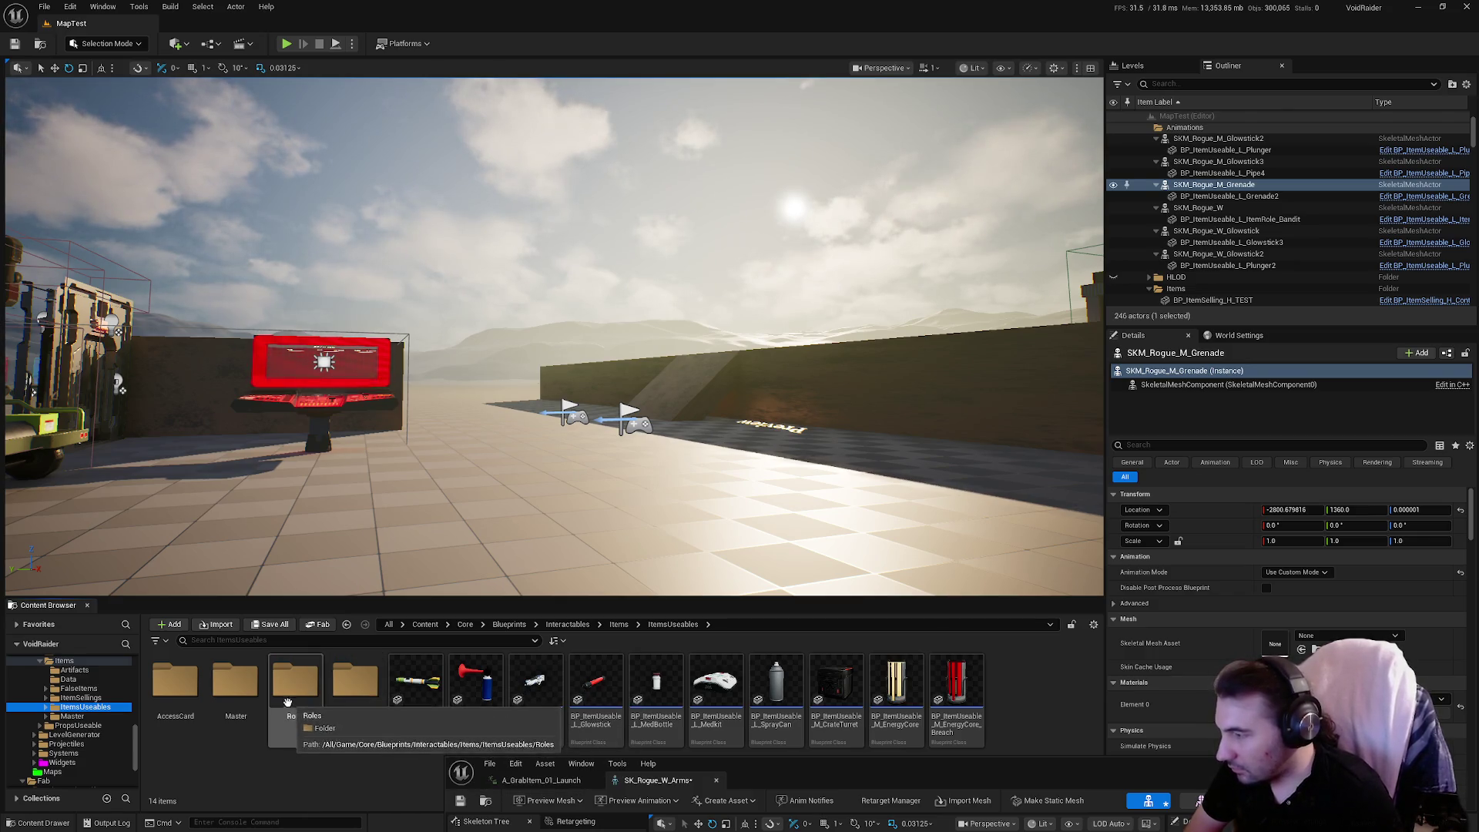
pyautogui.click(359, 697)
pyautogui.doubleClick(360, 697)
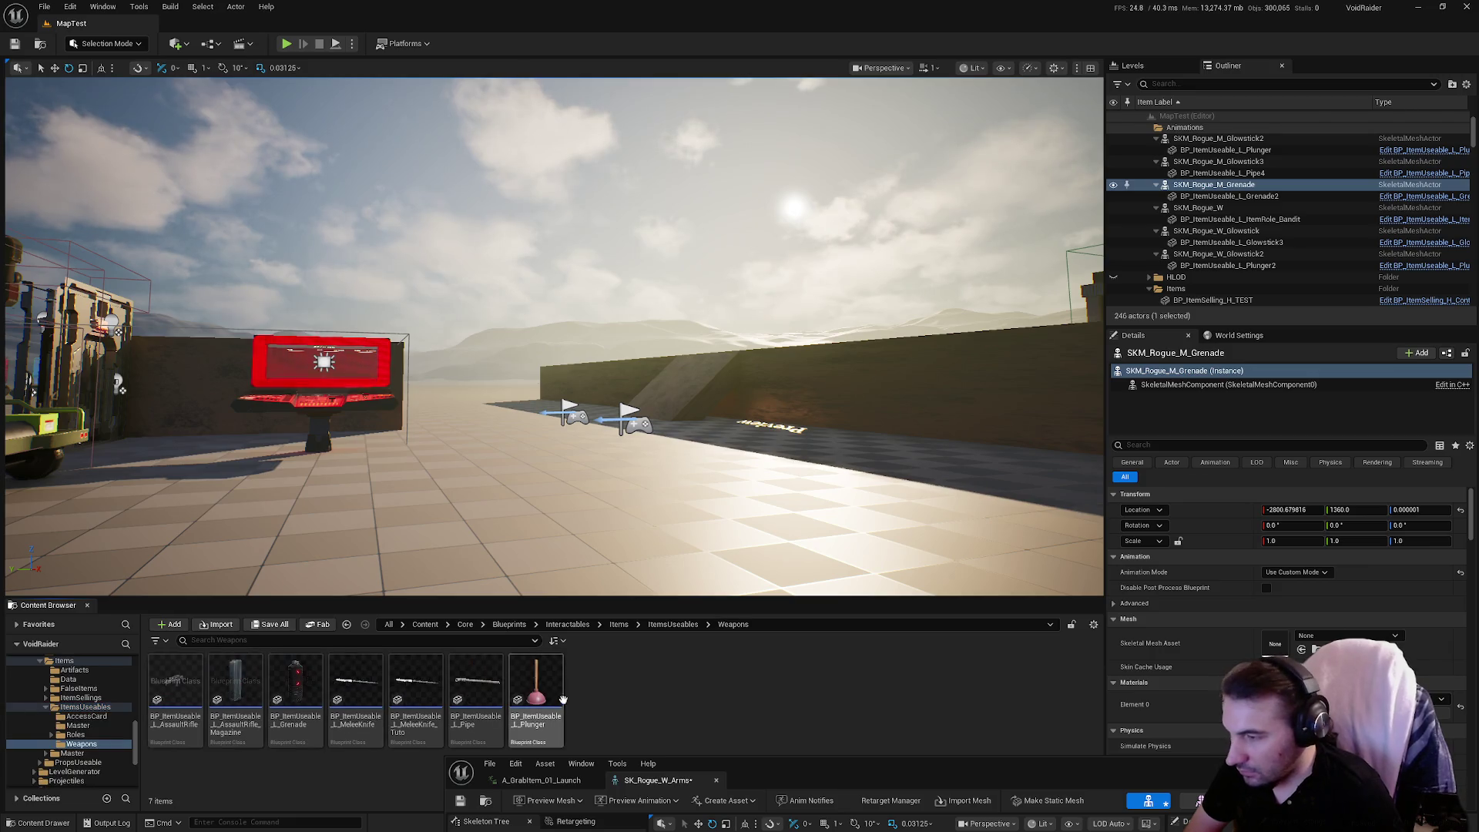
pyautogui.click(295, 685)
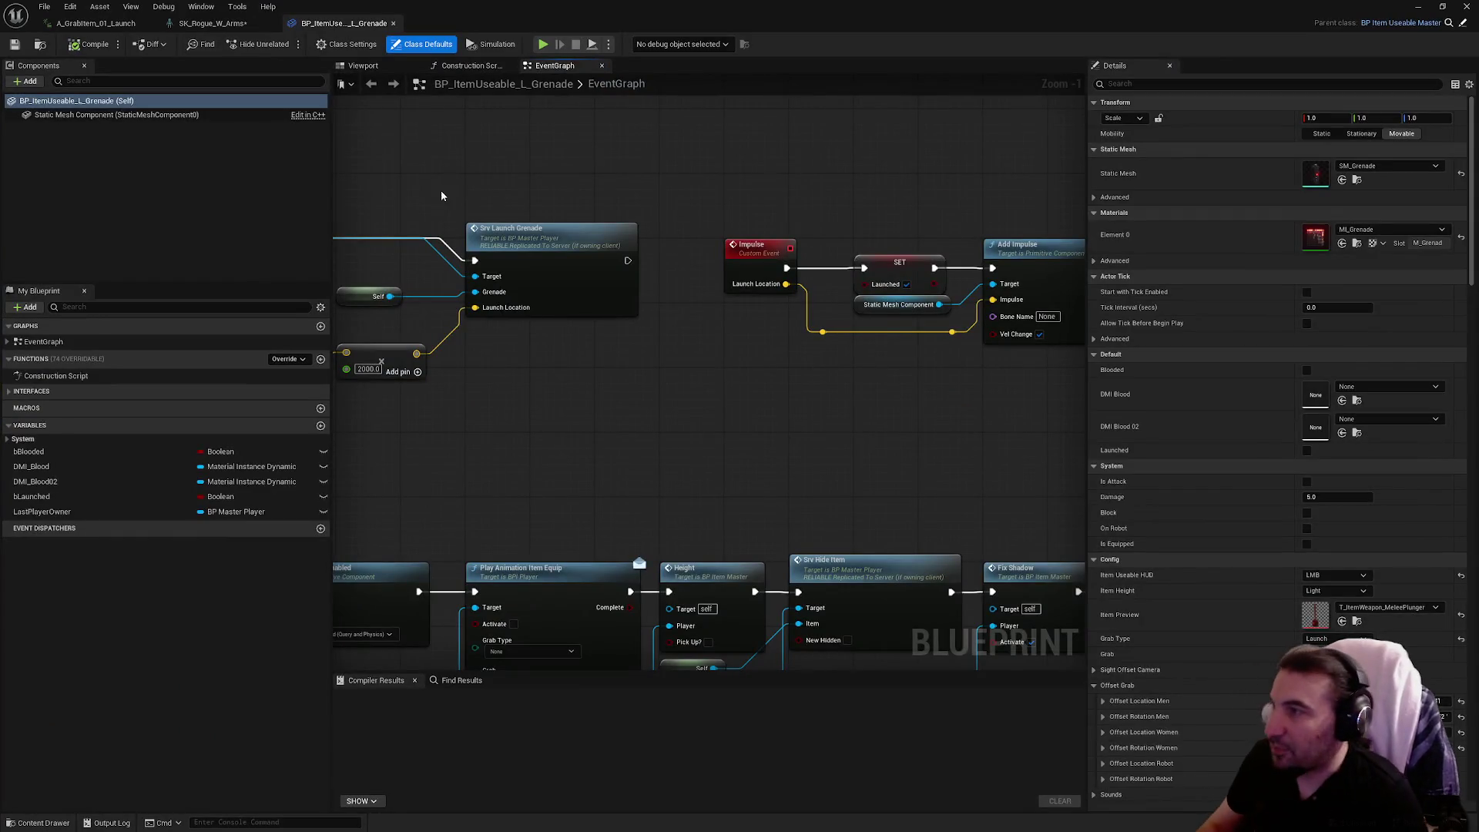
pyautogui.click(212, 23)
pyautogui.click(359, 24)
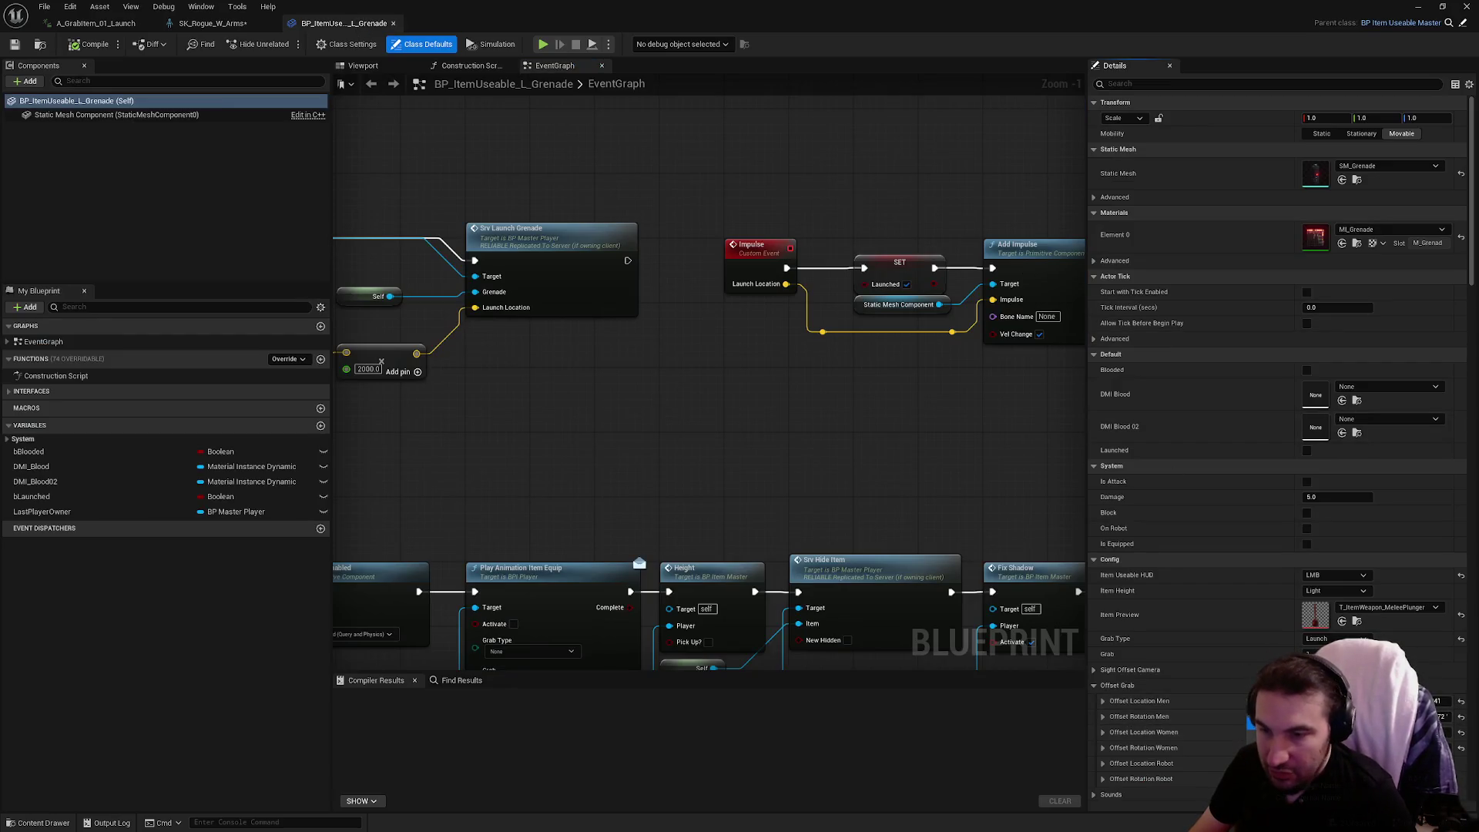
pyautogui.click(213, 23)
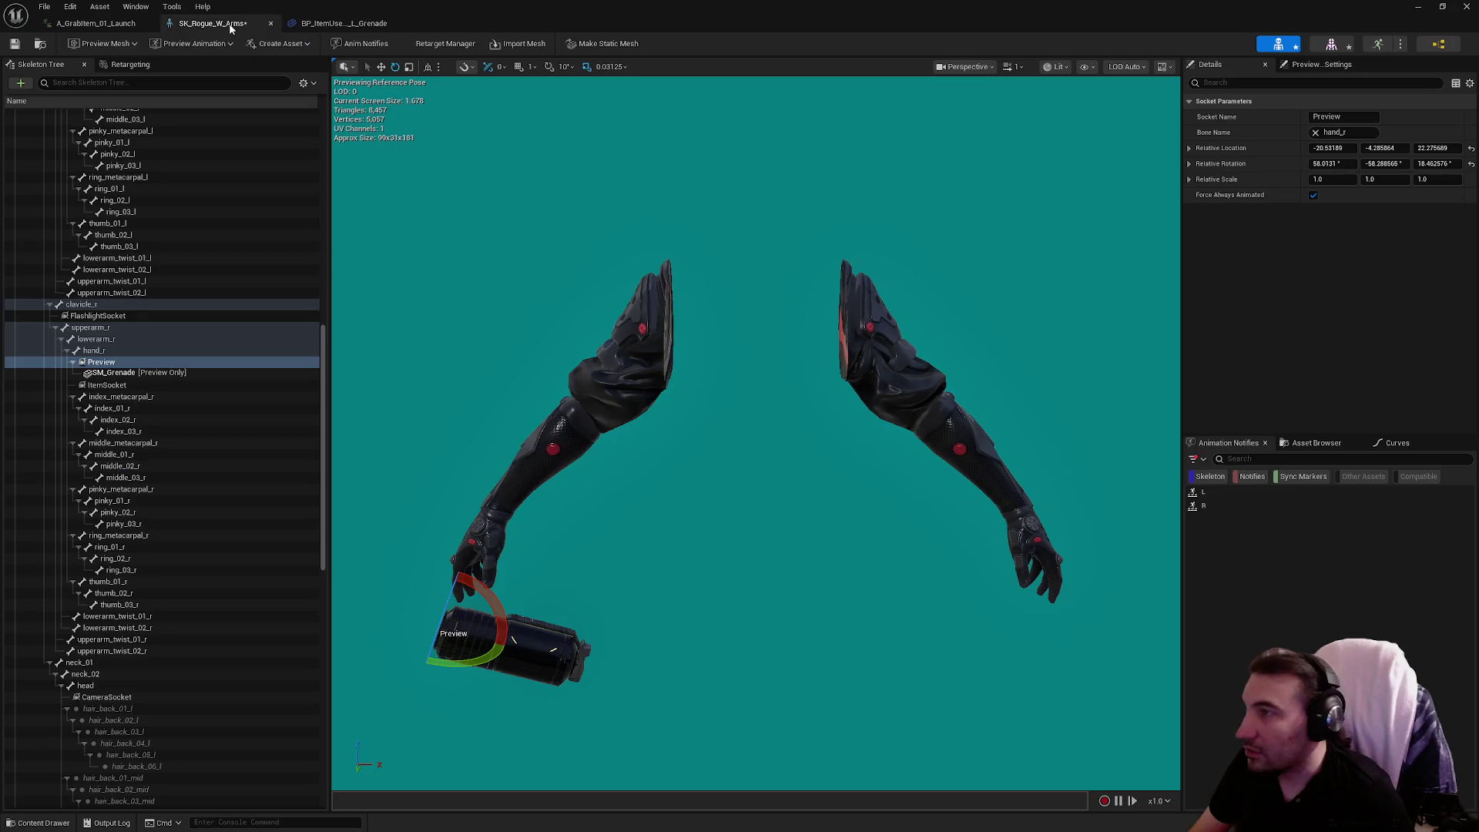
# Paste the copied relative location offset onto the SK_Rogue_W_Arms Preview socket.
pyautogui.rightClick(1270, 155)
pyautogui.click(1307, 209)
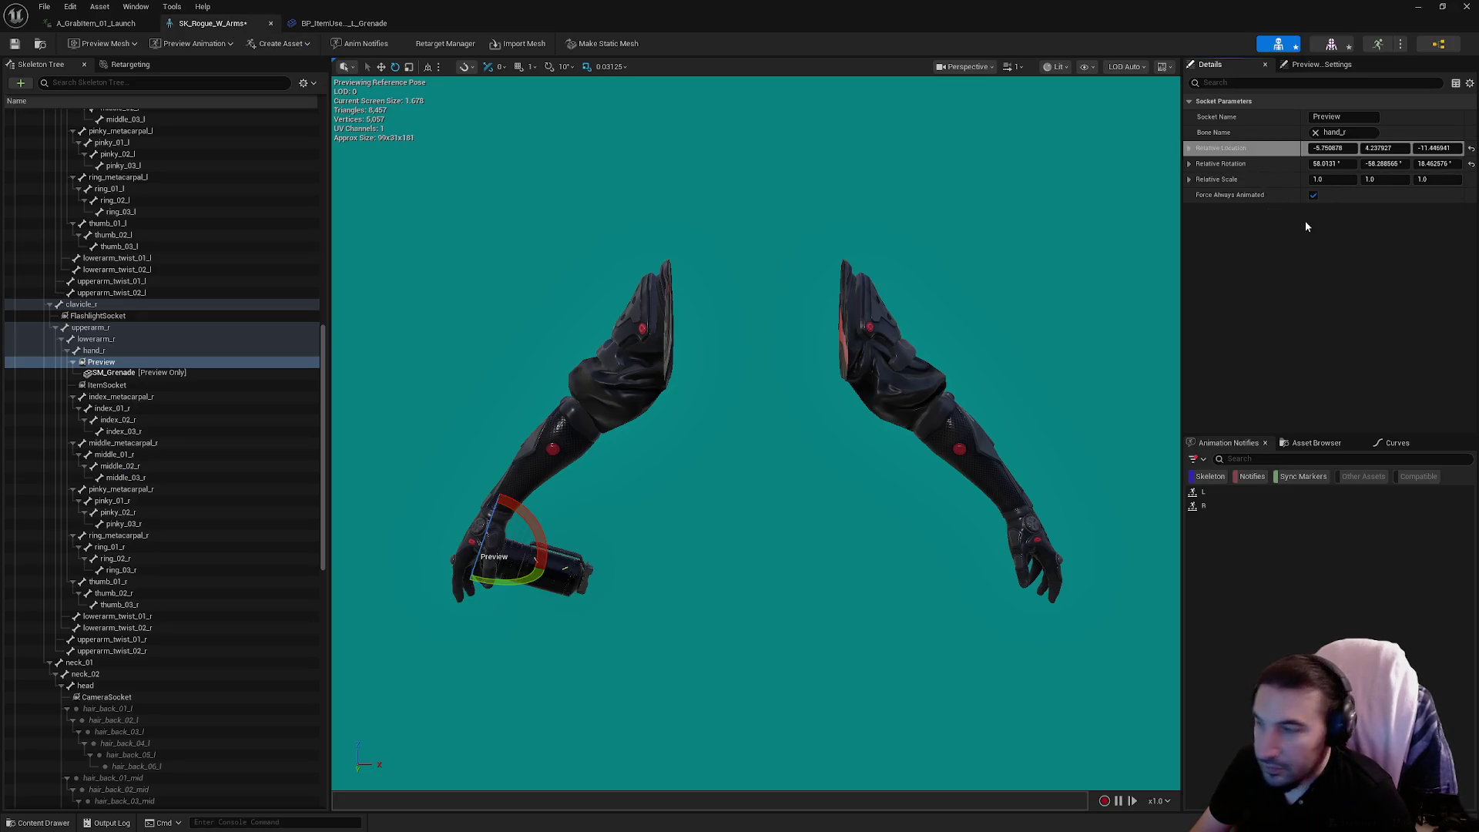
pyautogui.click(343, 23)
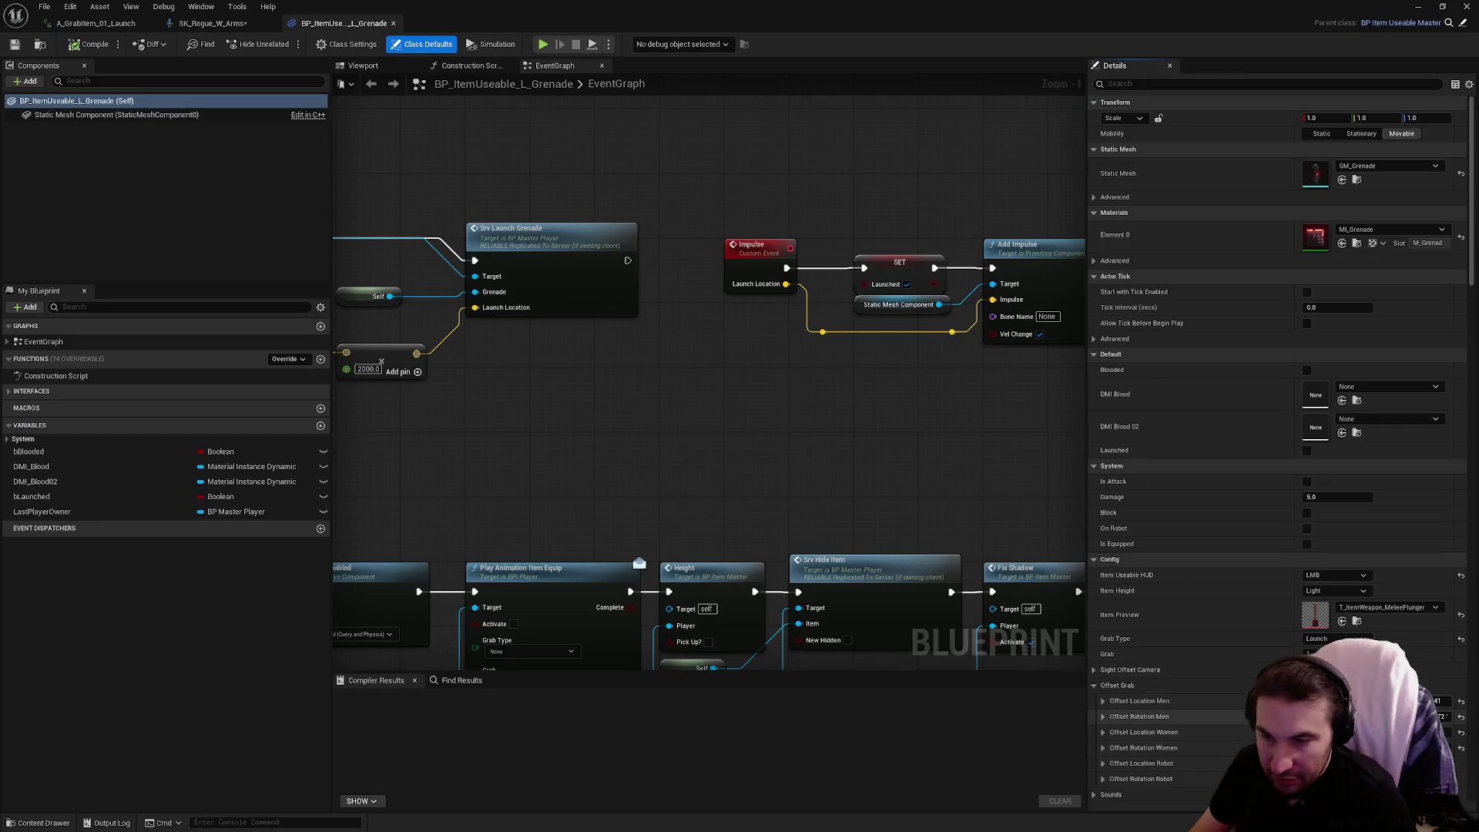
pyautogui.click(213, 23)
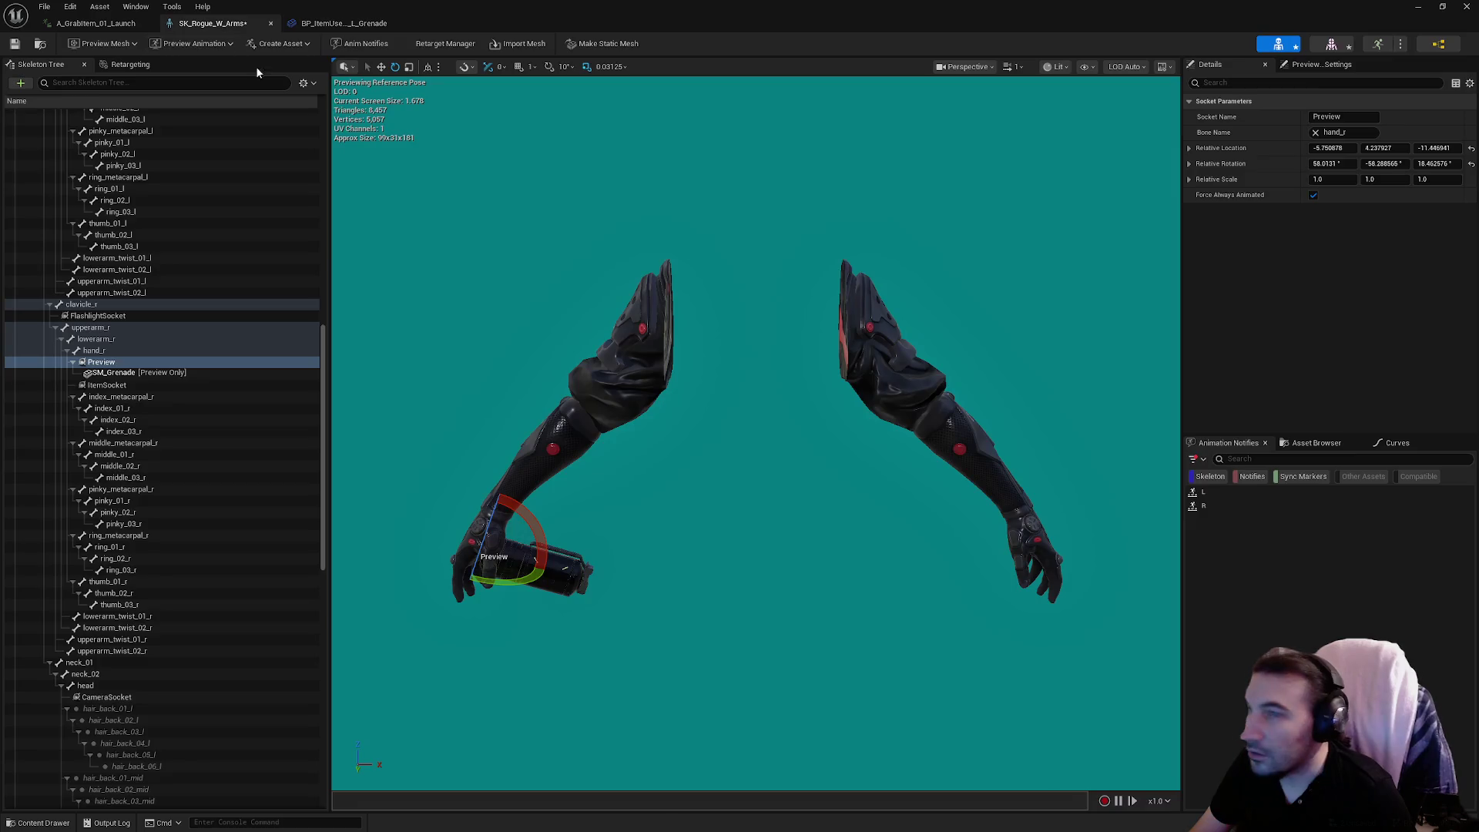
# Paste the copied rotation (-4.211228, -14.9442, -164.064273) onto the Preview socket and frame the hand.
pyautogui.rightClick(1257, 169)
pyautogui.click(1294, 240)
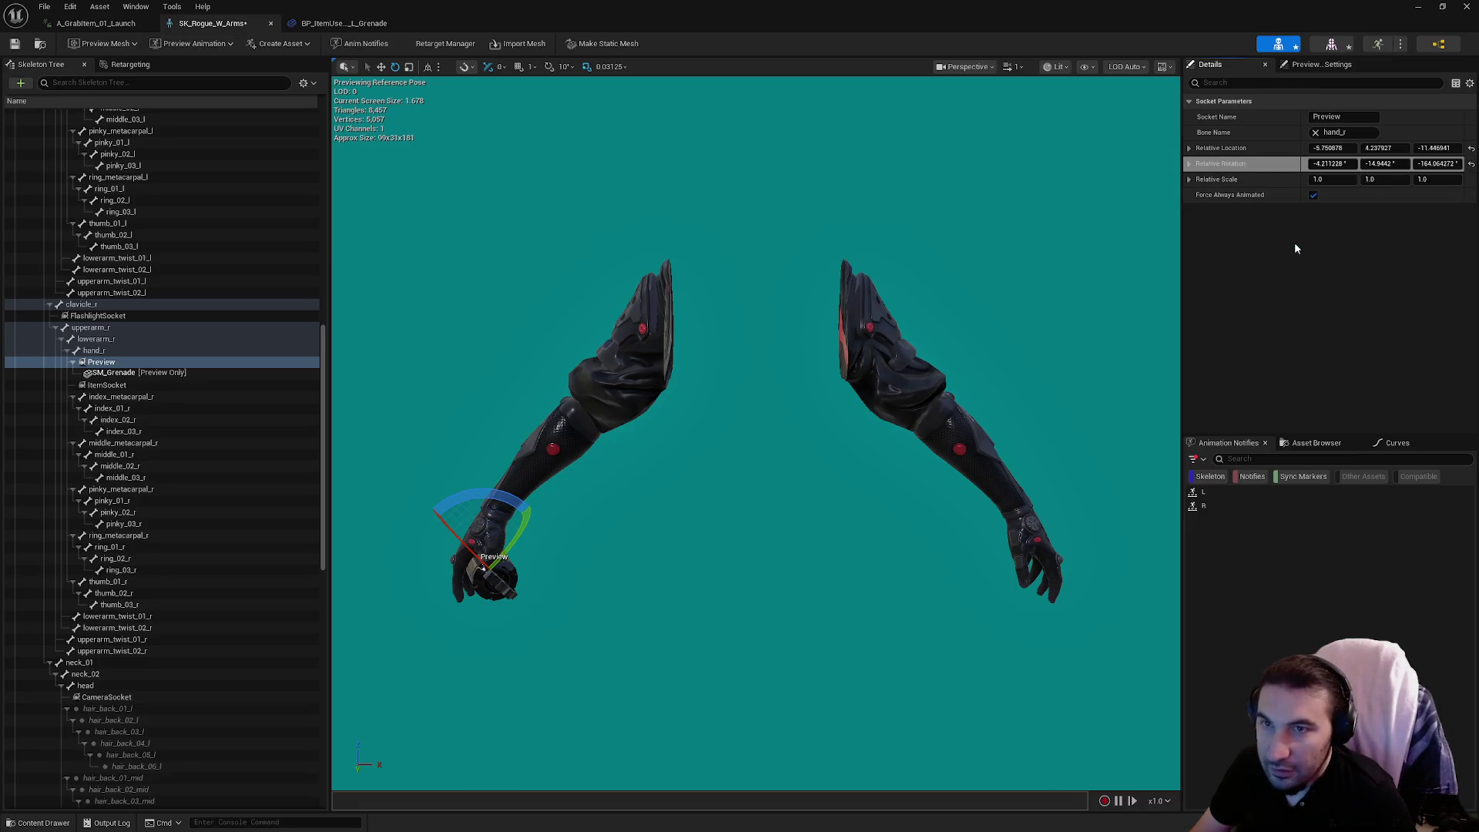
pyautogui.press('f')
pyautogui.scroll(-5, 828, 323)
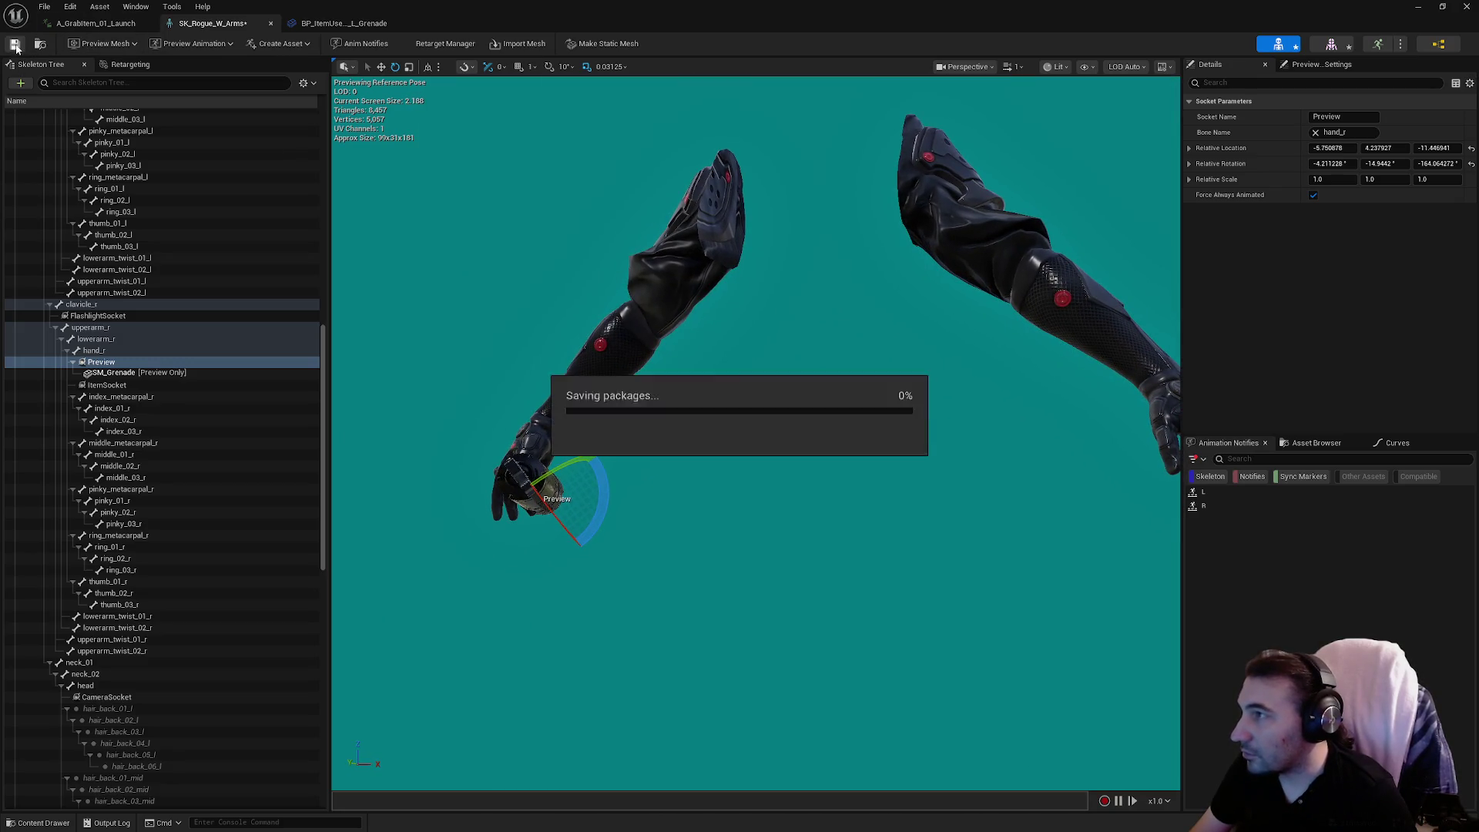
pyautogui.click(137, 24)
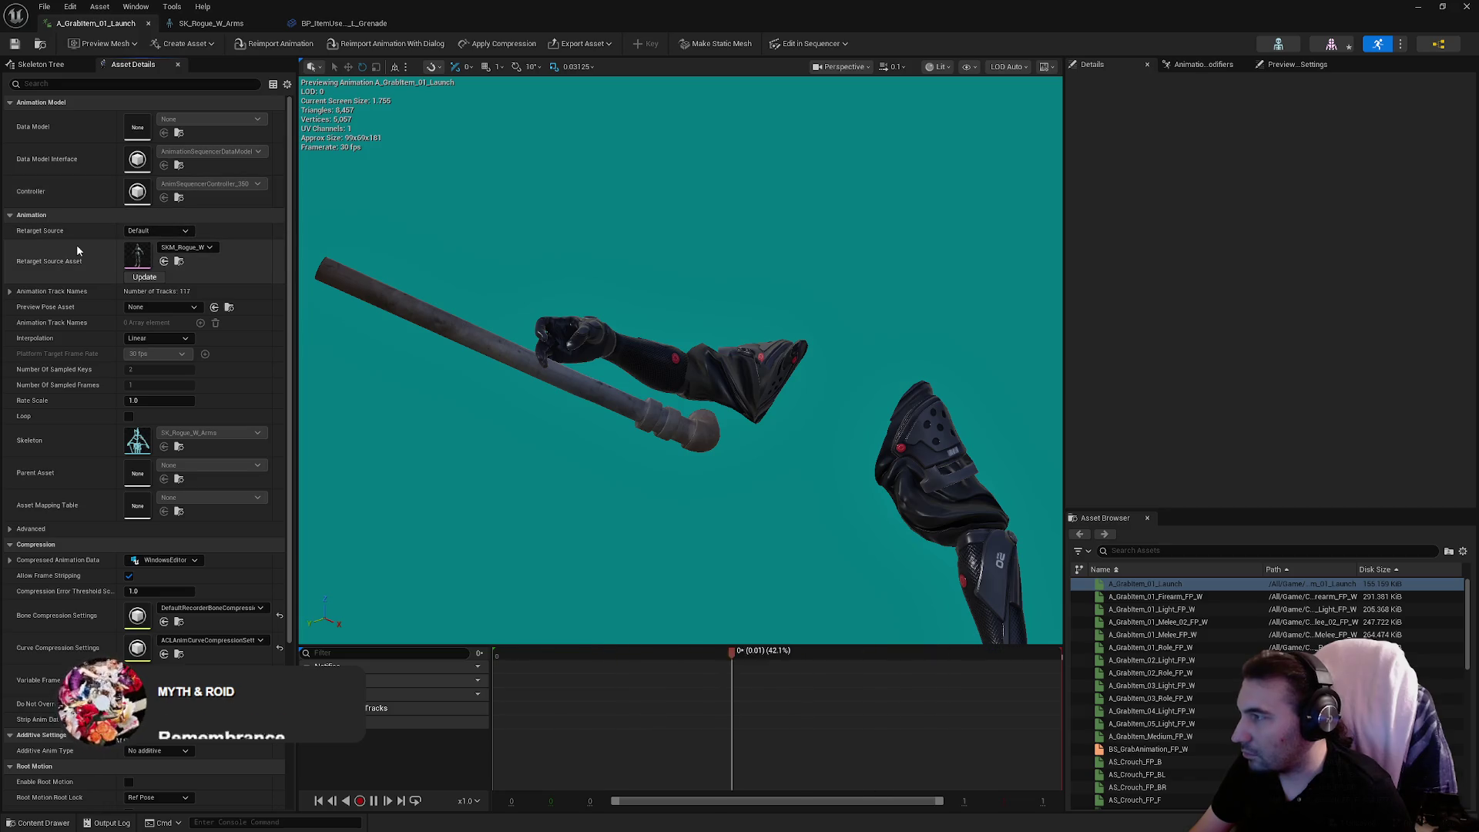
# Remove the SM_Pipe preview mesh from the Preview socket in the Skeleton Tree.
pyautogui.click(55, 64)
pyautogui.scroll(-10, 186, 319)
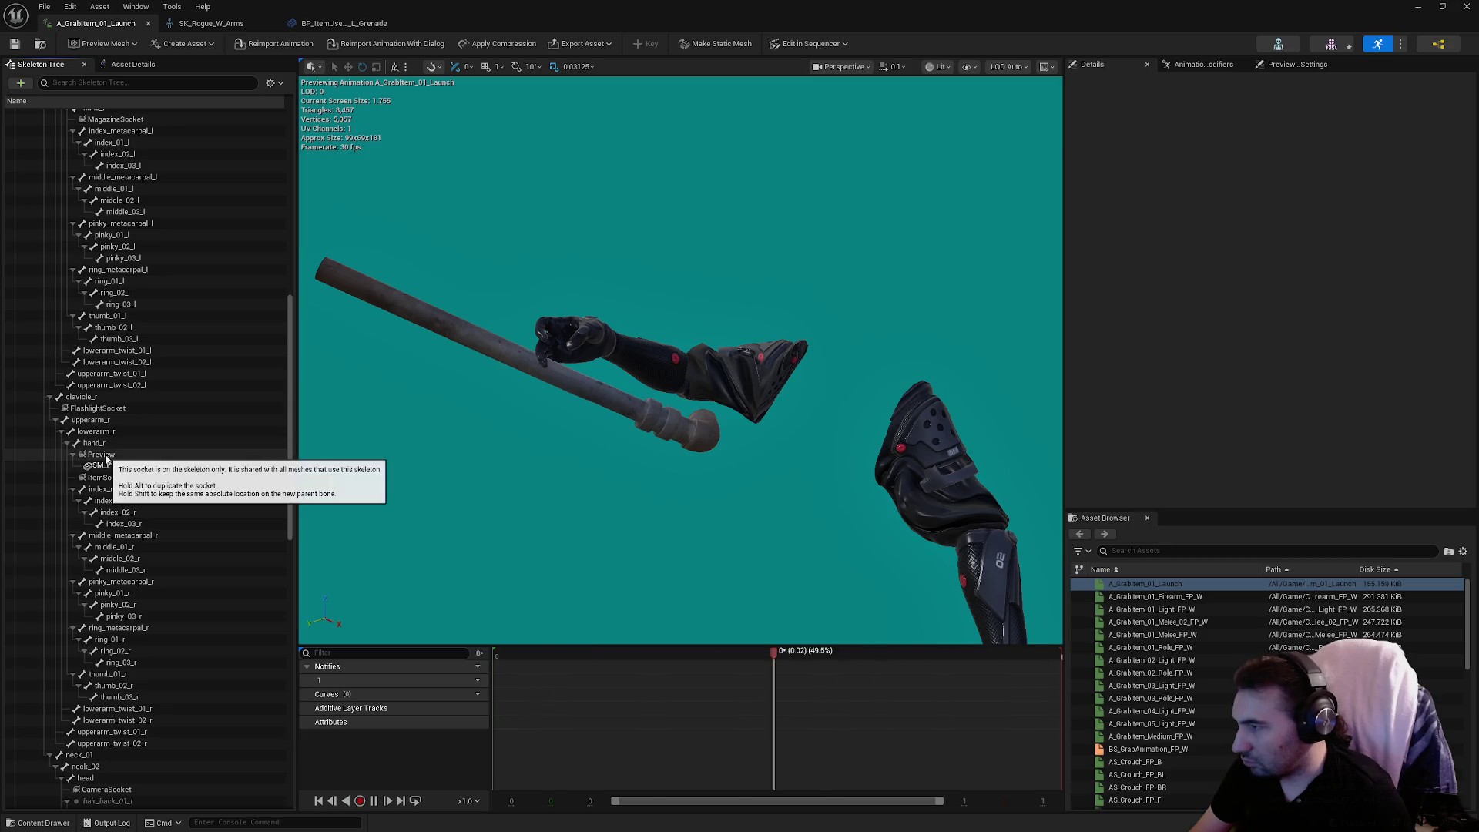
pyautogui.rightClick(107, 456)
pyautogui.click(154, 604)
# Attach SM_Grenade as the Preview socket's preview asset, then deselect the socket.
pyautogui.rightClick(108, 456)
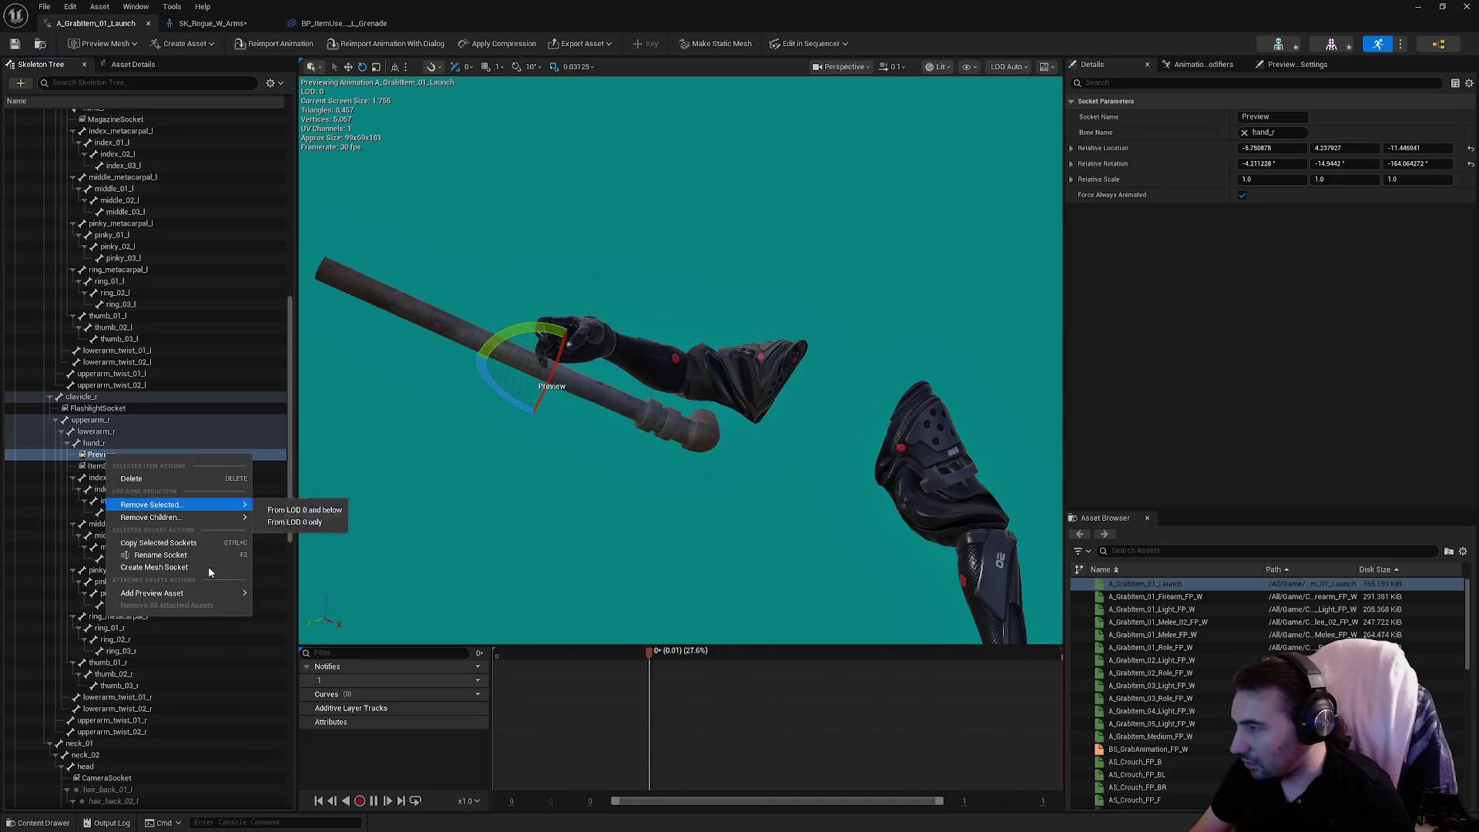
pyautogui.moveTo(220, 594)
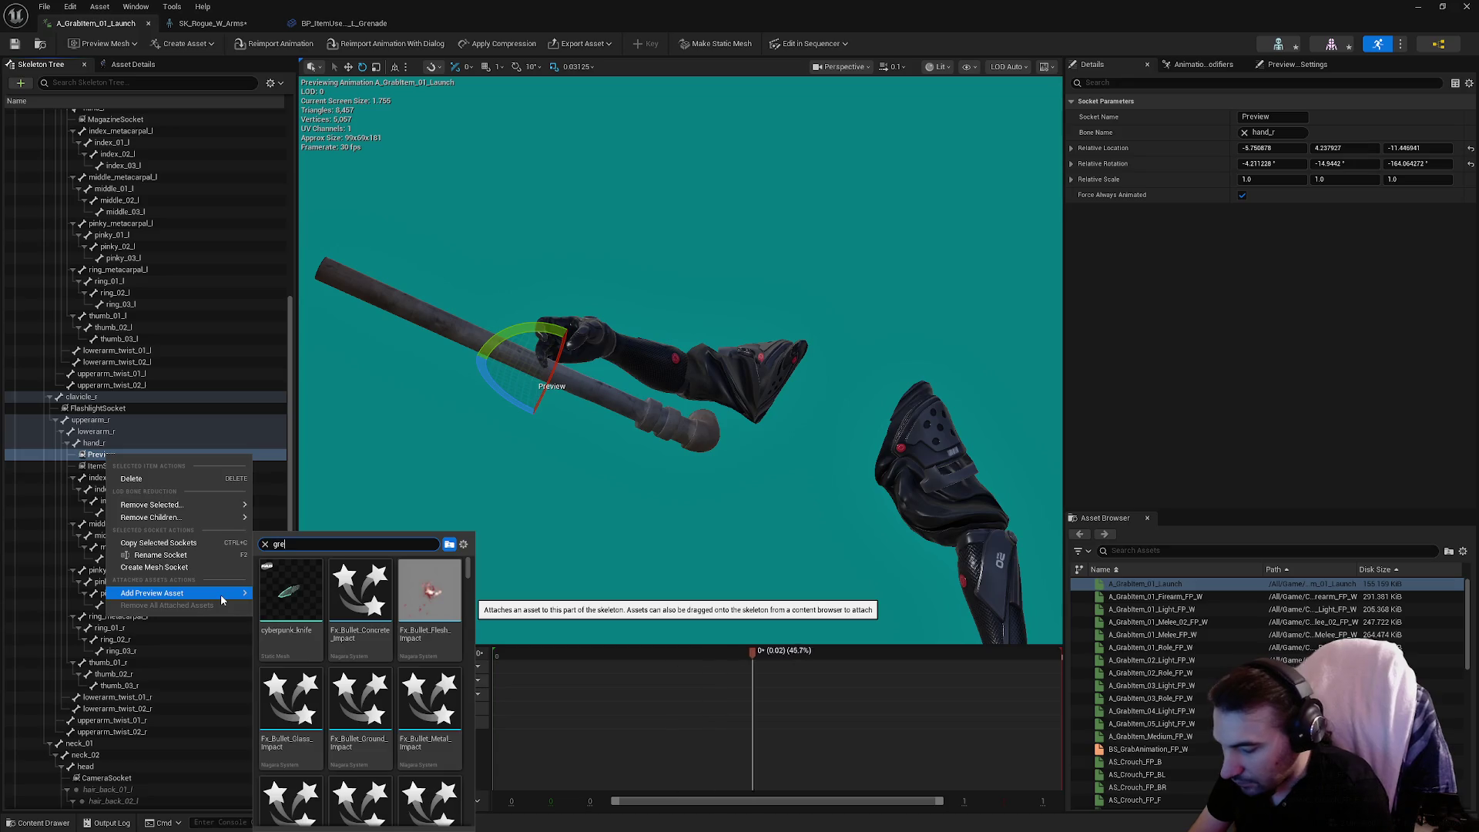
pyautogui.write('grenade')
pyautogui.click(359, 613)
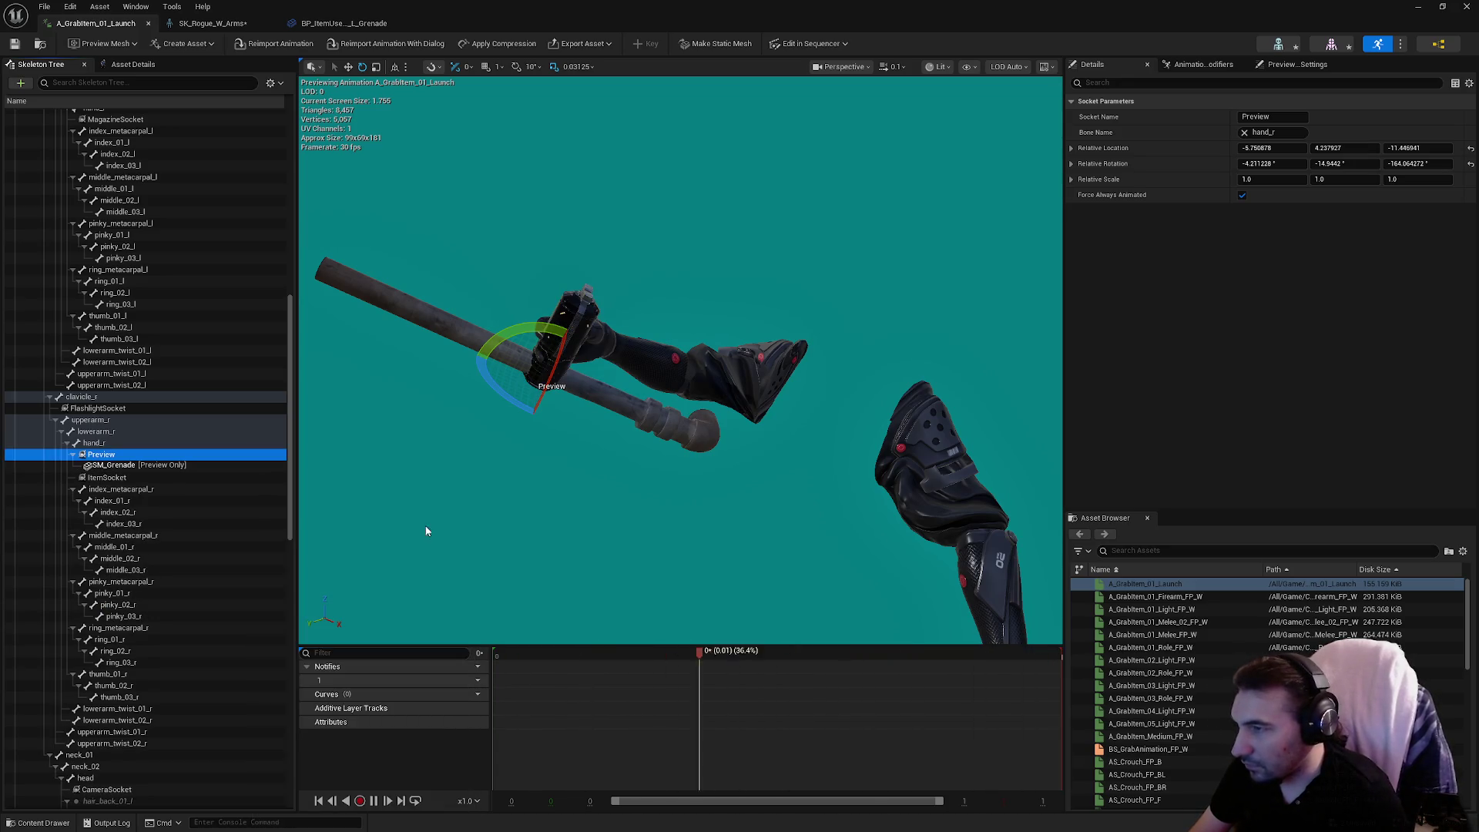
pyautogui.scroll(-5, 270, 466)
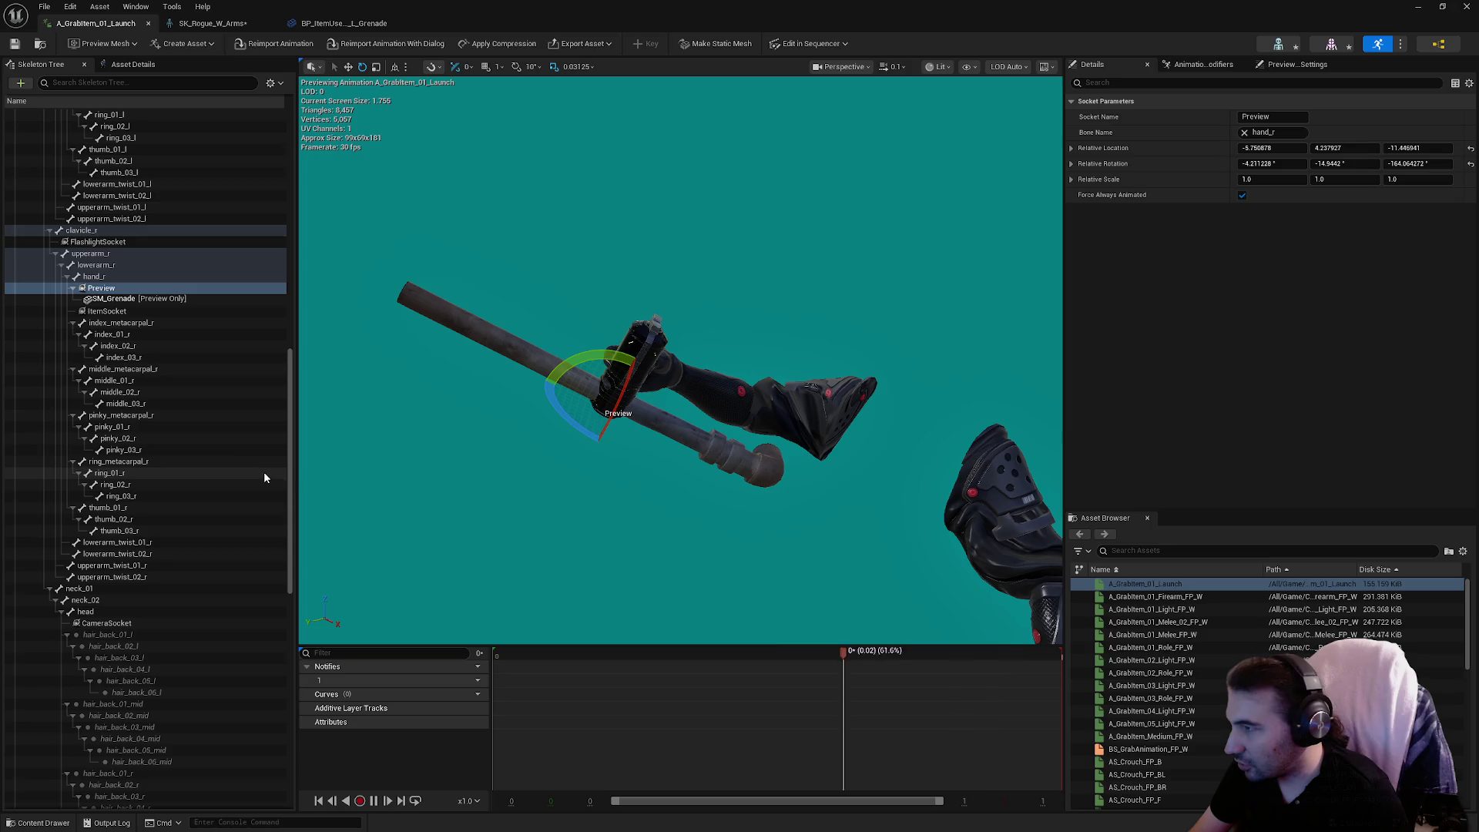
pyautogui.scroll(-5, 188, 362)
pyautogui.scroll(20, 191, 369)
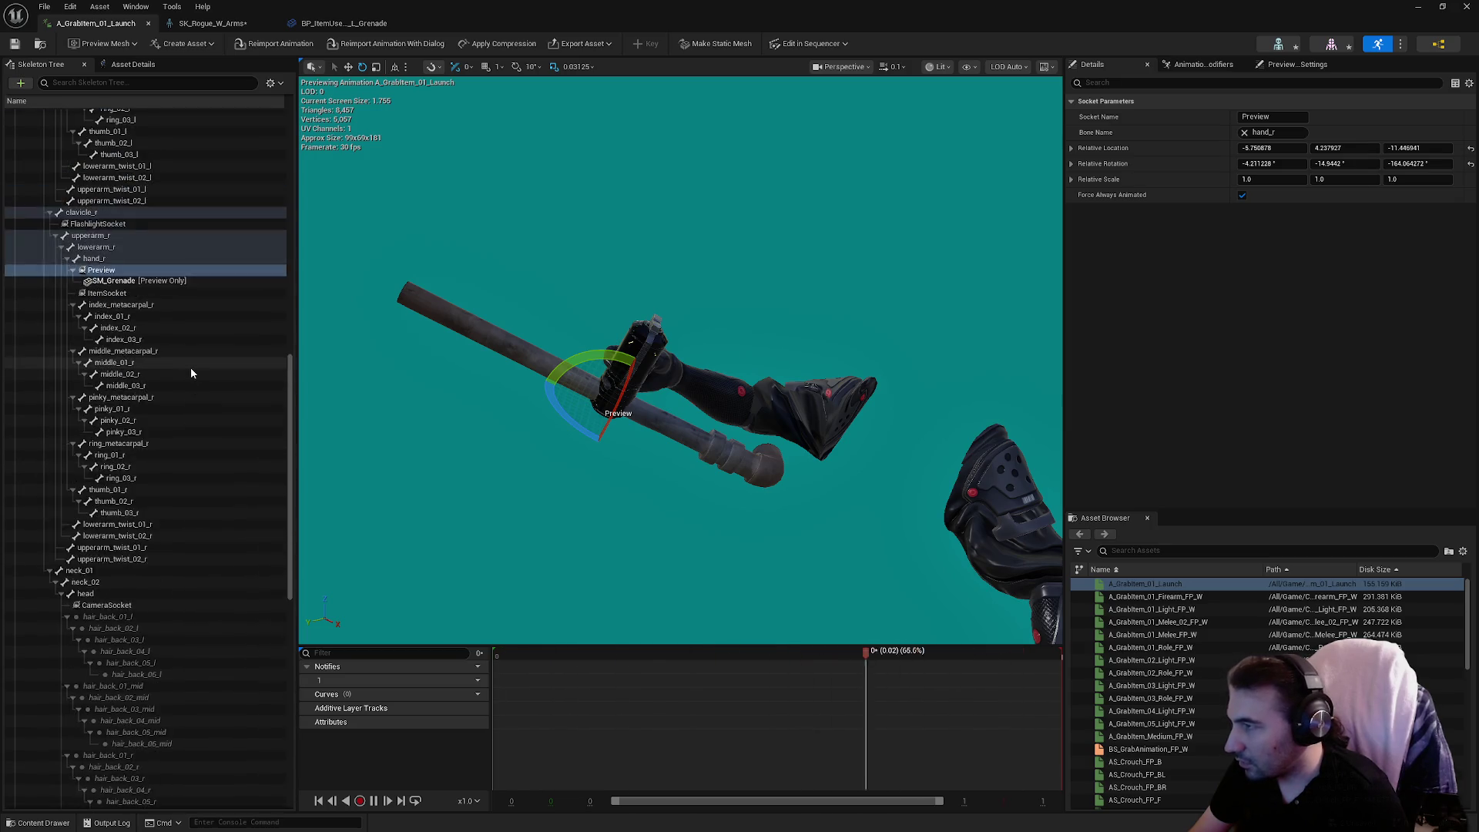
pyautogui.click(481, 332)
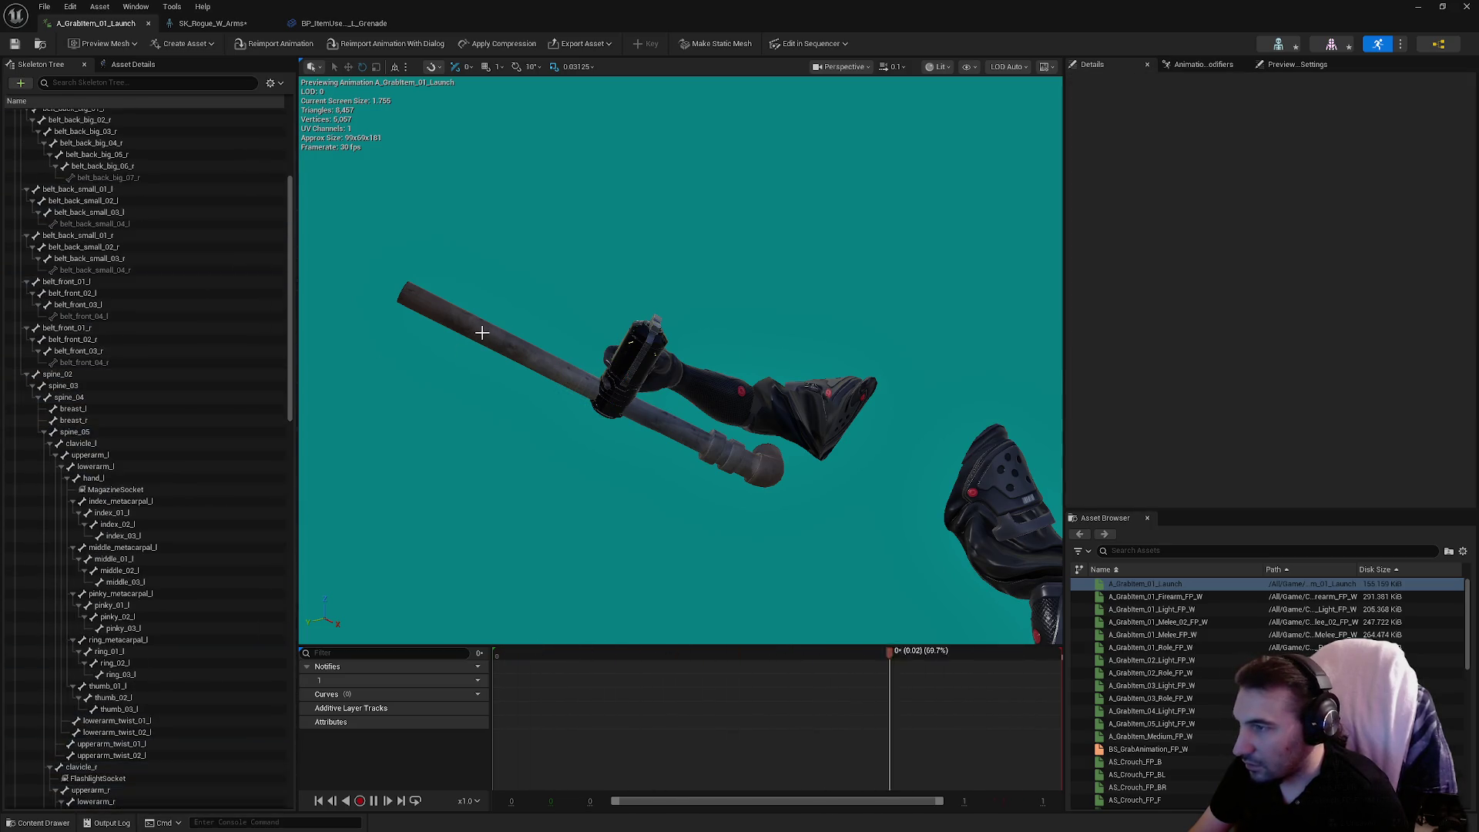
pyautogui.scroll(6, 628, 355)
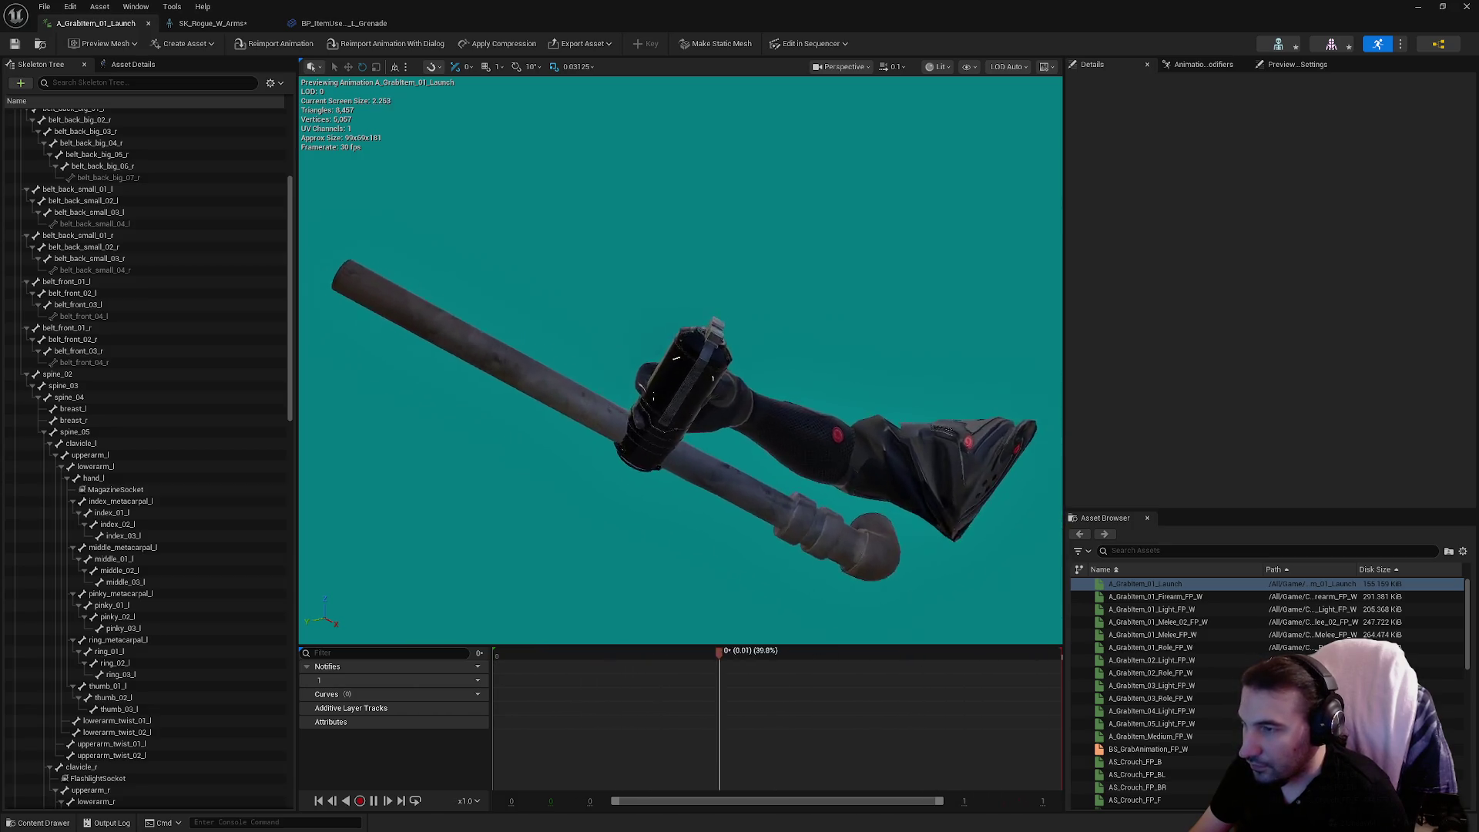
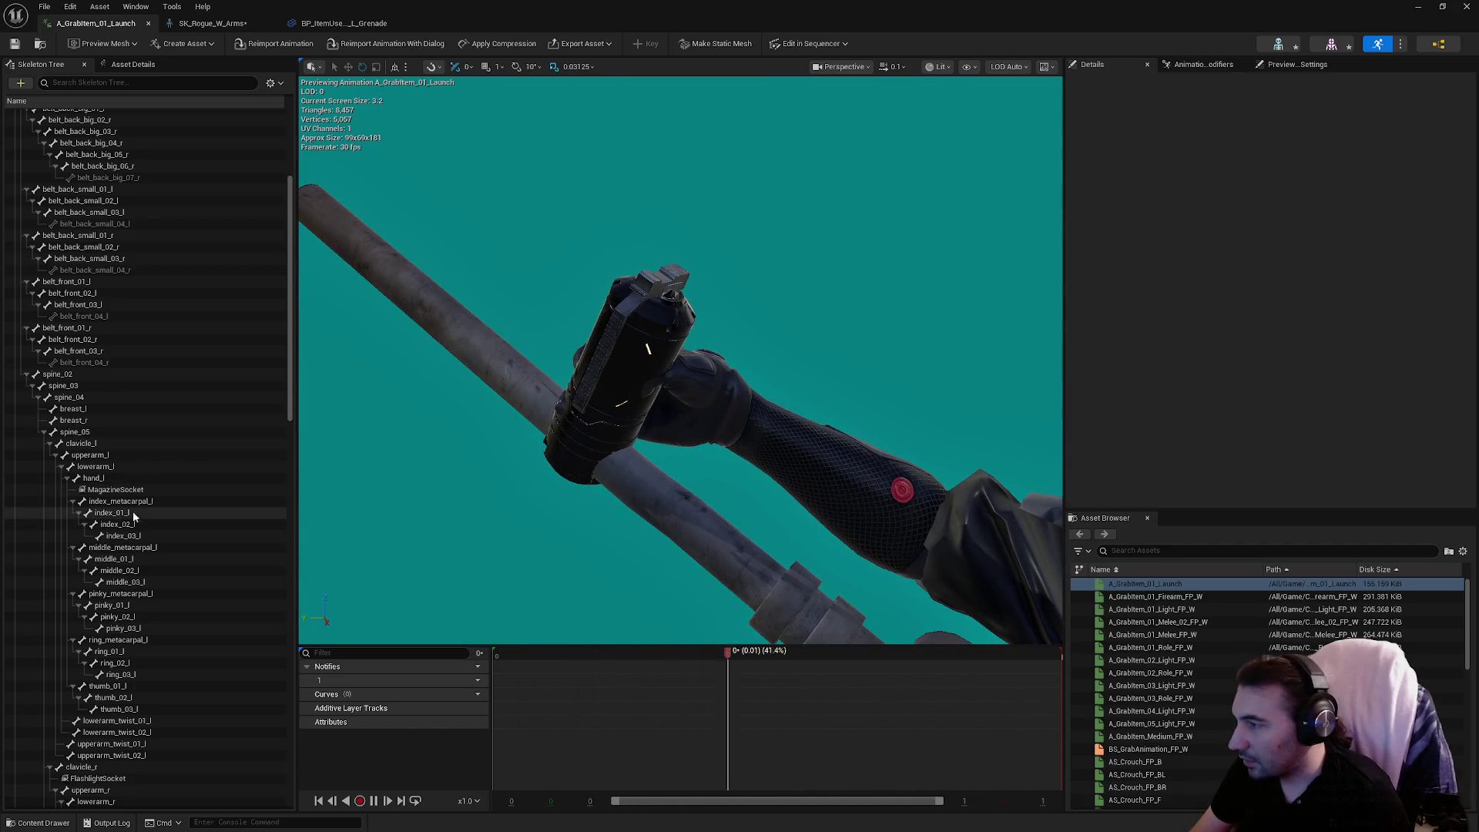
# Stop the grab animation preview at frame 0 and orbit in on the grenade.
pyautogui.moveTo(578, 650)
pyautogui.mouseDown()
pyautogui.moveTo(602, 655)
pyautogui.moveTo(433, 654)
pyautogui.mouseUp()
pyautogui.moveTo(304, 315); pyautogui.dragTo(284, 315)
pyautogui.moveTo(347, 231); pyautogui.dragTo(320, 239)
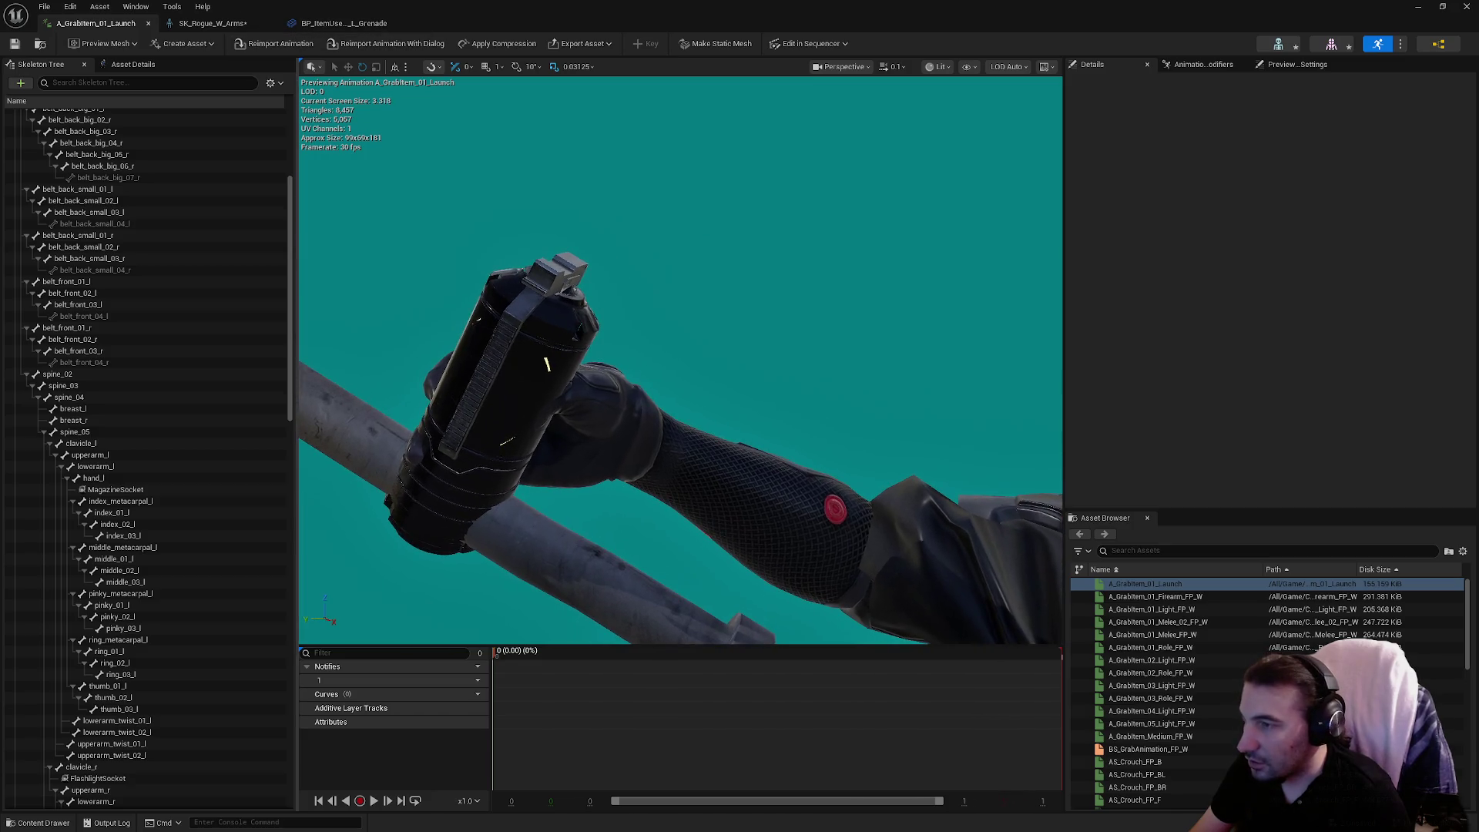
pyautogui.scroll(-2, 205, 389)
# Select the Preview socket under hand_r in the Skeleton Tree.
pyautogui.click(124, 473)
pyautogui.click(123, 519)
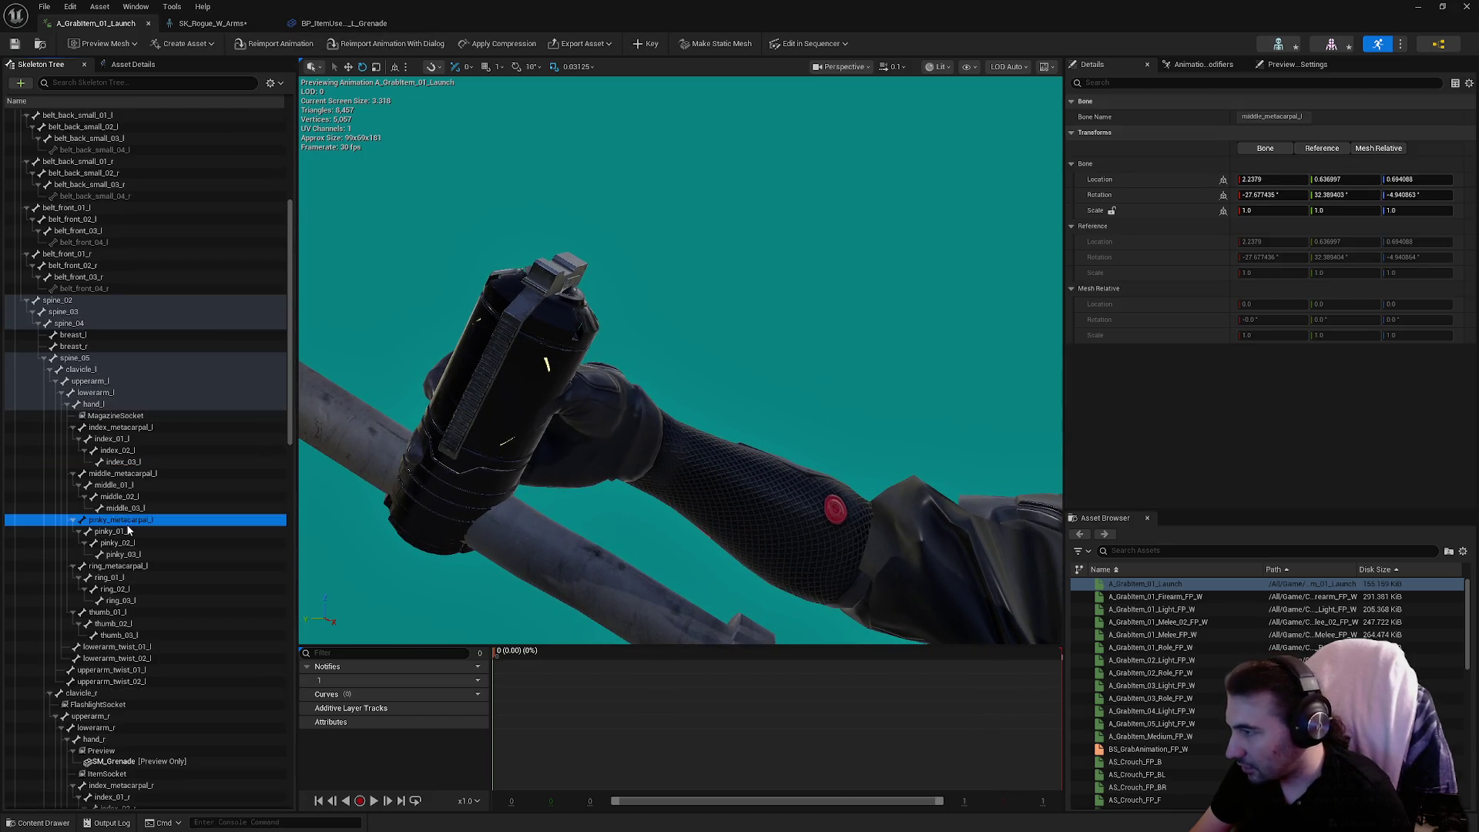
pyautogui.click(132, 392)
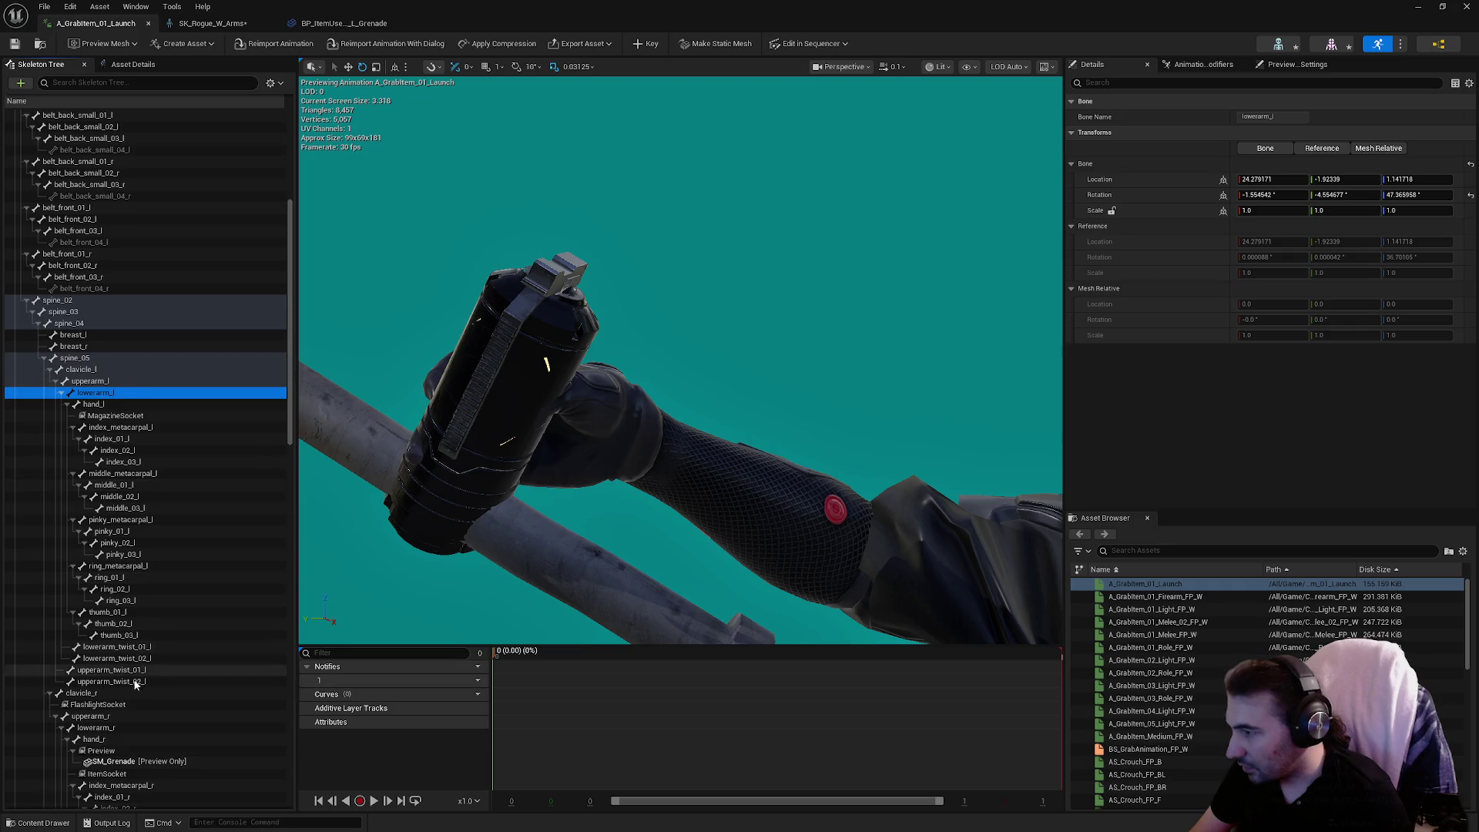
pyautogui.scroll(-2, 128, 695)
pyautogui.click(154, 694)
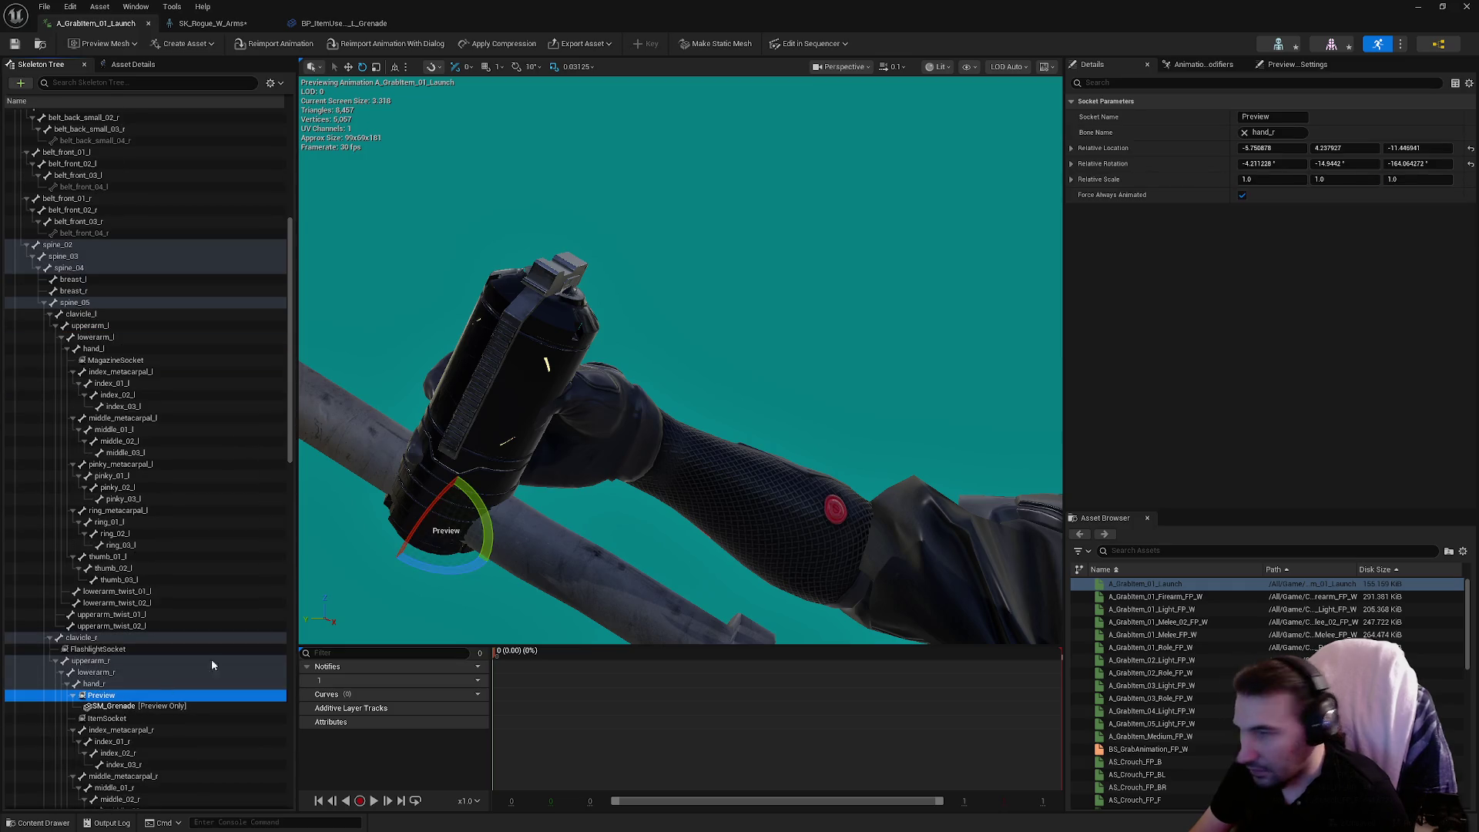
# Rotate and move the Preview socket so the grenade sits in the right hand.
pyautogui.moveTo(543, 439)
pyautogui.mouseDown()
pyautogui.moveTo(501, 462)
pyautogui.moveTo(493, 496)
pyautogui.mouseUp()
pyautogui.click(142, 706)
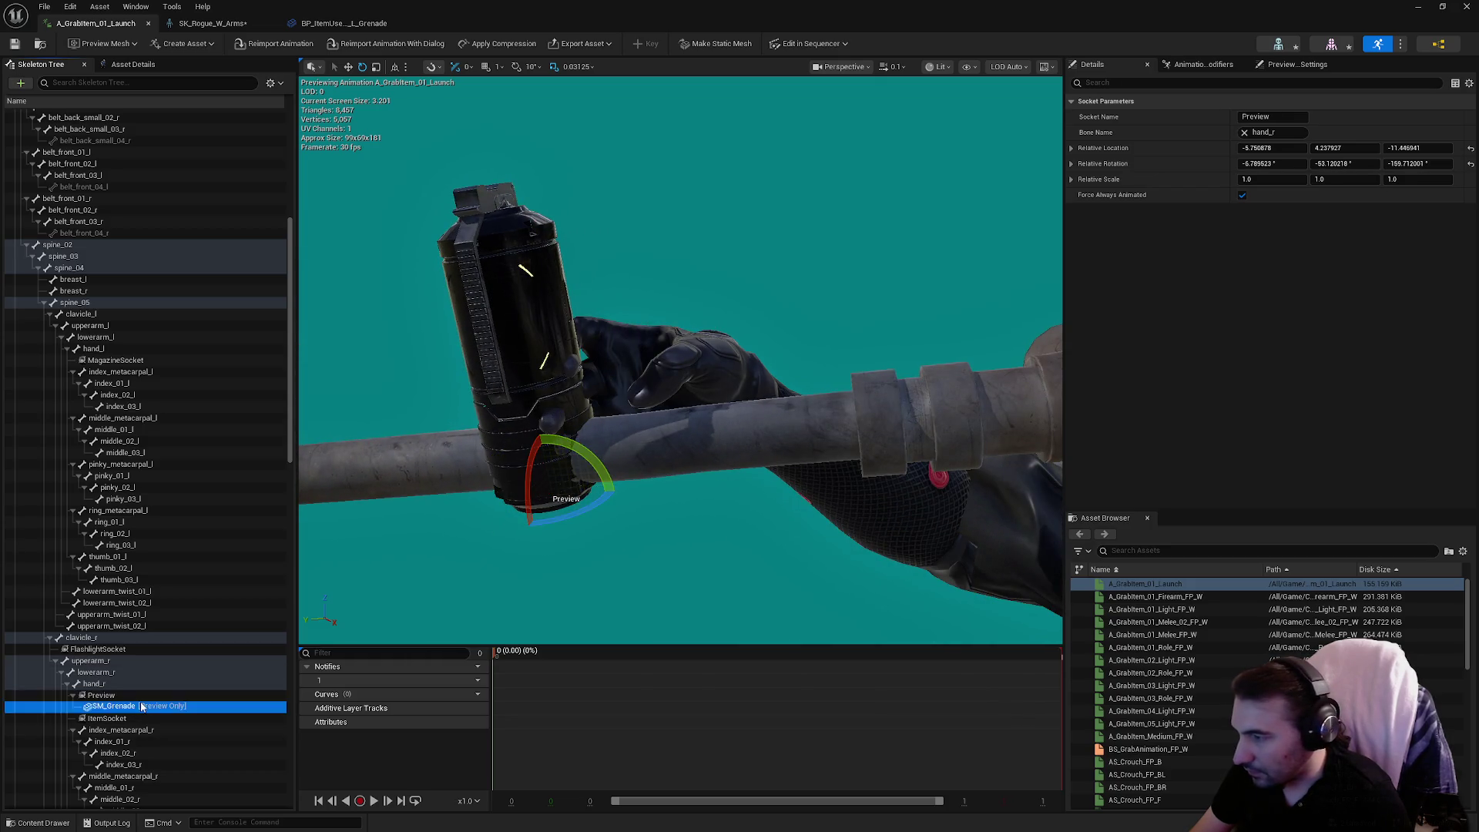
pyautogui.click(124, 696)
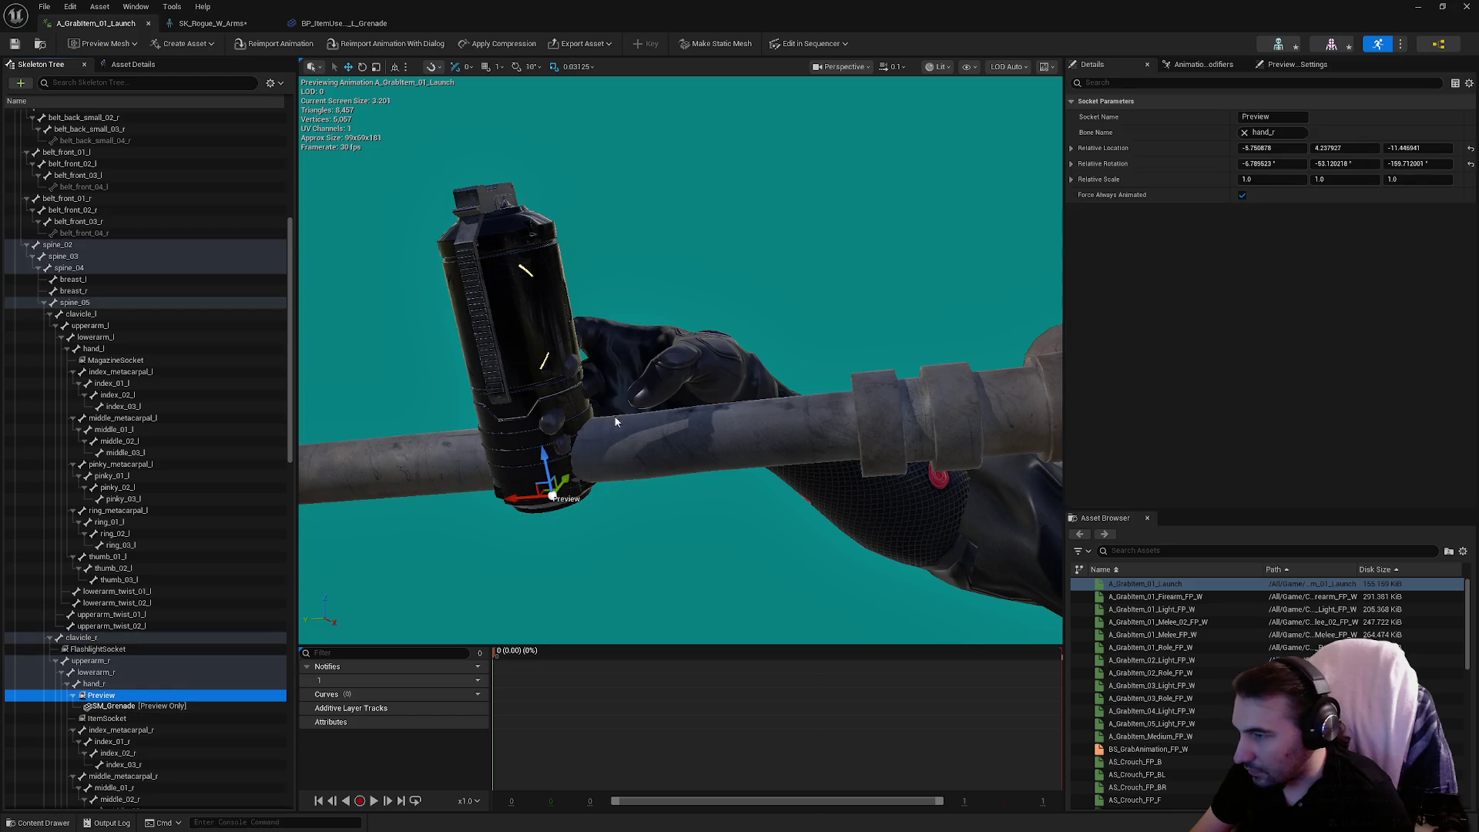
pyautogui.moveTo(521, 505)
pyautogui.mouseDown()
pyautogui.moveTo(587, 457)
pyautogui.moveTo(651, 566)
pyautogui.moveTo(653, 553)
pyautogui.mouseUp()
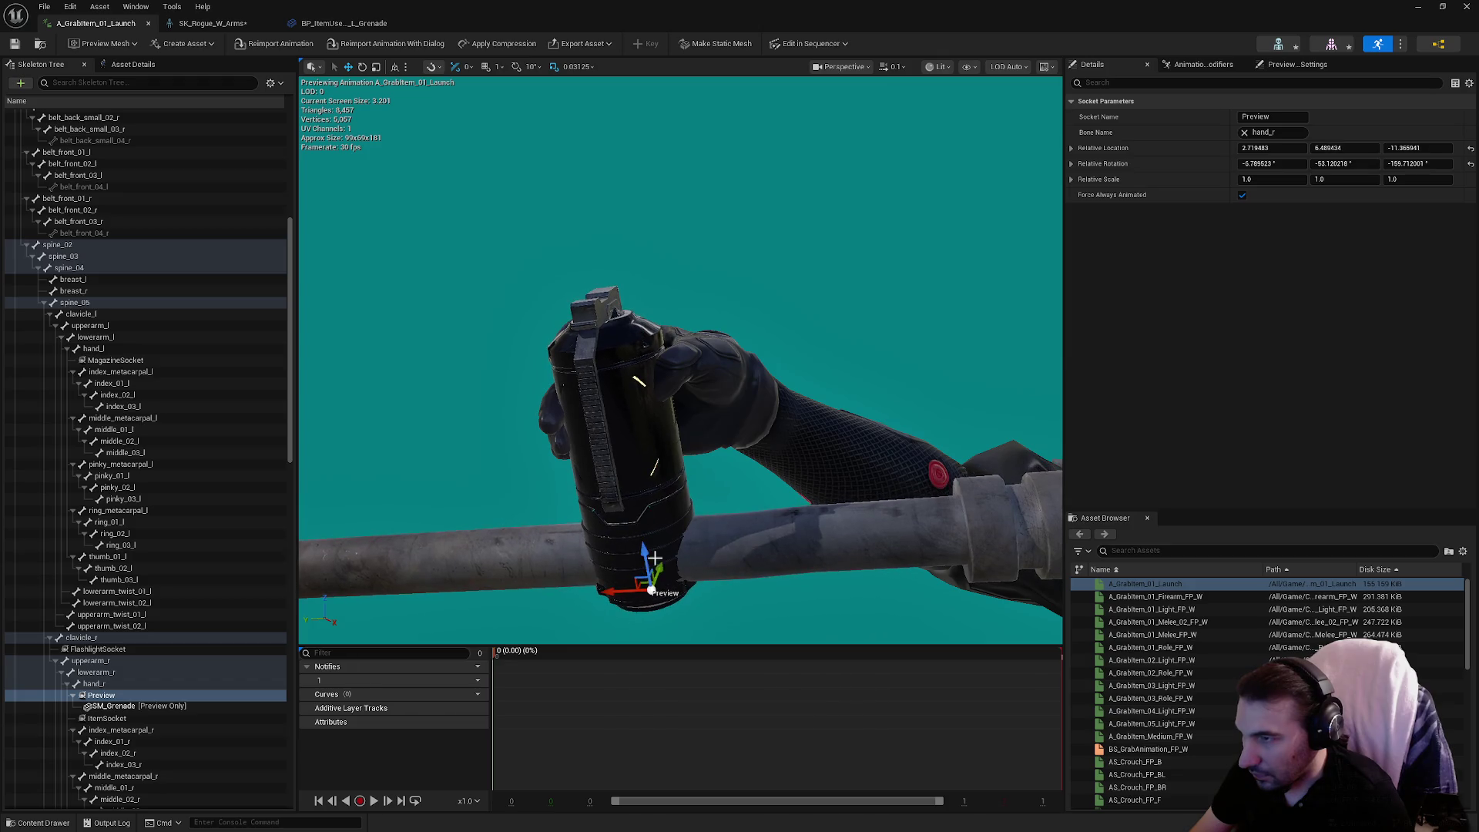
pyautogui.moveTo(604, 603); pyautogui.dragTo(611, 597)
pyautogui.moveTo(774, 381)
pyautogui.mouseDown()
pyautogui.moveTo(817, 377)
pyautogui.moveTo(816, 339)
pyautogui.moveTo(747, 370)
pyautogui.moveTo(732, 355)
pyautogui.moveTo(768, 383)
pyautogui.mouseUp()
# Copy the socket's relative location (2.824744, 6.528346, -11.216565).
pyautogui.rightClick(1184, 151)
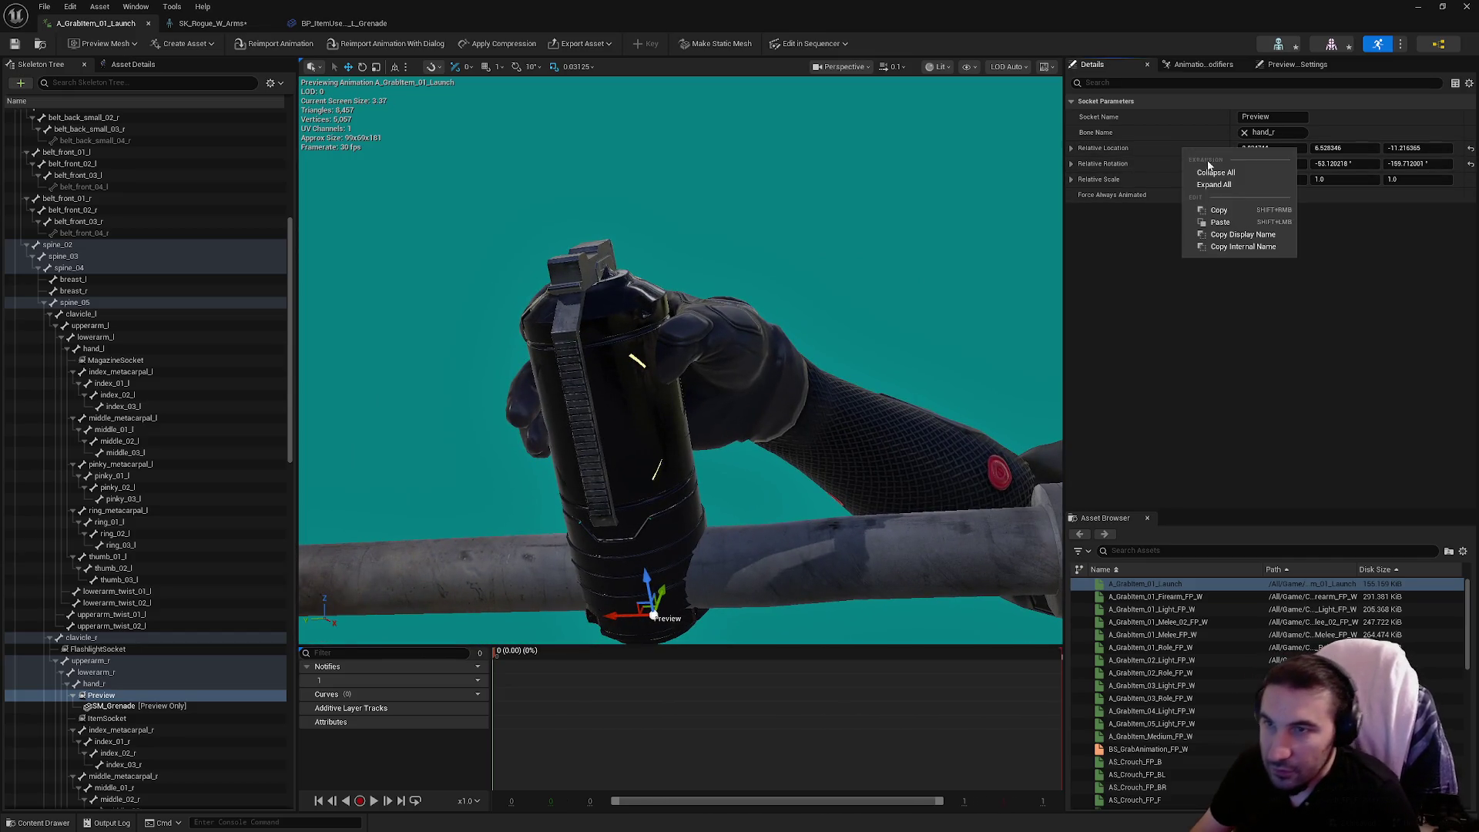
pyautogui.click(1207, 218)
pyautogui.moveTo(528, 315)
pyautogui.mouseDown()
pyautogui.moveTo(500, 308)
pyautogui.moveTo(528, 315)
pyautogui.mouseUp()
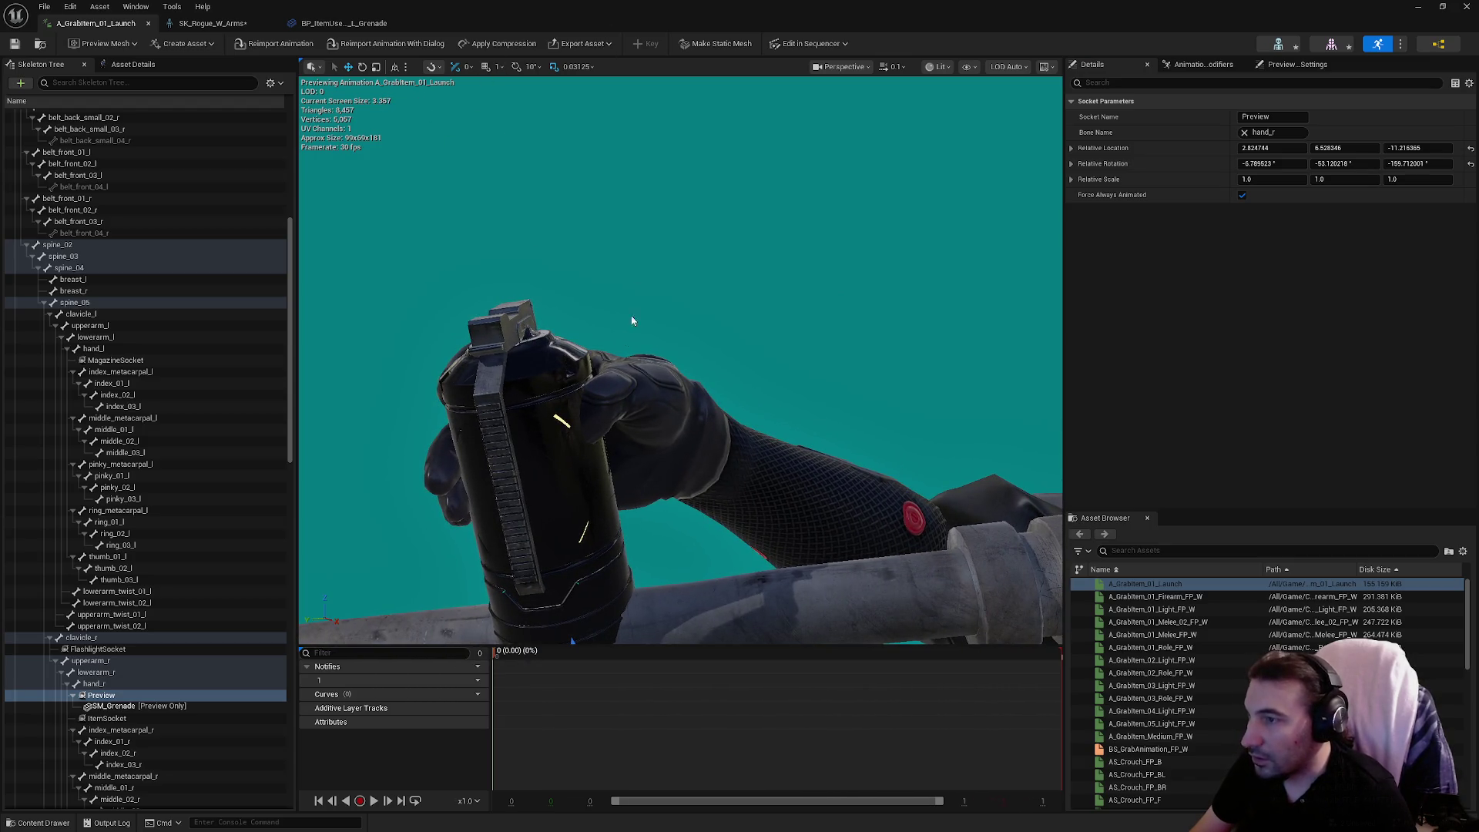
pyautogui.click(120, 371)
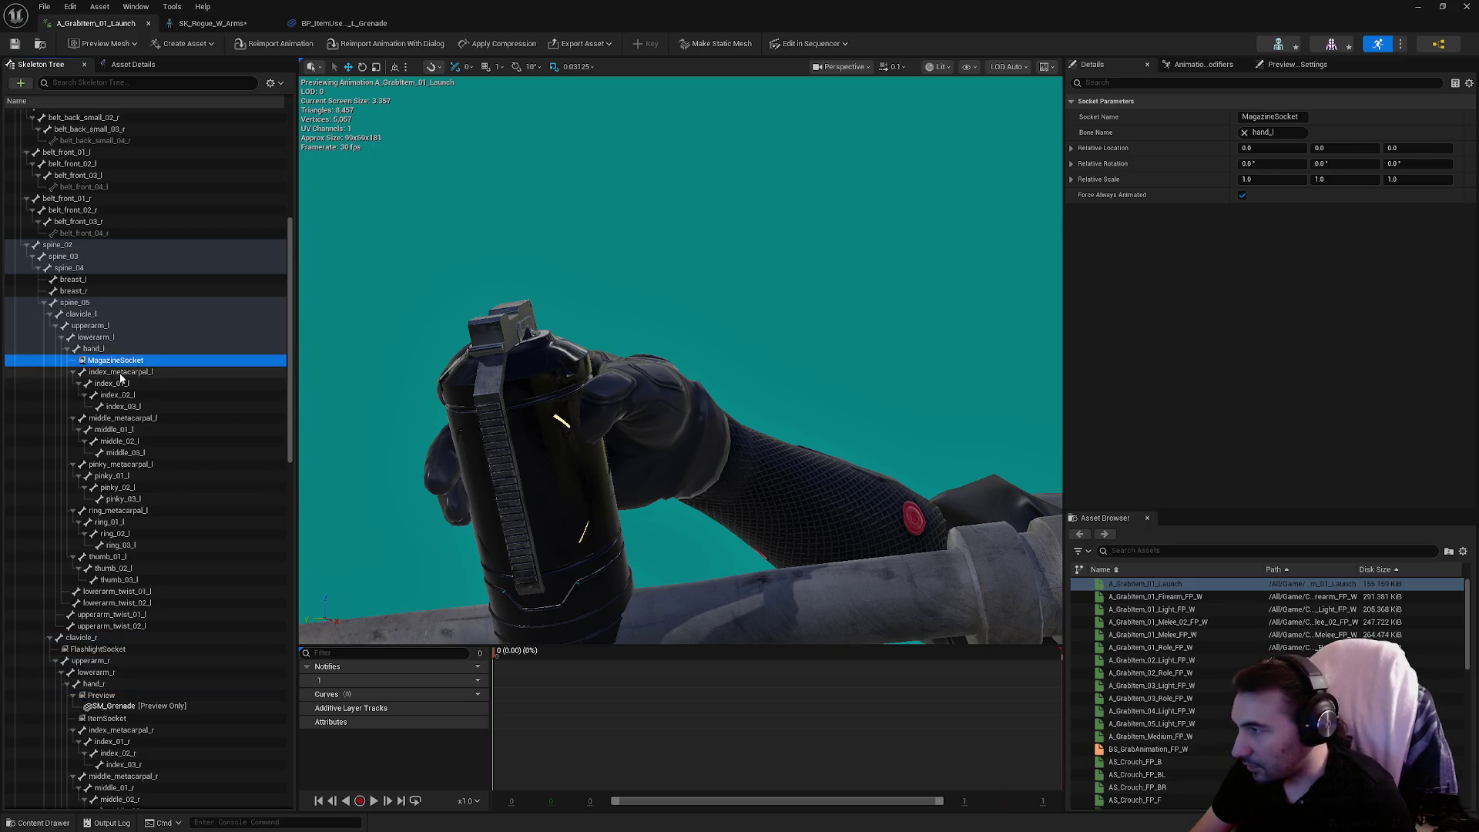
pyautogui.moveTo(357, 413)
pyautogui.mouseDown()
pyautogui.moveTo(331, 406)
pyautogui.moveTo(624, 378)
pyautogui.mouseUp()
pyautogui.moveTo(736, 355)
pyautogui.mouseDown()
pyautogui.moveTo(747, 368)
pyautogui.moveTo(736, 354)
pyautogui.mouseUp()
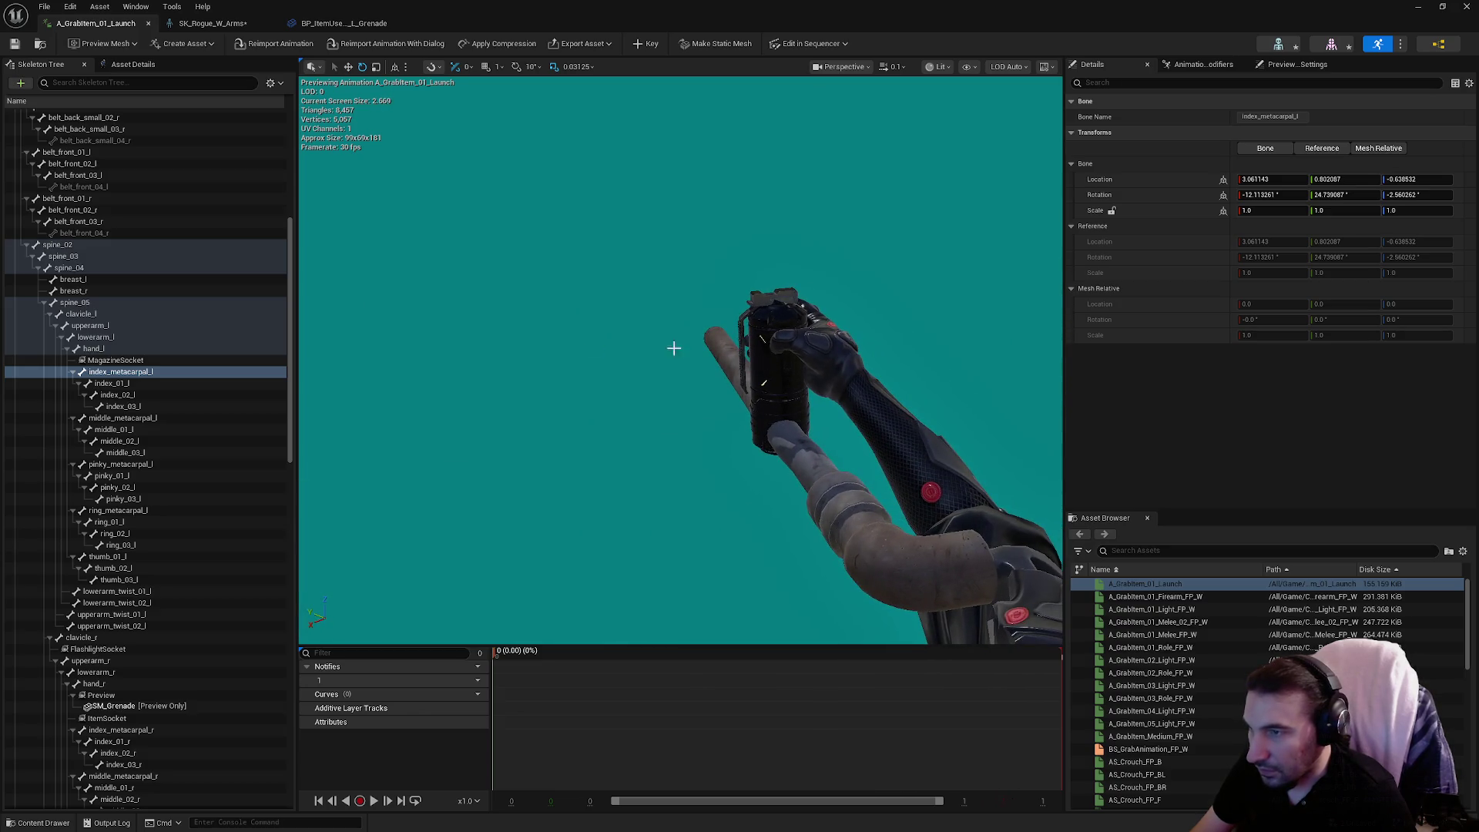
pyautogui.click(126, 396)
pyautogui.moveTo(539, 385); pyautogui.dragTo(601, 362)
pyautogui.scroll(-10, 169, 362)
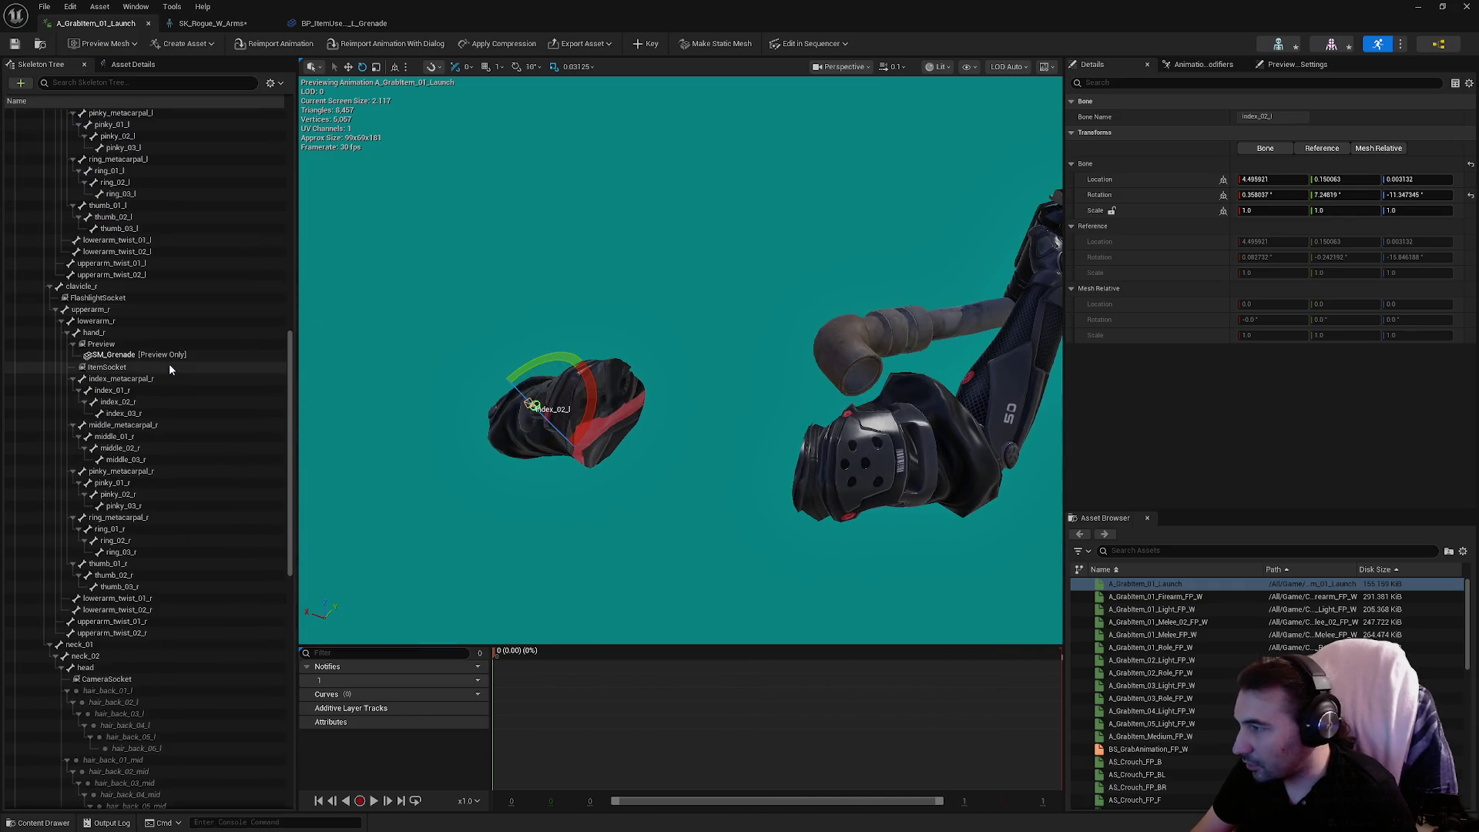
pyautogui.click(127, 379)
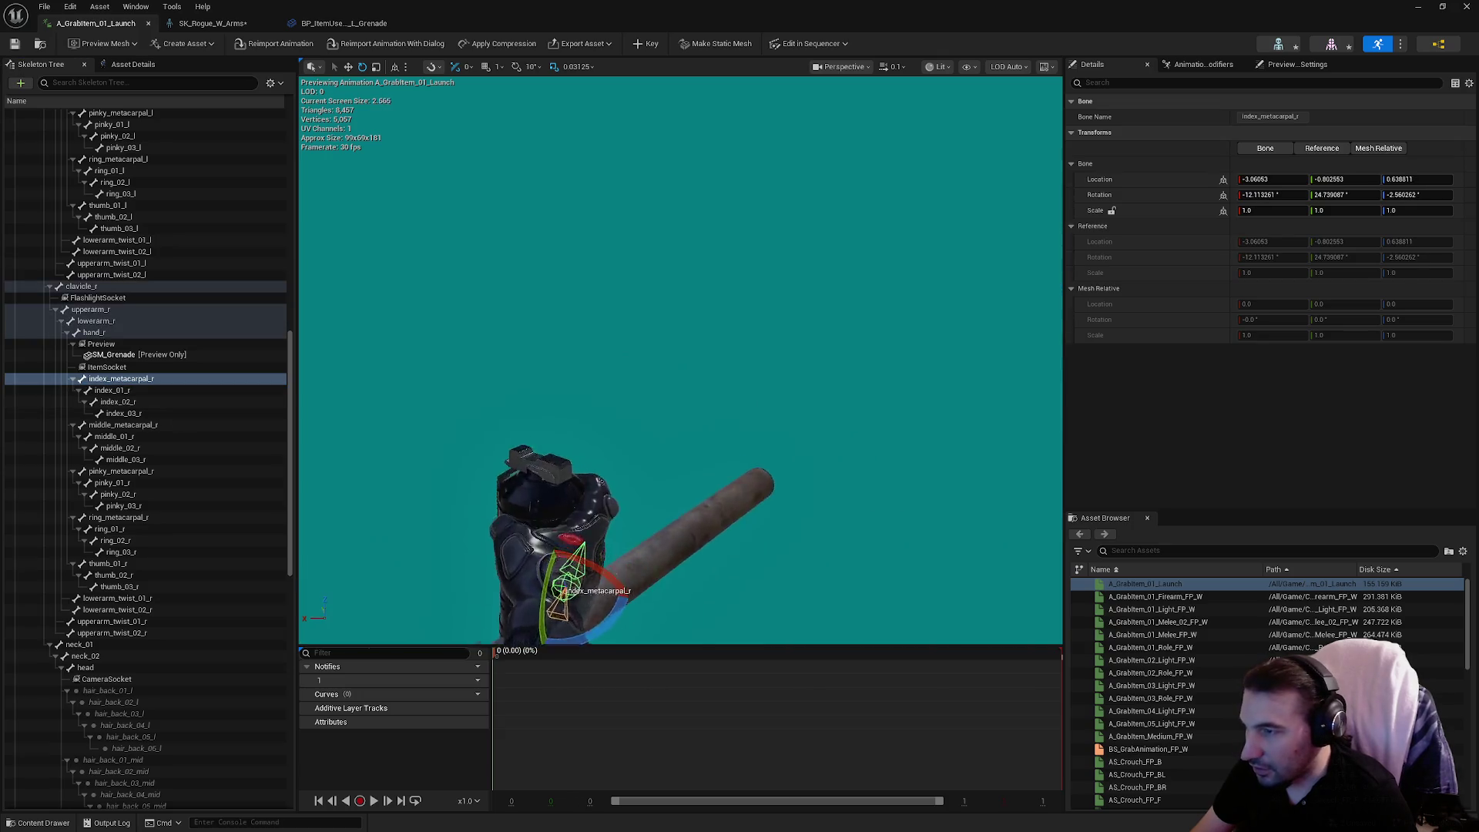
pyautogui.moveTo(678, 362); pyautogui.dragTo(694, 362)
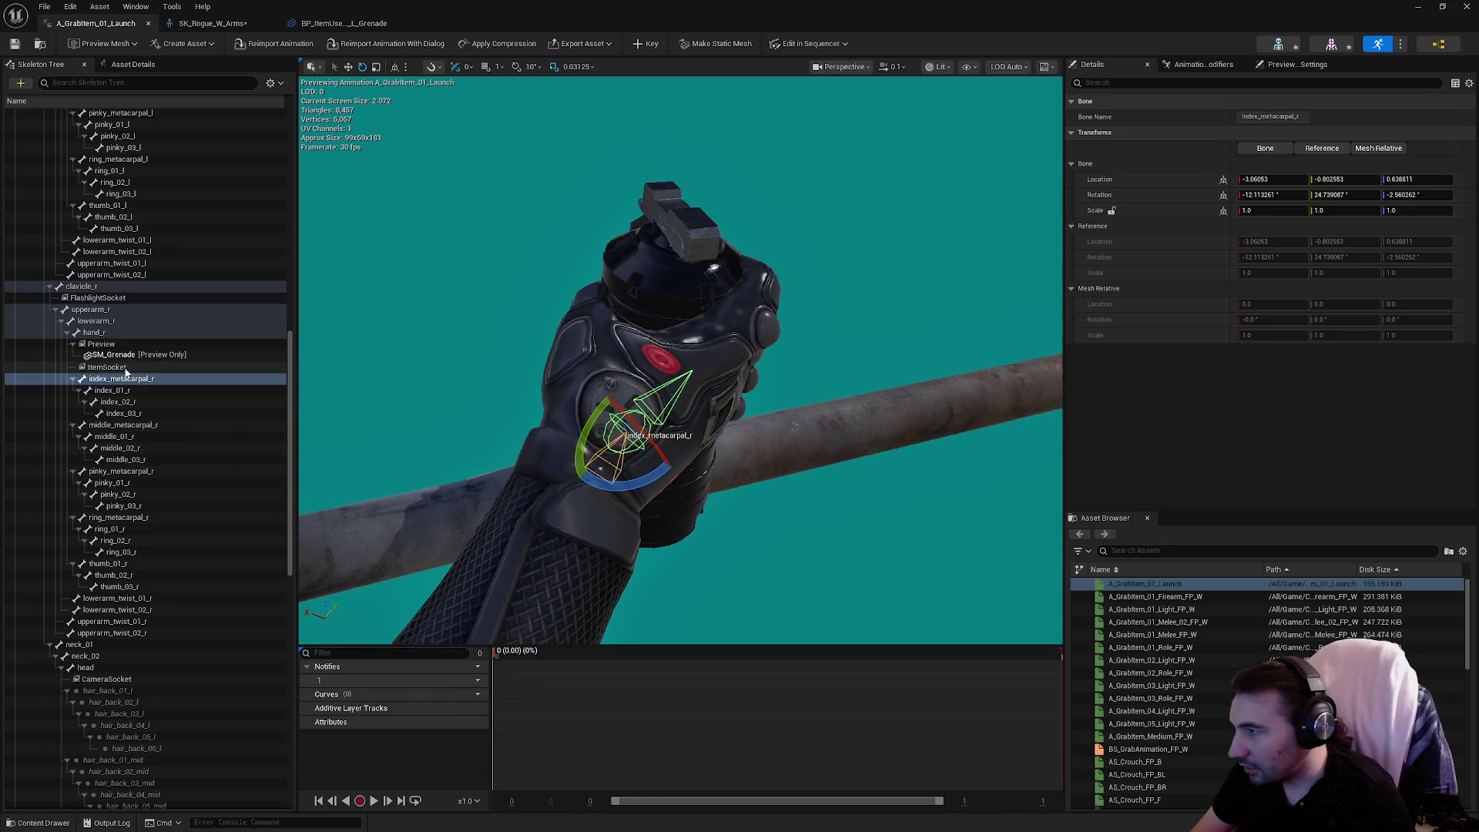
pyautogui.click(127, 390)
pyautogui.click(123, 379)
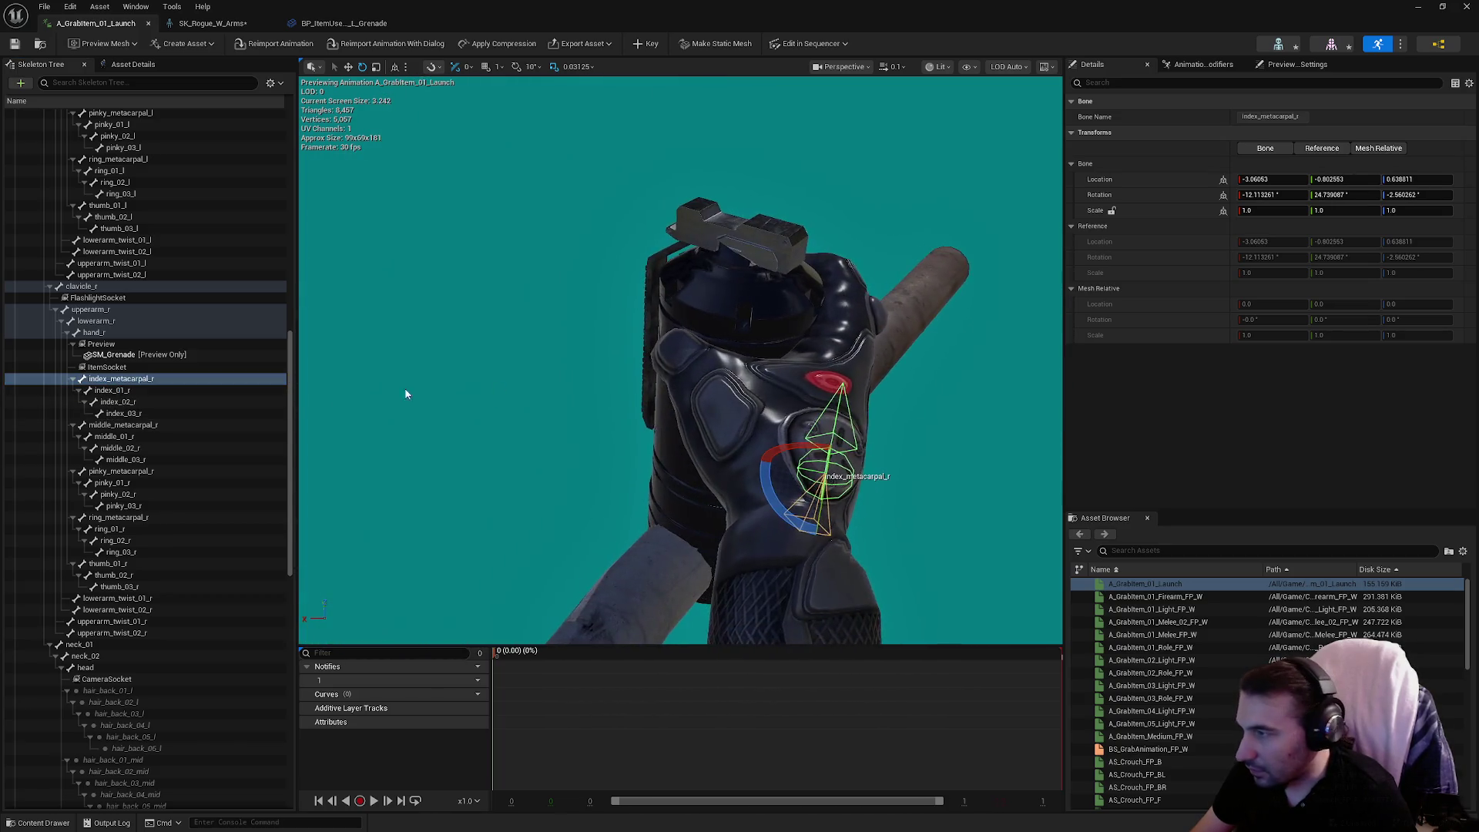
pyautogui.click(115, 563)
# Curl thumb_01_r and thumb_02_r toward the grenade, keying each rotation.
pyautogui.moveTo(609, 462); pyautogui.dragTo(553, 466)
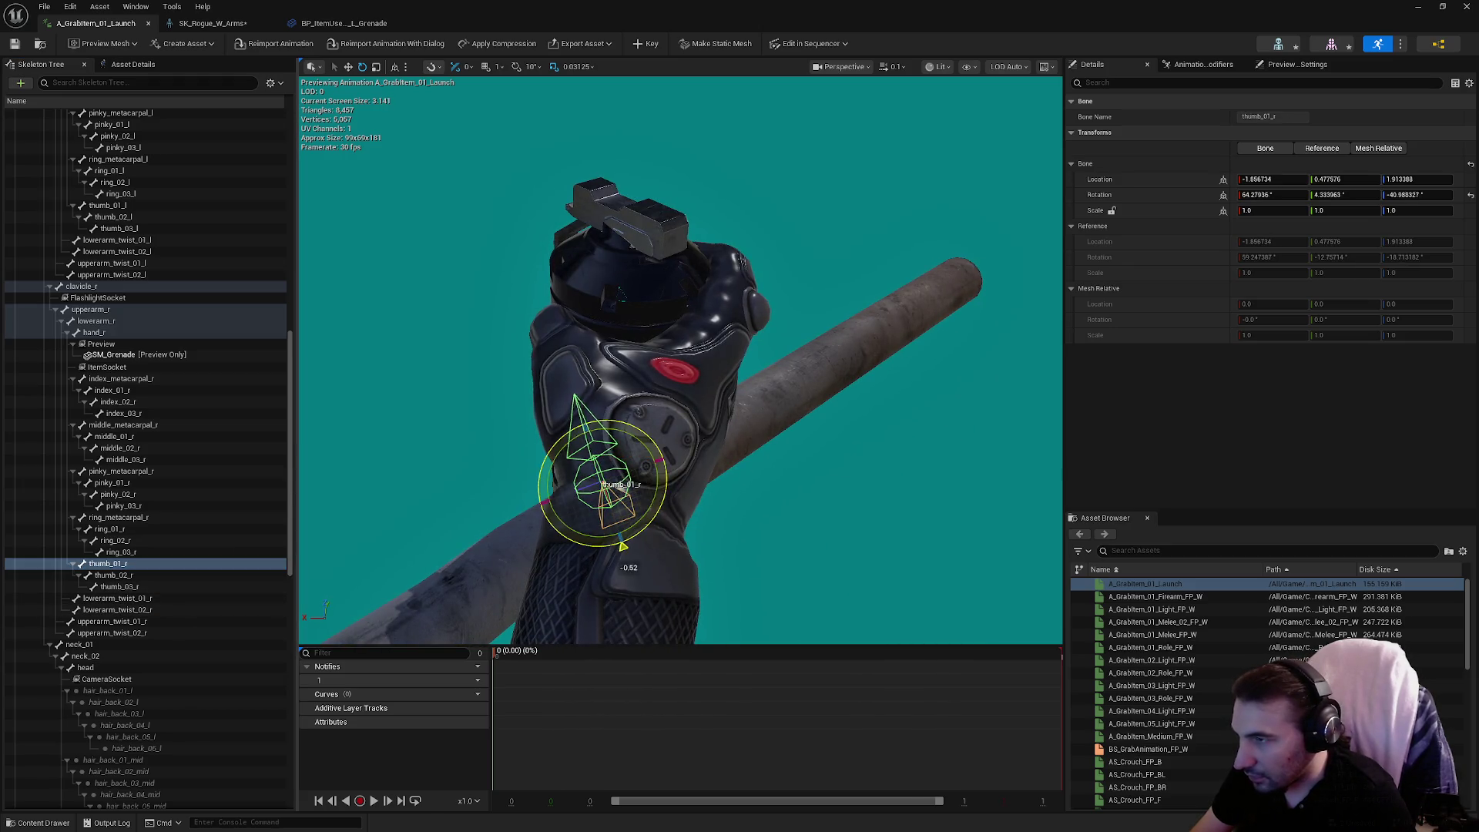
pyautogui.moveTo(623, 548); pyautogui.dragTo(635, 542)
pyautogui.moveTo(667, 473); pyautogui.dragTo(570, 470)
pyautogui.click(646, 44)
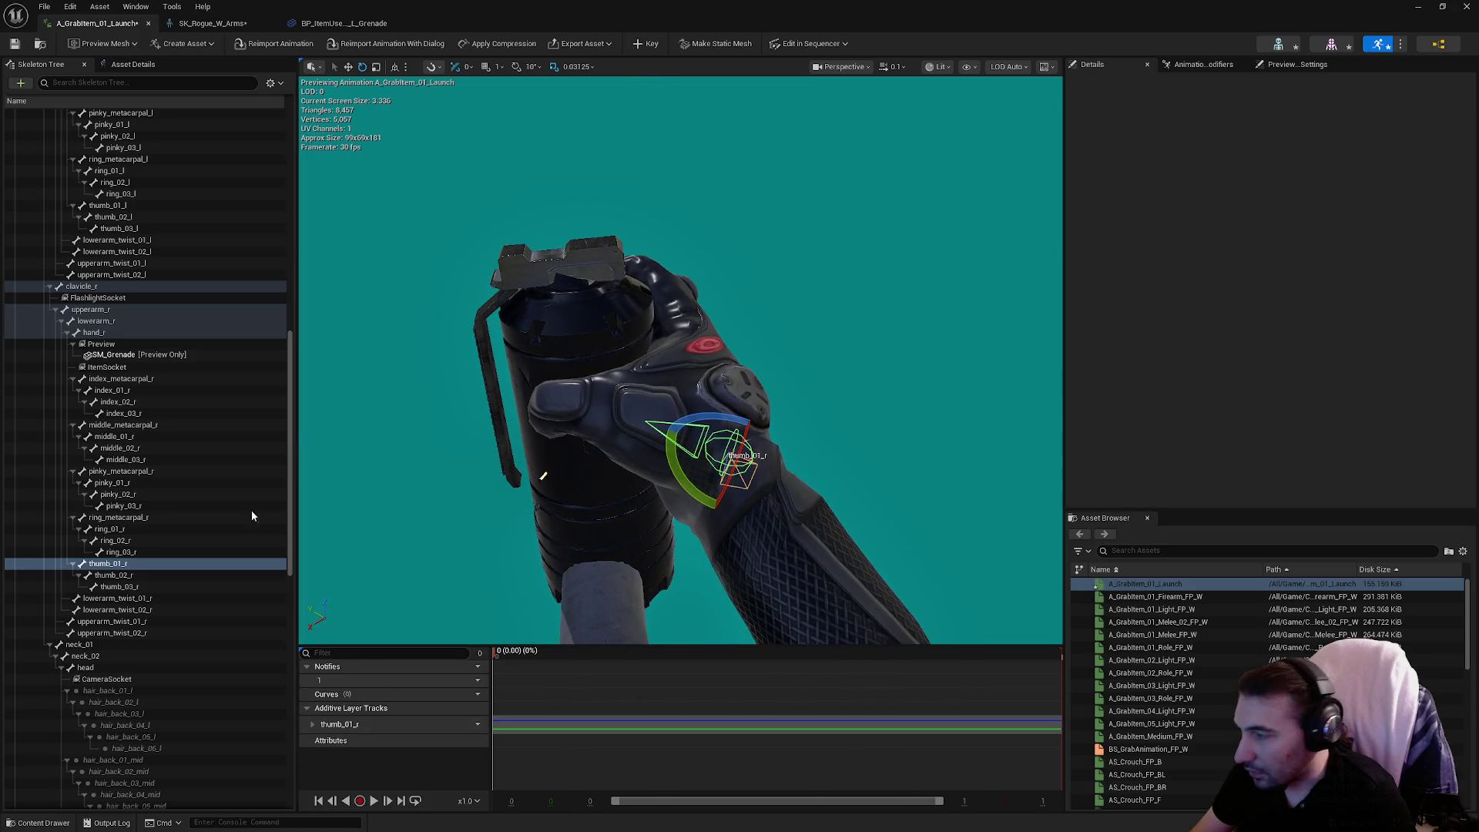
pyautogui.click(141, 575)
pyautogui.scroll(3, 682, 362)
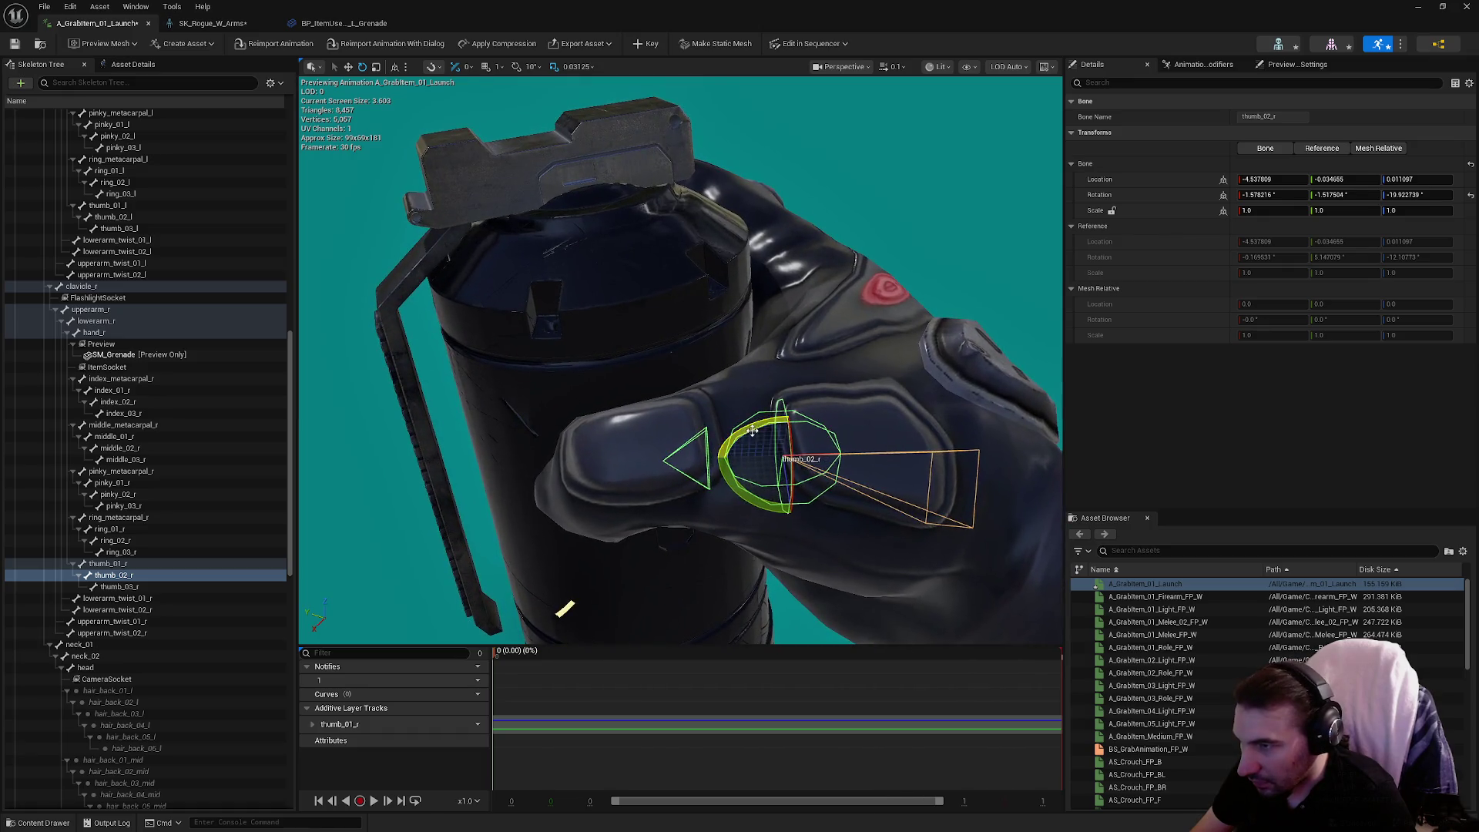
pyautogui.moveTo(849, 454); pyautogui.dragTo(847, 458)
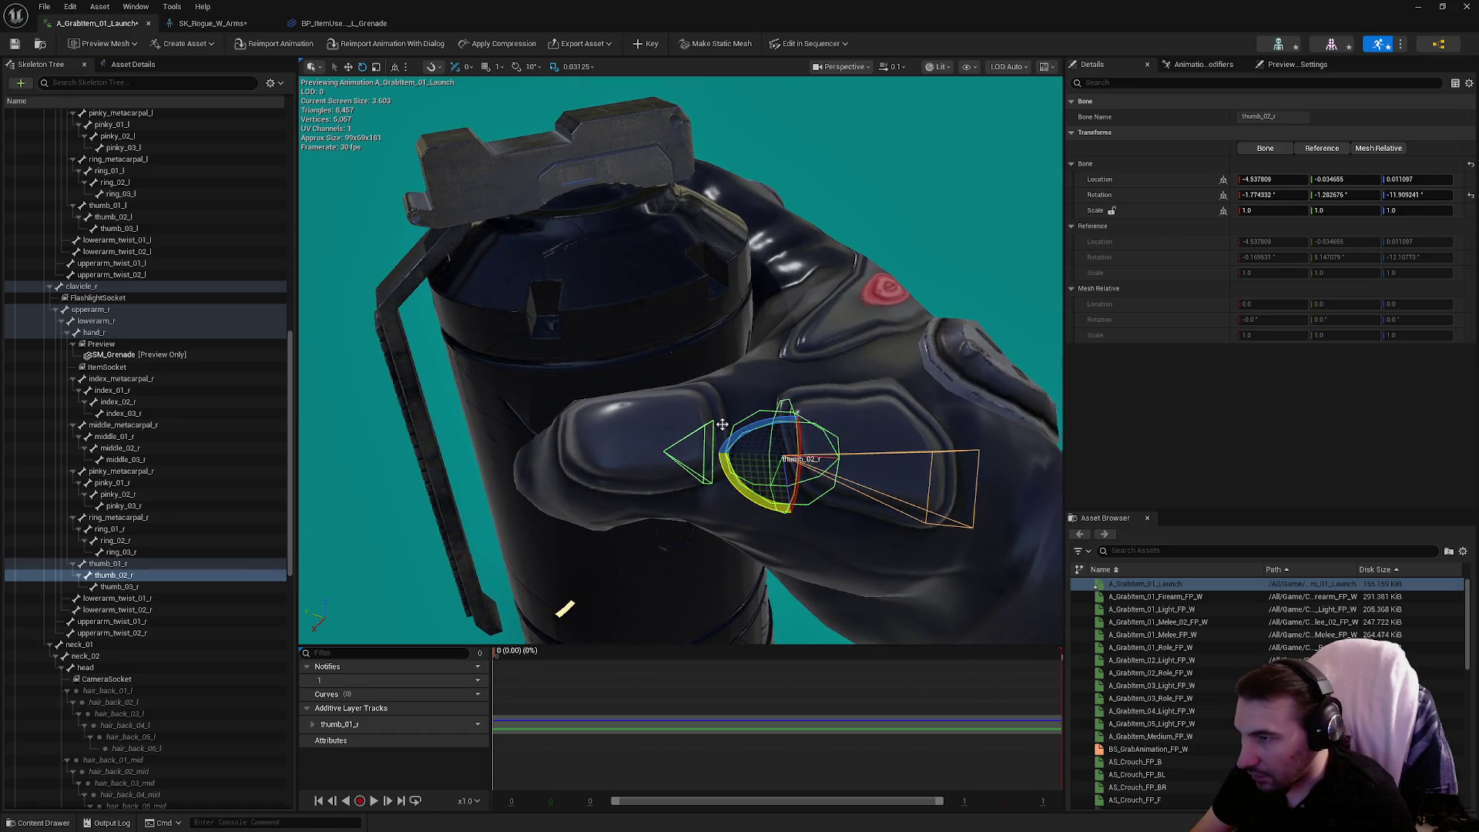
pyautogui.click(646, 44)
# Bend thumb_03_r inward, refine thumb_01_r and thumb_03_r around the grenade, and key.
pyautogui.click(144, 586)
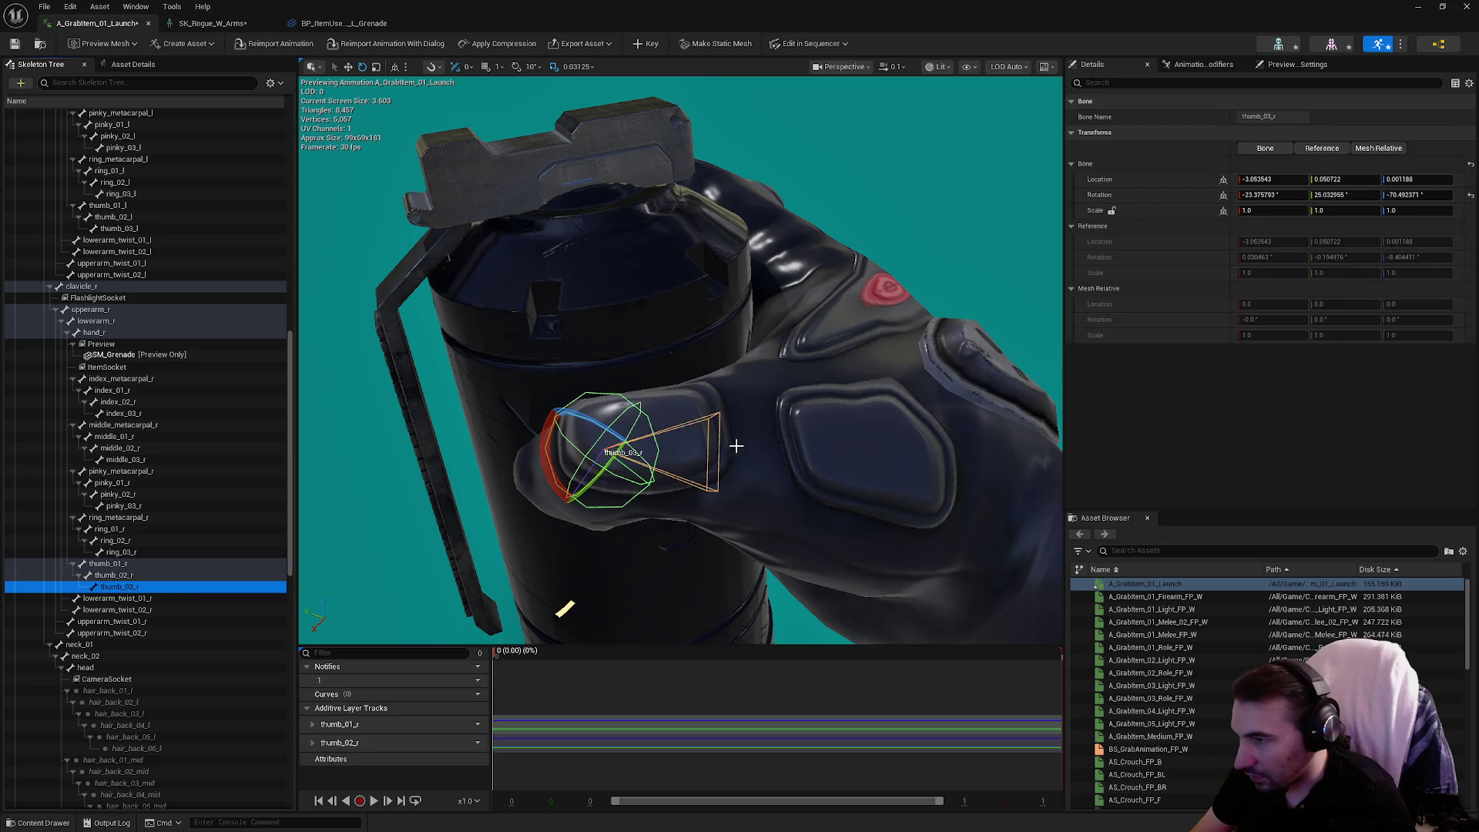
pyautogui.moveTo(599, 433)
pyautogui.mouseDown()
pyautogui.moveTo(625, 456)
pyautogui.moveTo(608, 493)
pyautogui.moveTo(654, 443)
pyautogui.moveTo(740, 462)
pyautogui.moveTo(793, 431)
pyautogui.moveTo(813, 391)
pyautogui.mouseUp()
pyautogui.click(655, 46)
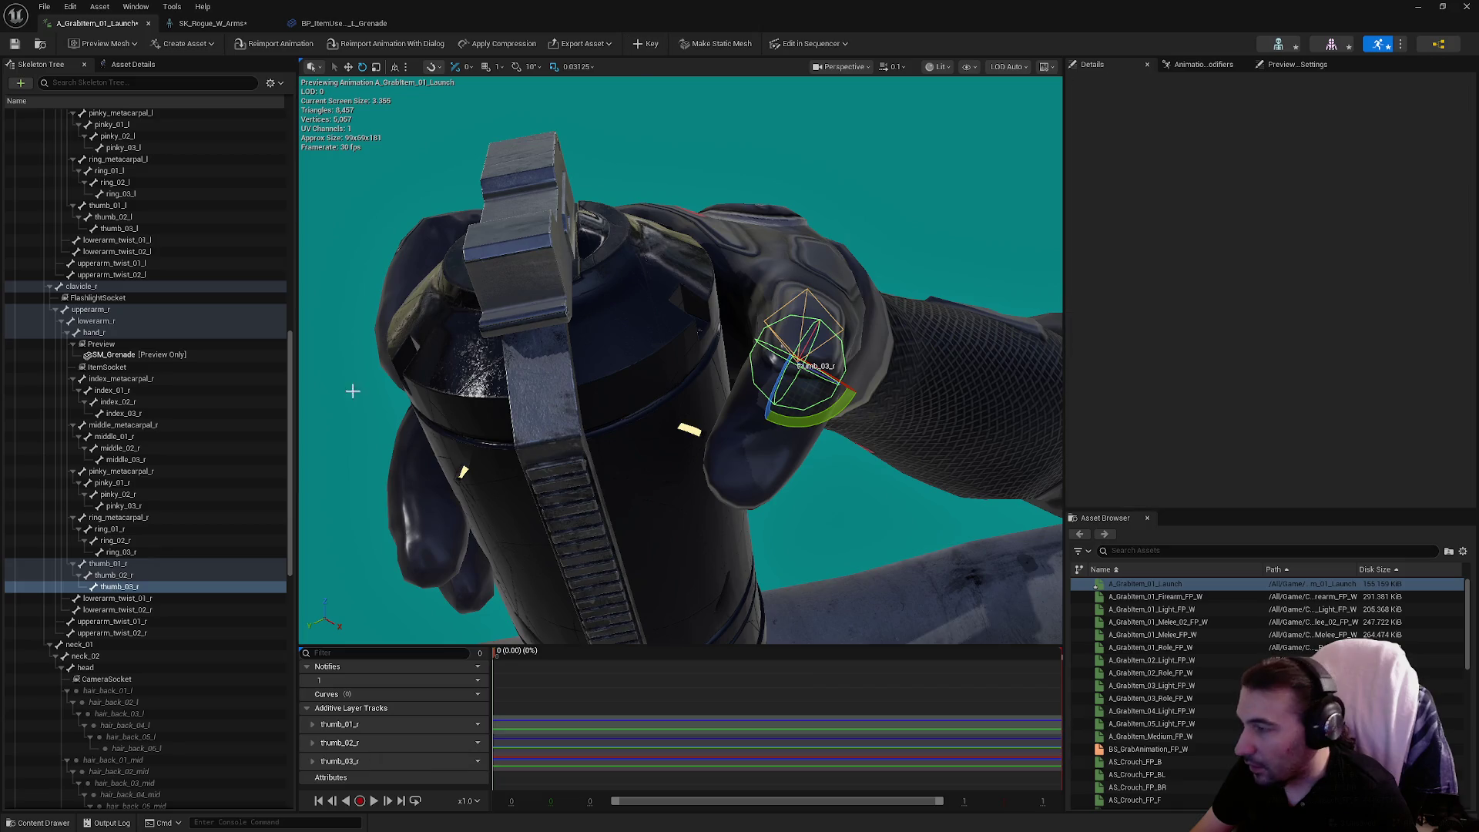
pyautogui.click(143, 563)
pyautogui.moveTo(793, 283)
pyautogui.mouseDown()
pyautogui.moveTo(809, 302)
pyautogui.moveTo(797, 333)
pyautogui.moveTo(774, 339)
pyautogui.mouseUp()
pyautogui.click(113, 574)
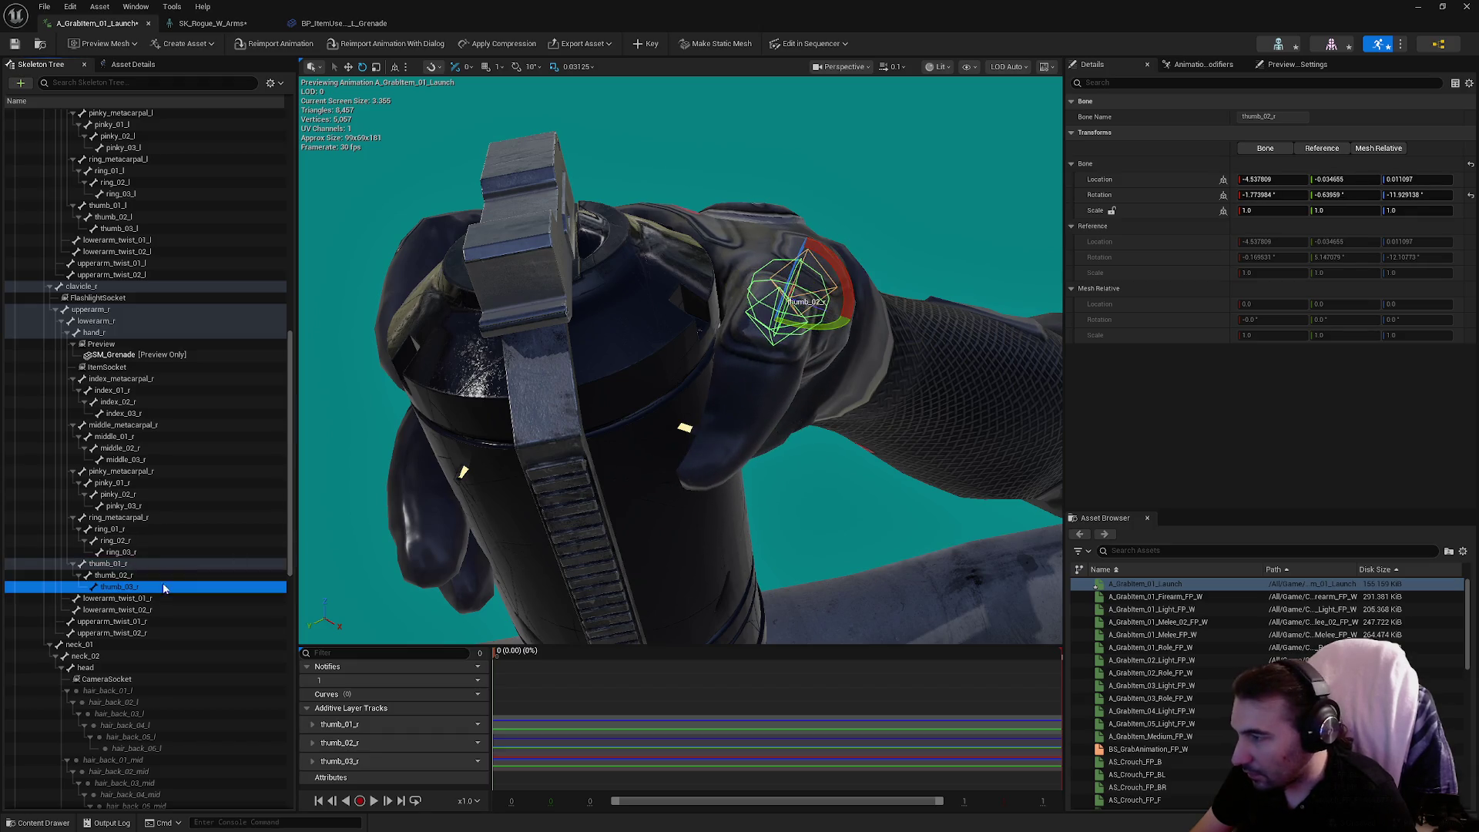
pyautogui.click(119, 586)
pyautogui.moveTo(777, 286)
pyautogui.mouseDown()
pyautogui.moveTo(755, 290)
pyautogui.moveTo(783, 323)
pyautogui.mouseUp()
pyautogui.click(648, 45)
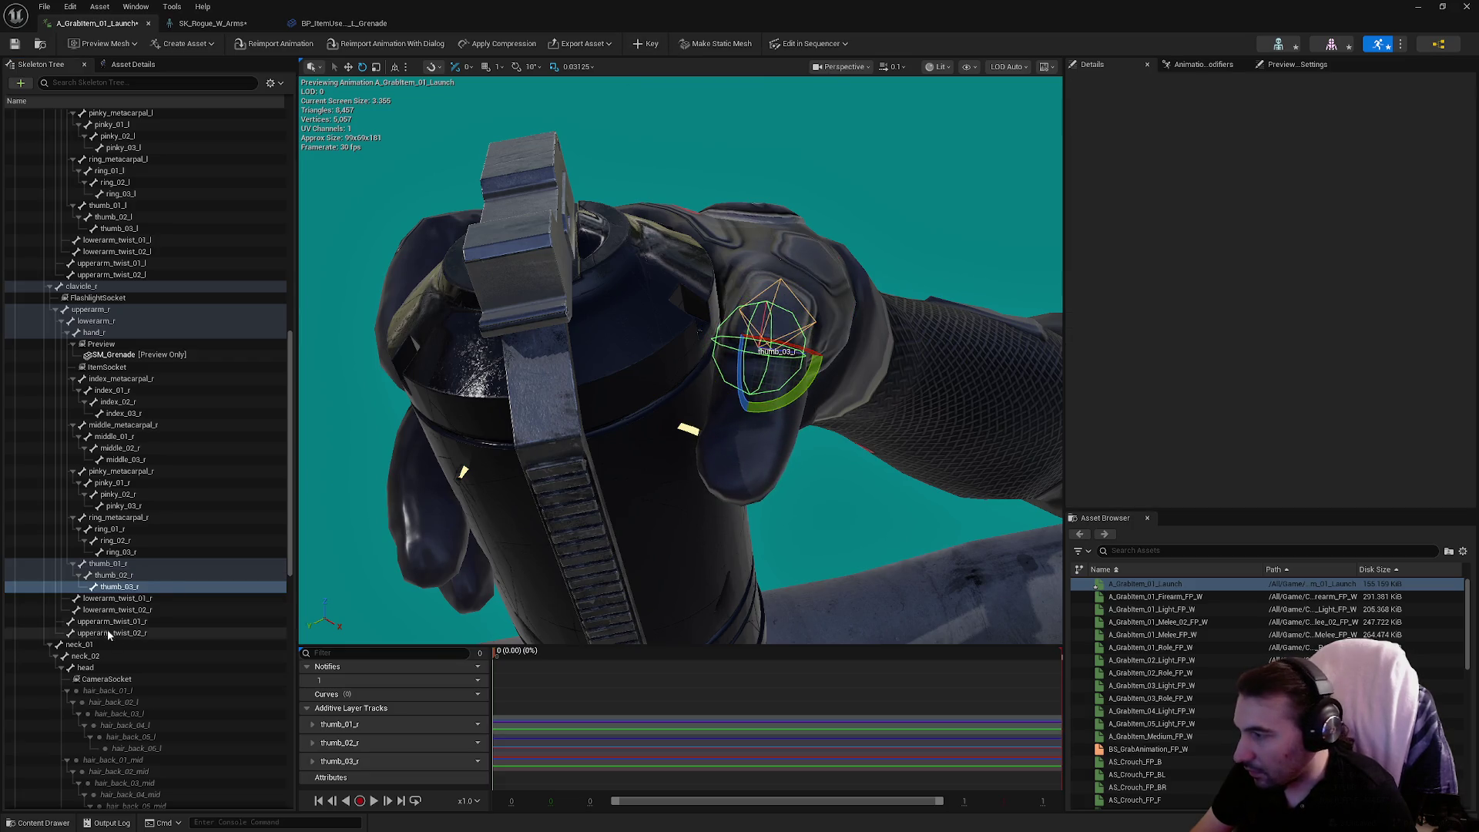
# Key thumb_02_r's pose and pull the view back over the whole grenade.
pyautogui.click(130, 576)
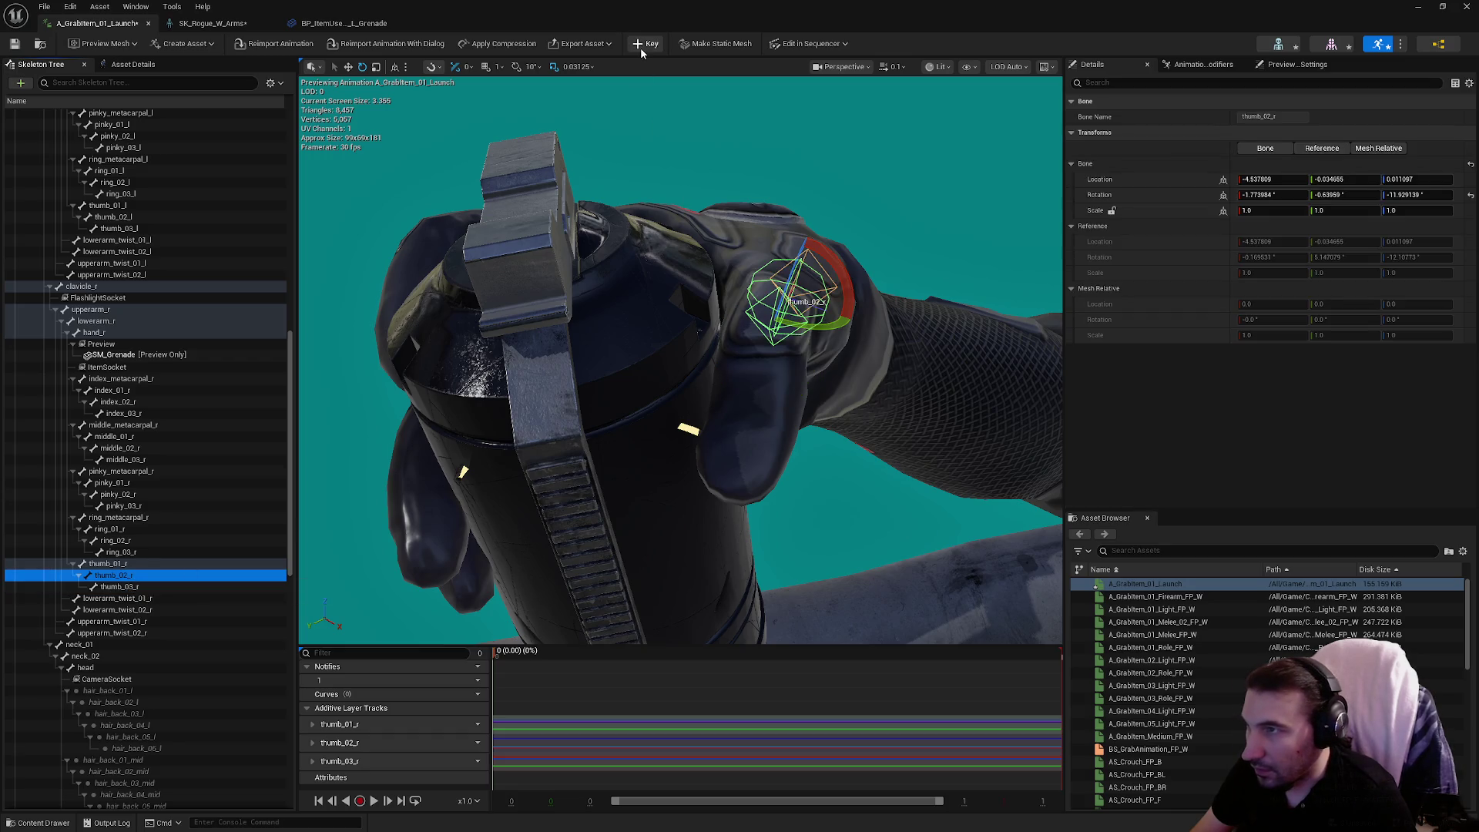
pyautogui.click(641, 46)
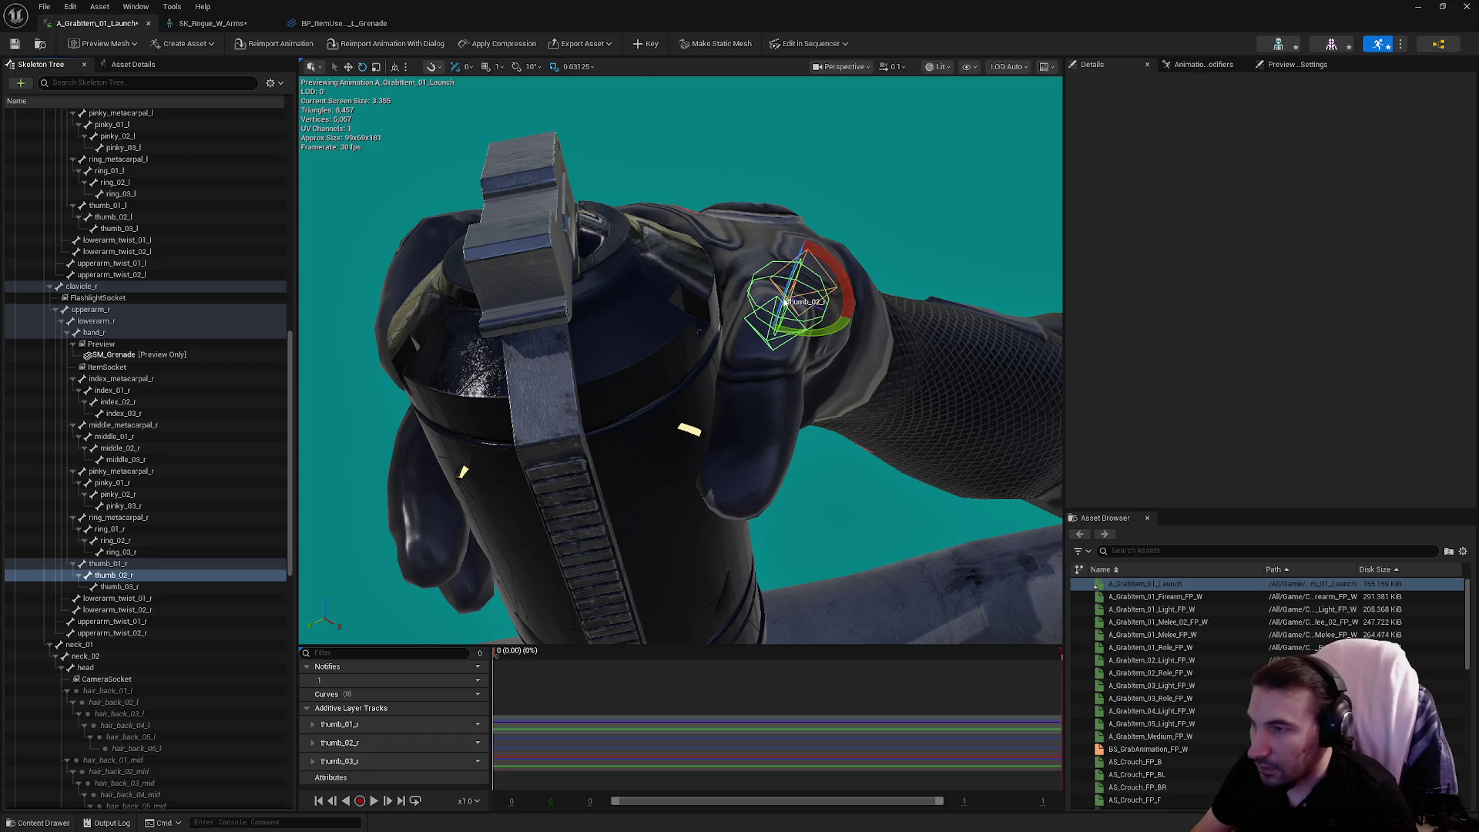
pyautogui.click(107, 563)
pyautogui.moveTo(693, 346); pyautogui.dragTo(847, 359)
pyautogui.moveTo(722, 386); pyautogui.dragTo(356, 462)
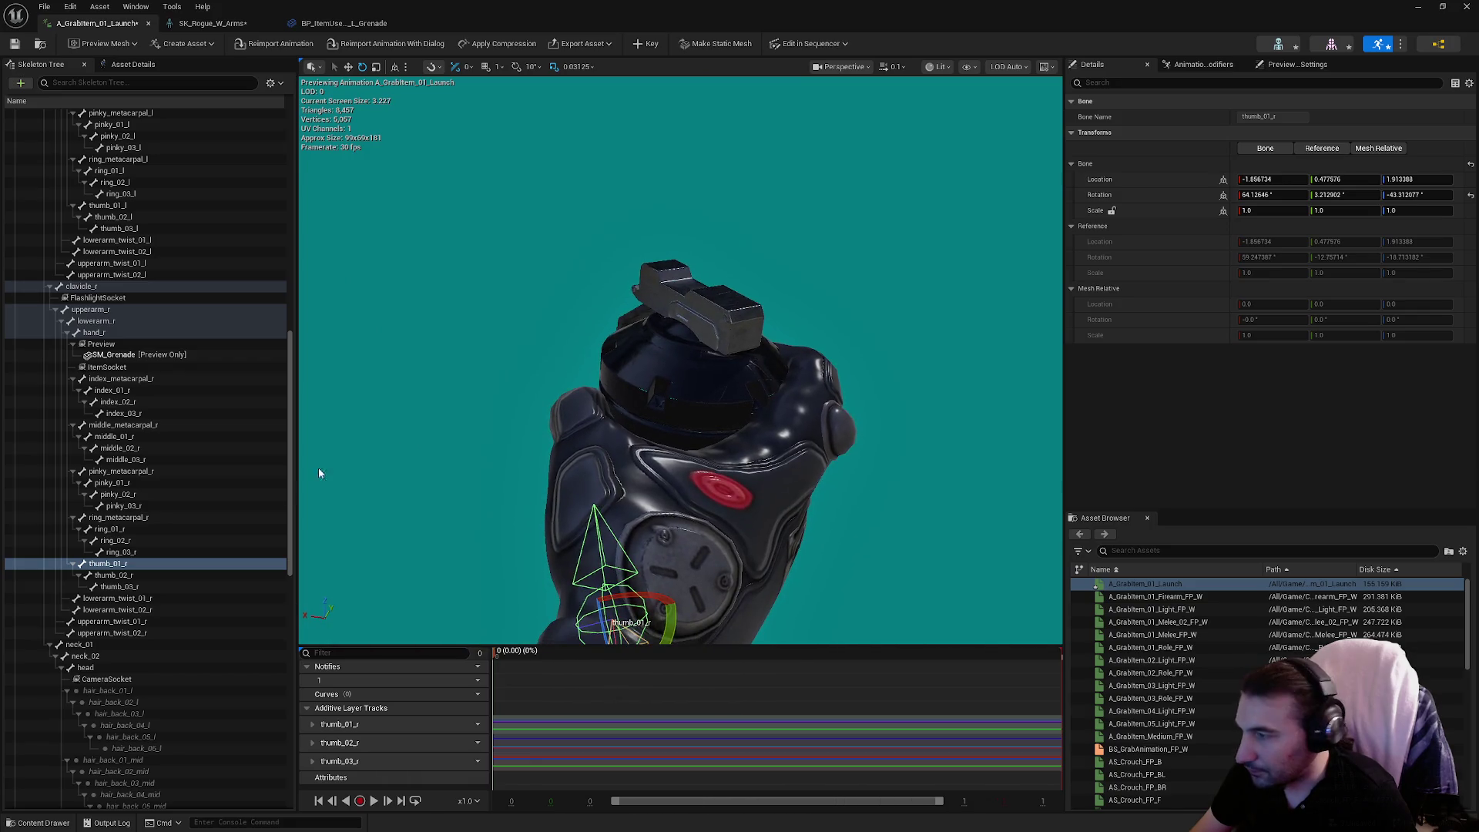
# Raise the Preview socket to relative location 1.678514, 6.261218, -10.574772 inside the hand.
pyautogui.click(154, 516)
pyautogui.click(145, 378)
pyautogui.click(131, 390)
pyautogui.moveTo(812, 459)
pyautogui.mouseDown()
pyautogui.moveTo(797, 385)
pyautogui.moveTo(819, 460)
pyautogui.mouseUp()
pyautogui.moveTo(305, 271)
pyautogui.mouseDown()
pyautogui.moveTo(554, 279)
pyautogui.moveTo(2, 308)
pyautogui.mouseUp()
pyautogui.click(133, 356)
pyautogui.click(101, 343)
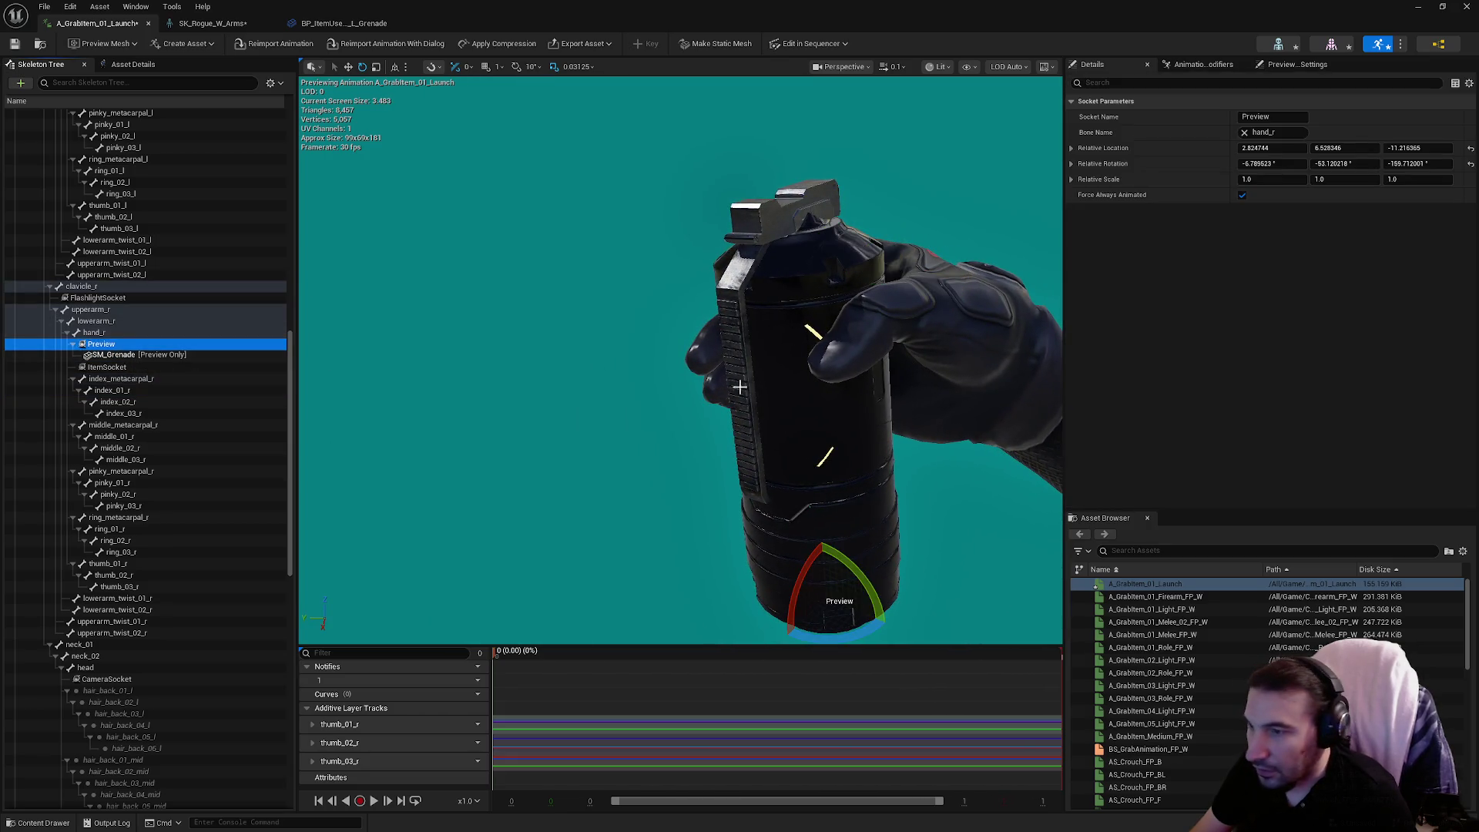
pyautogui.moveTo(825, 560); pyautogui.dragTo(791, 528)
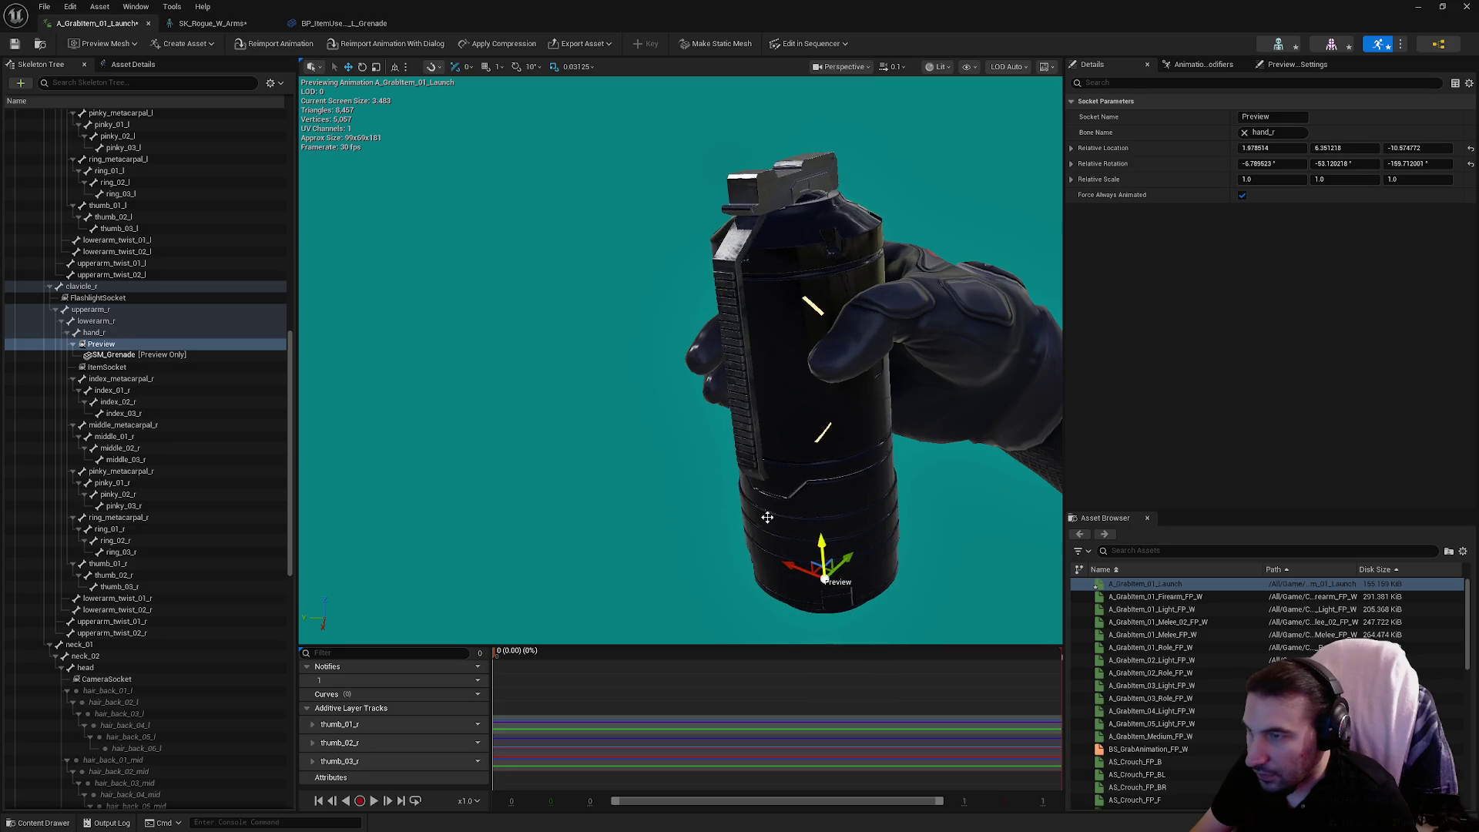
pyautogui.click(139, 413)
pyautogui.click(138, 470)
pyautogui.click(137, 528)
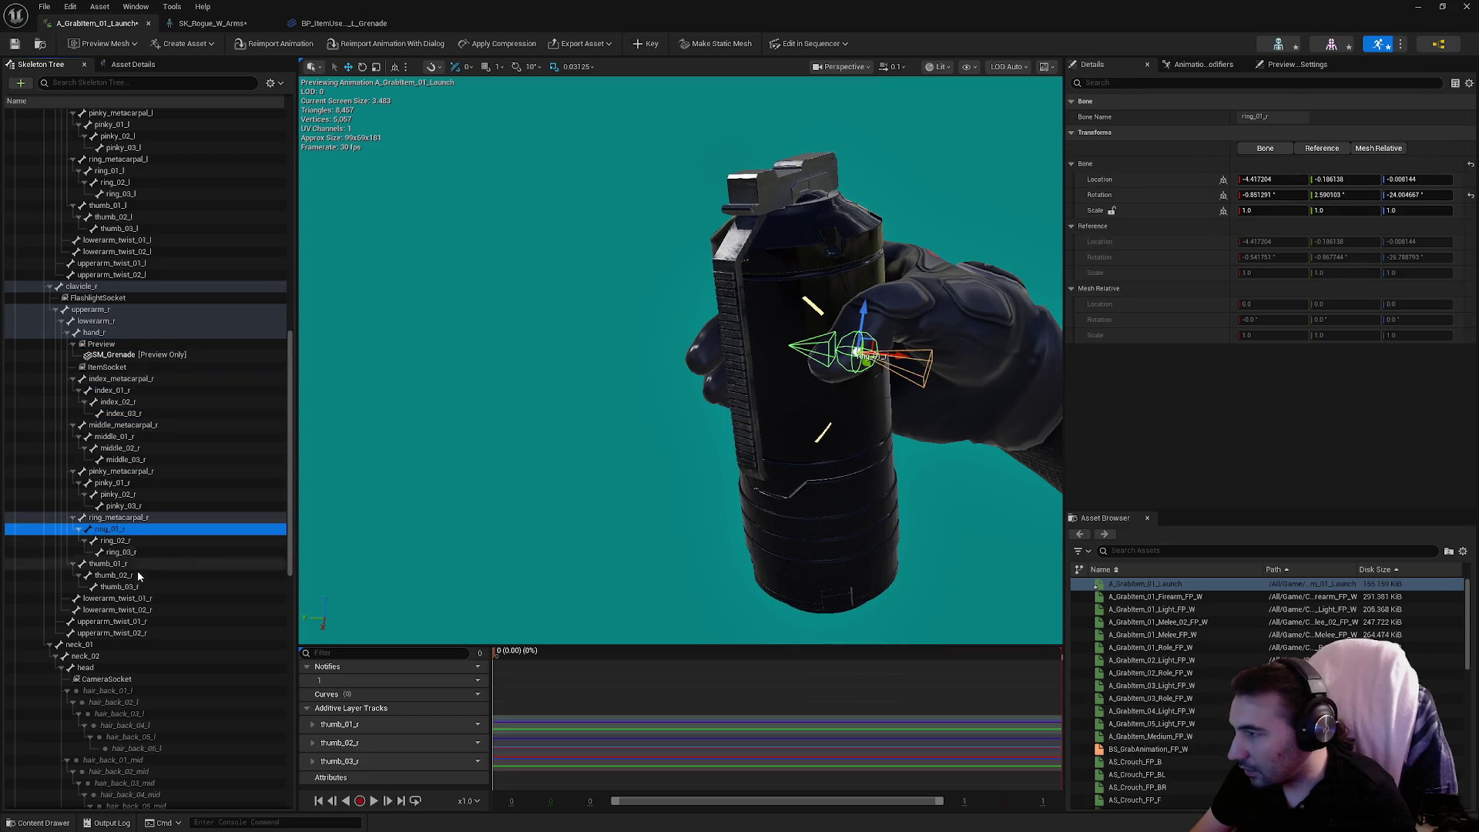
# Bend index_01_r toward the grenade and key its rotation.
pyautogui.click(136, 586)
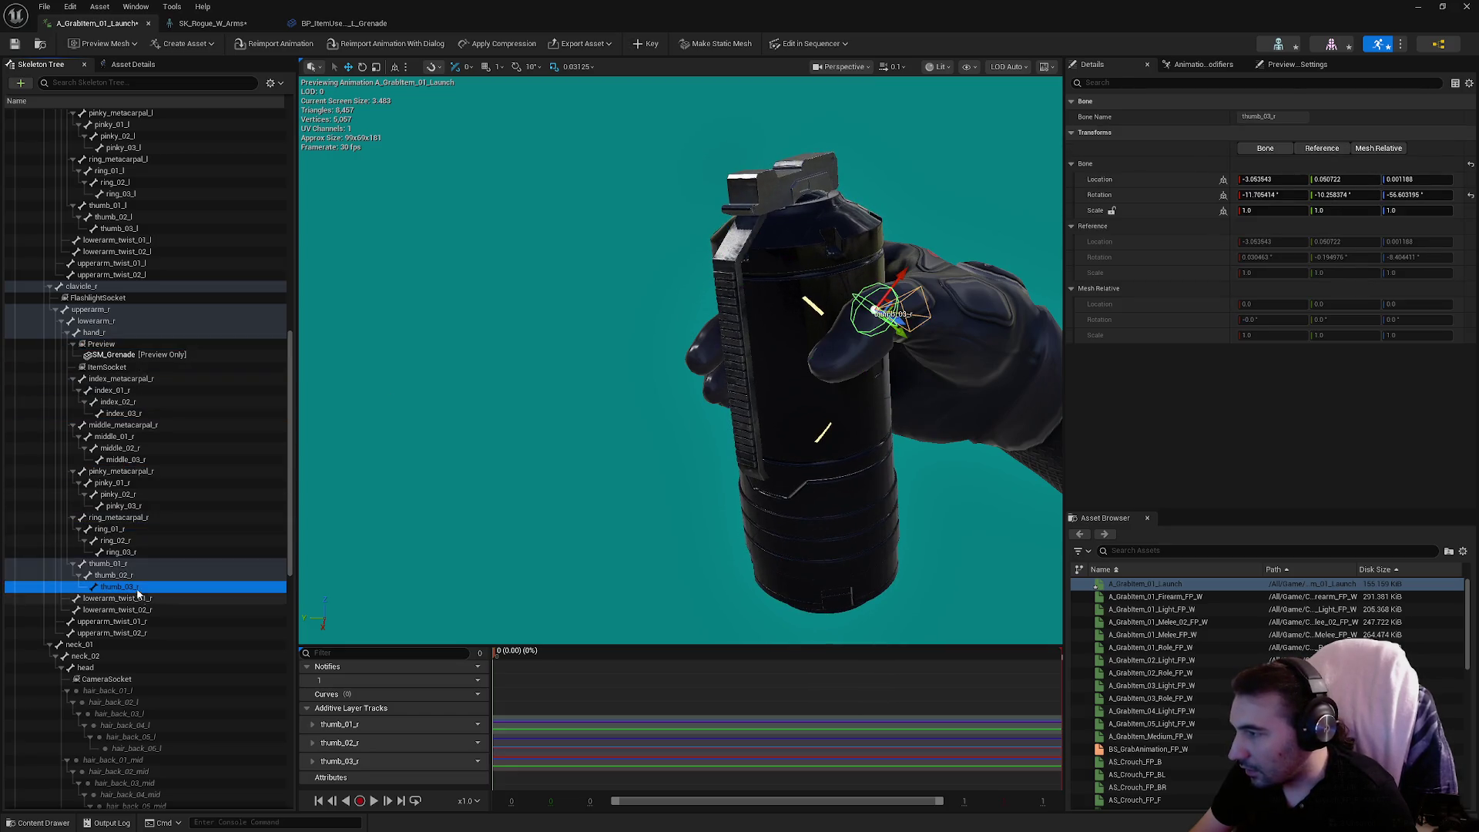
pyautogui.click(136, 391)
pyautogui.press('f')
pyautogui.moveTo(536, 360)
pyautogui.mouseDown()
pyautogui.moveTo(543, 324)
pyautogui.moveTo(536, 359)
pyautogui.mouseUp()
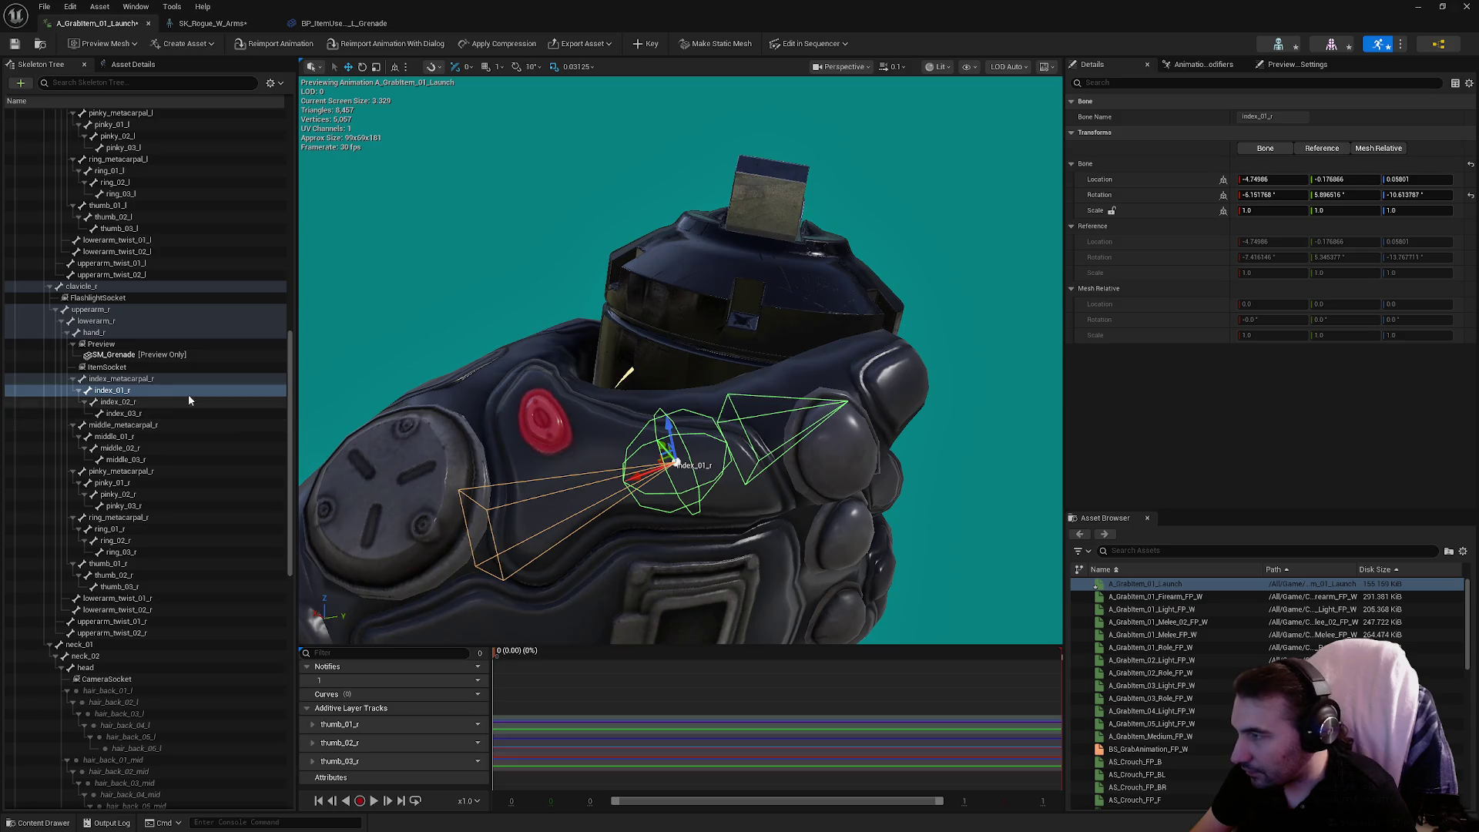
pyautogui.moveTo(576, 469)
pyautogui.mouseDown()
pyautogui.moveTo(539, 431)
pyautogui.moveTo(576, 469)
pyautogui.mouseUp()
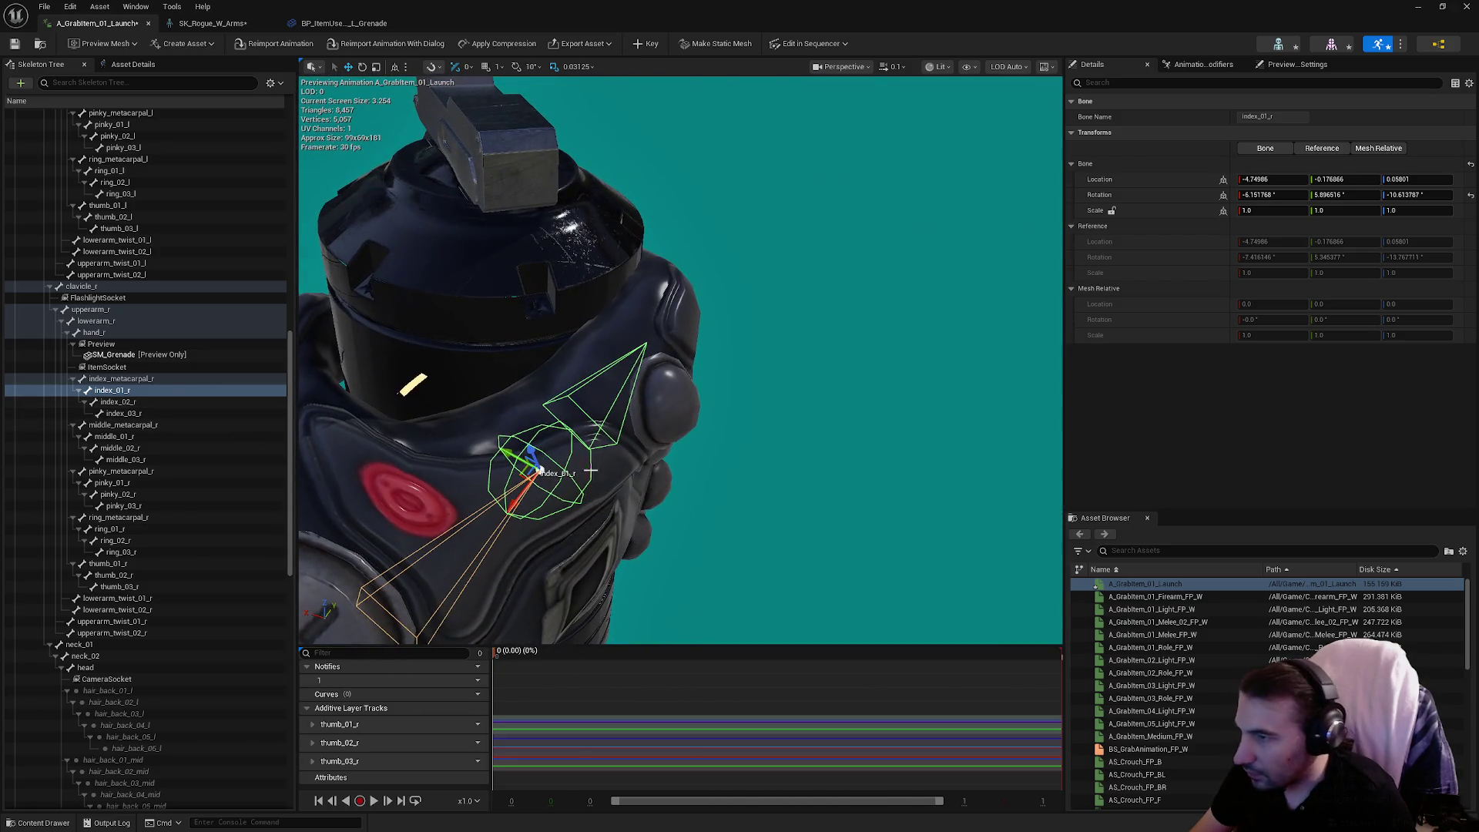
pyautogui.moveTo(541, 516); pyautogui.dragTo(493, 524)
pyautogui.click(652, 44)
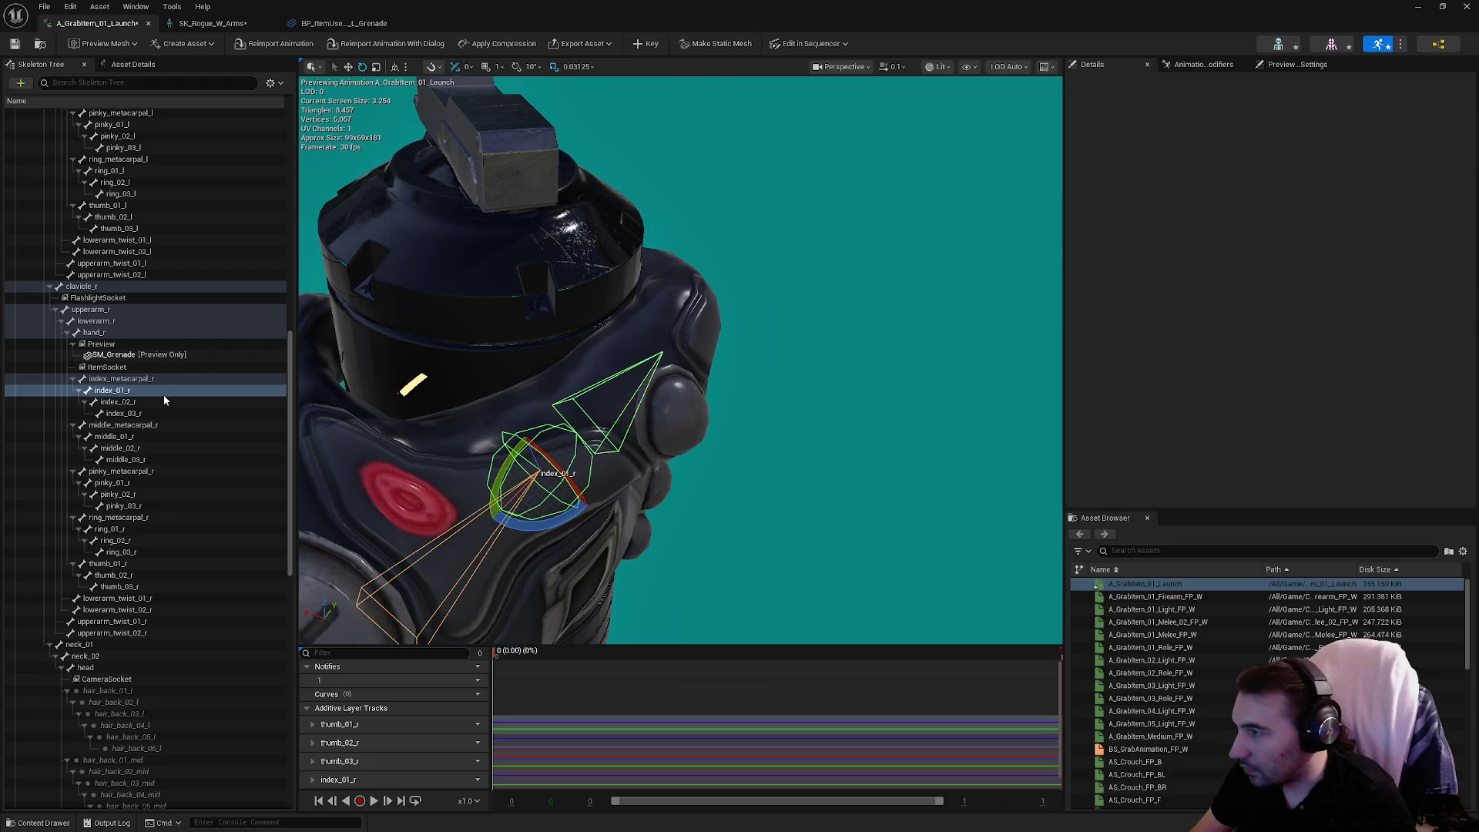
# Curl index_02_r around the grenade, adjusting index_01_r too, and key index_02_r.
pyautogui.click(163, 401)
pyautogui.moveTo(683, 345)
pyautogui.mouseDown()
pyautogui.moveTo(539, 401)
pyautogui.moveTo(632, 370)
pyautogui.moveTo(555, 370)
pyautogui.moveTo(478, 281)
pyautogui.moveTo(458, 289)
pyautogui.mouseUp()
pyautogui.moveTo(539, 370)
pyautogui.mouseDown()
pyautogui.moveTo(770, 385)
pyautogui.moveTo(611, 324)
pyautogui.moveTo(554, 339)
pyautogui.mouseUp()
pyautogui.scroll(5, 746, 341)
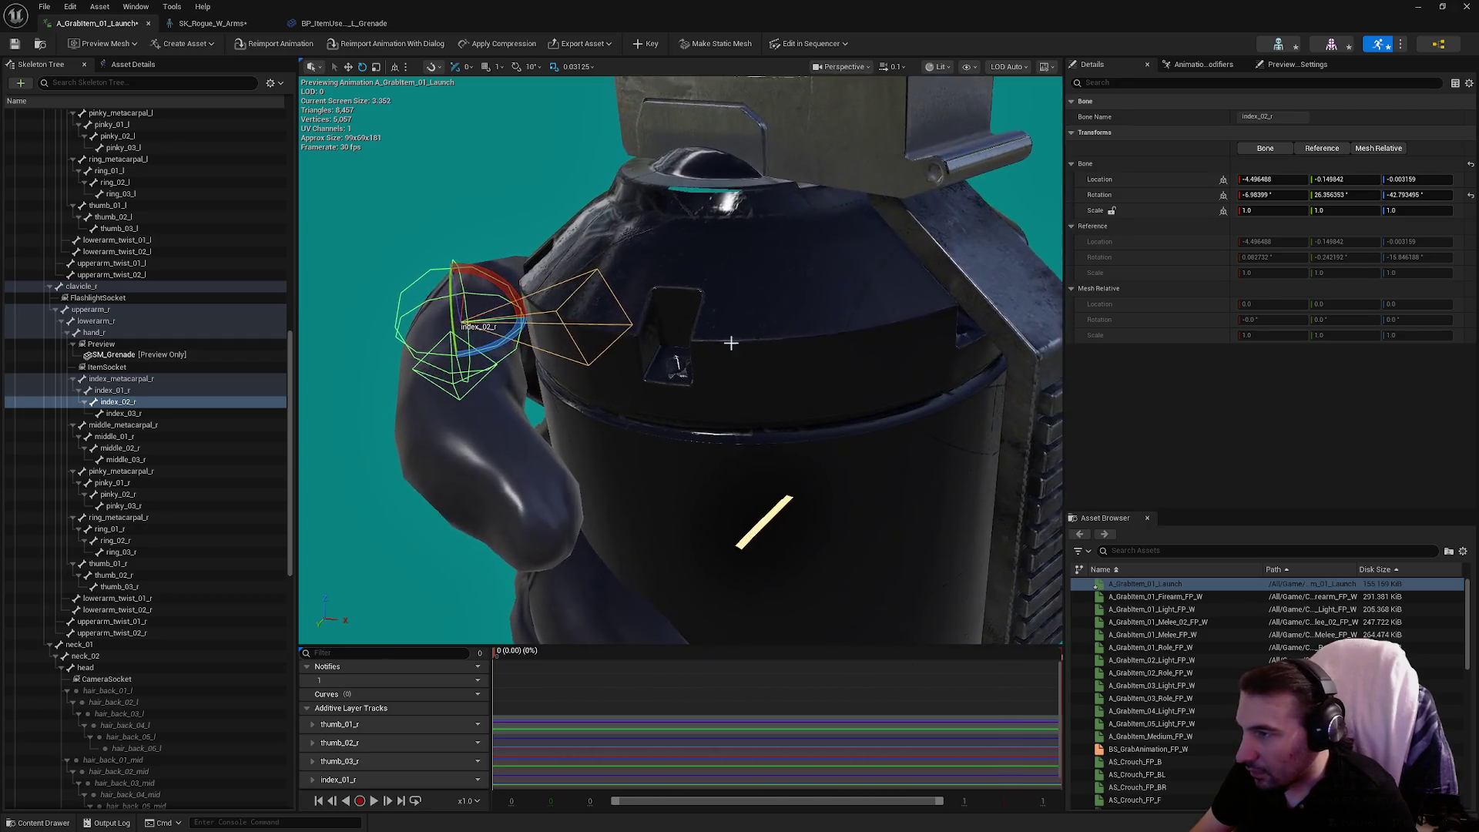
pyautogui.click(174, 390)
pyautogui.moveTo(649, 324)
pyautogui.mouseDown()
pyautogui.moveTo(630, 356)
pyautogui.moveTo(477, 346)
pyautogui.mouseUp()
pyautogui.moveTo(704, 285)
pyautogui.mouseDown()
pyautogui.moveTo(678, 296)
pyautogui.moveTo(703, 285)
pyautogui.mouseUp()
pyautogui.click(115, 402)
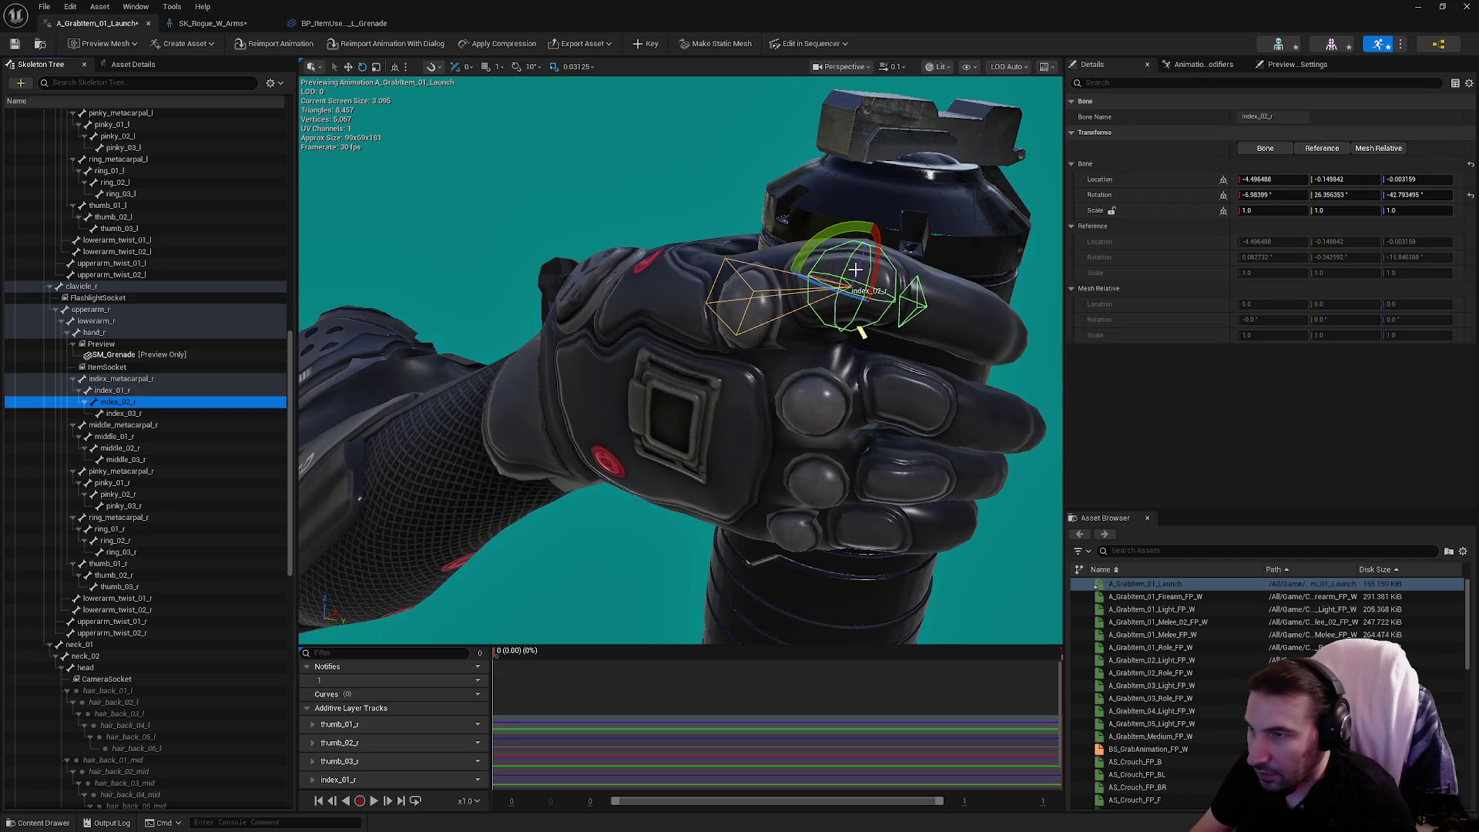
pyautogui.moveTo(766, 301); pyautogui.dragTo(766, 306)
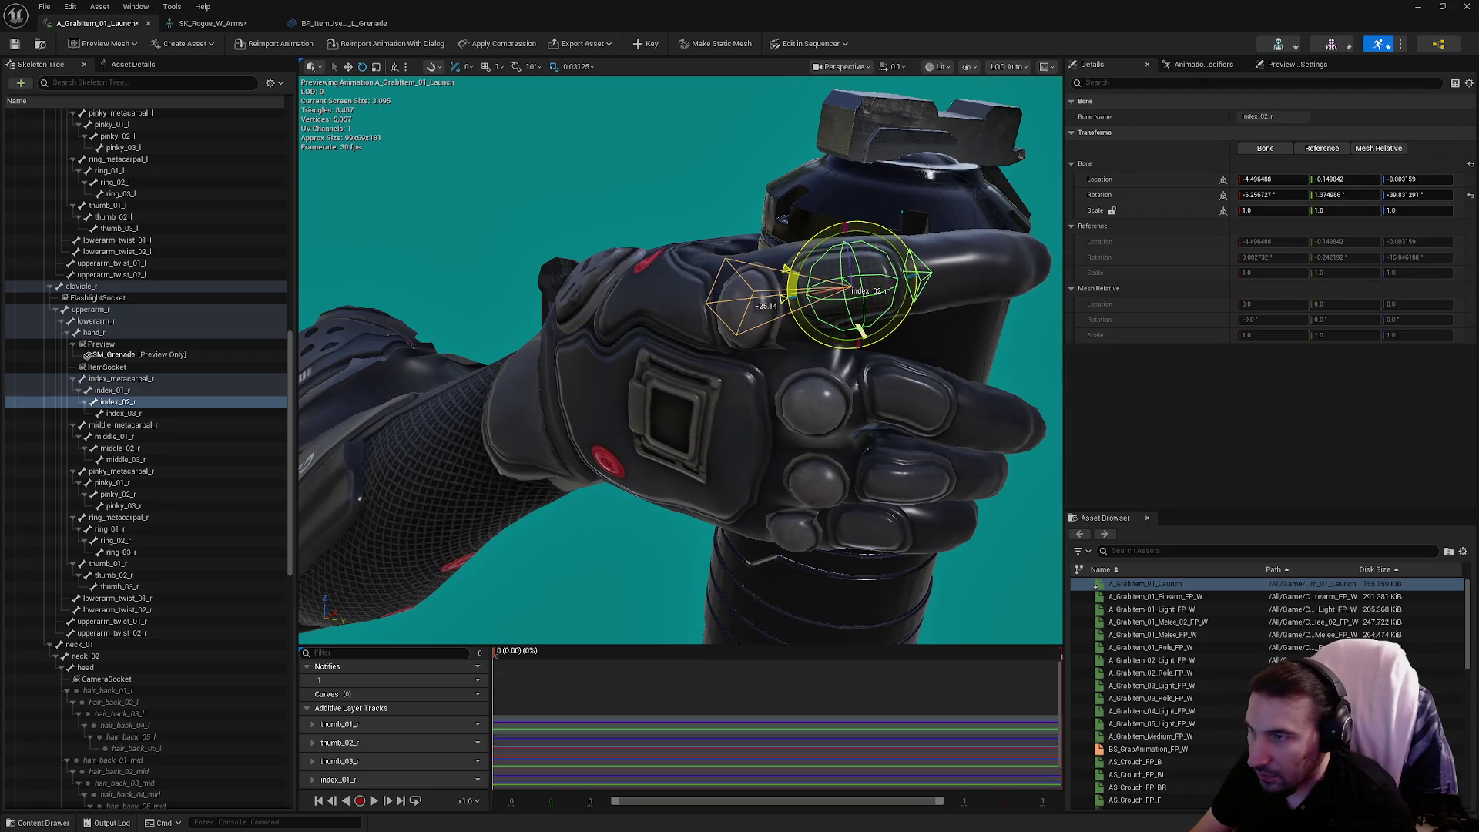
pyautogui.click(638, 45)
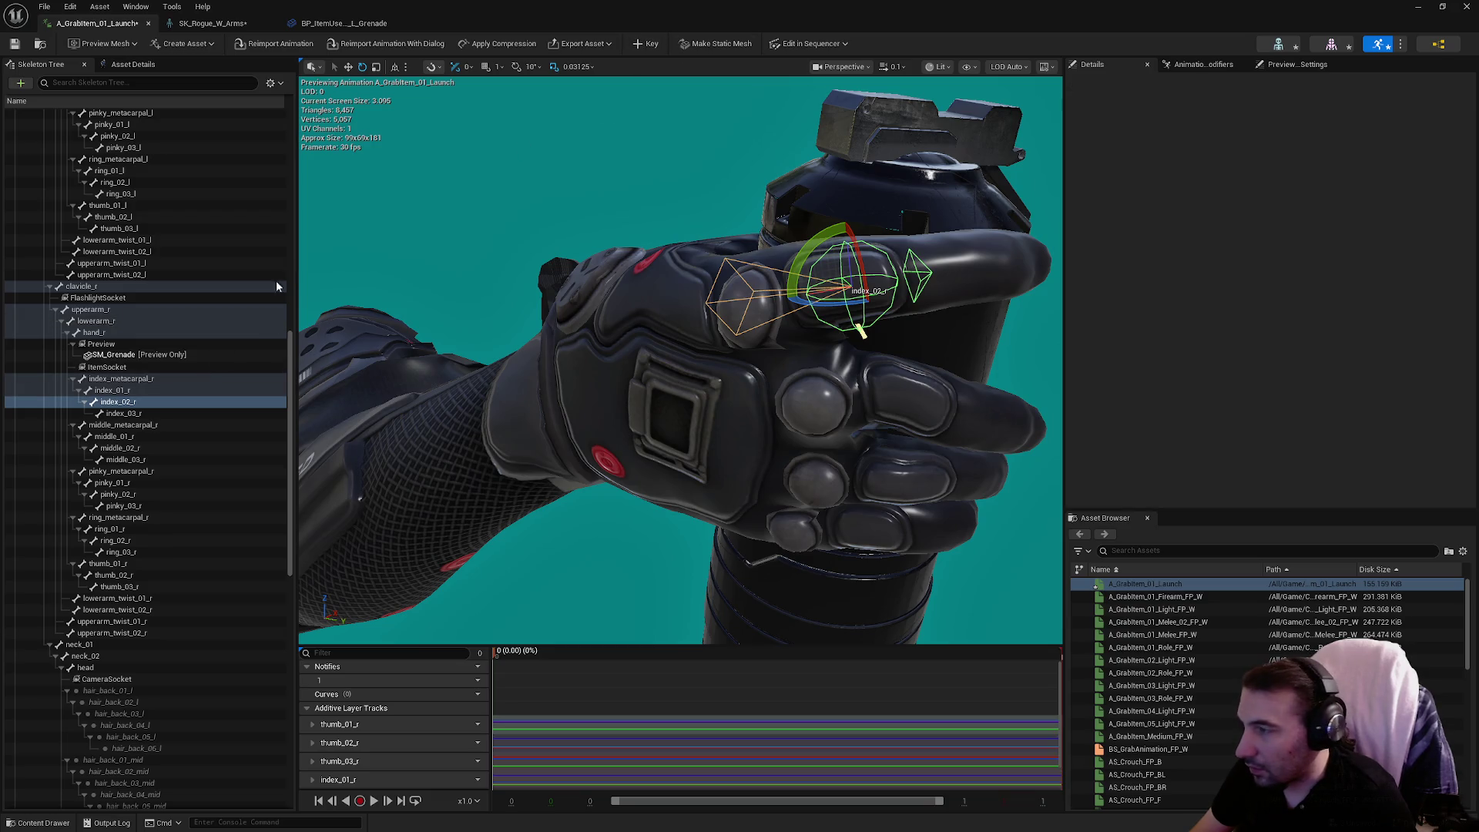
# Rotate index_metacarpal_r slightly and index_01_r further around the grenade, then key.
pyautogui.click(144, 391)
pyautogui.click(153, 378)
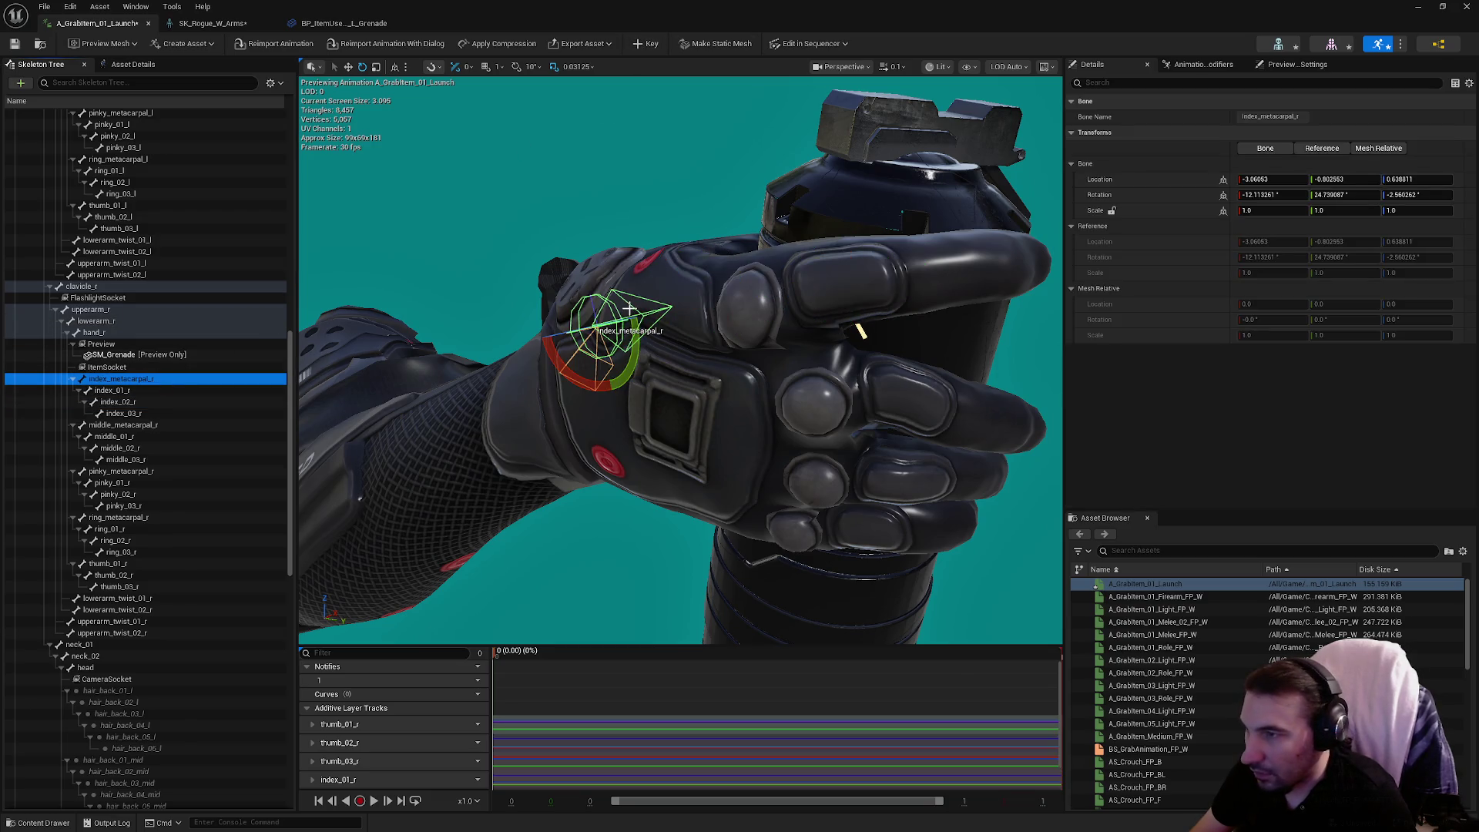
pyautogui.moveTo(636, 332)
pyautogui.mouseDown()
pyautogui.moveTo(654, 362)
pyautogui.moveTo(640, 334)
pyautogui.mouseUp()
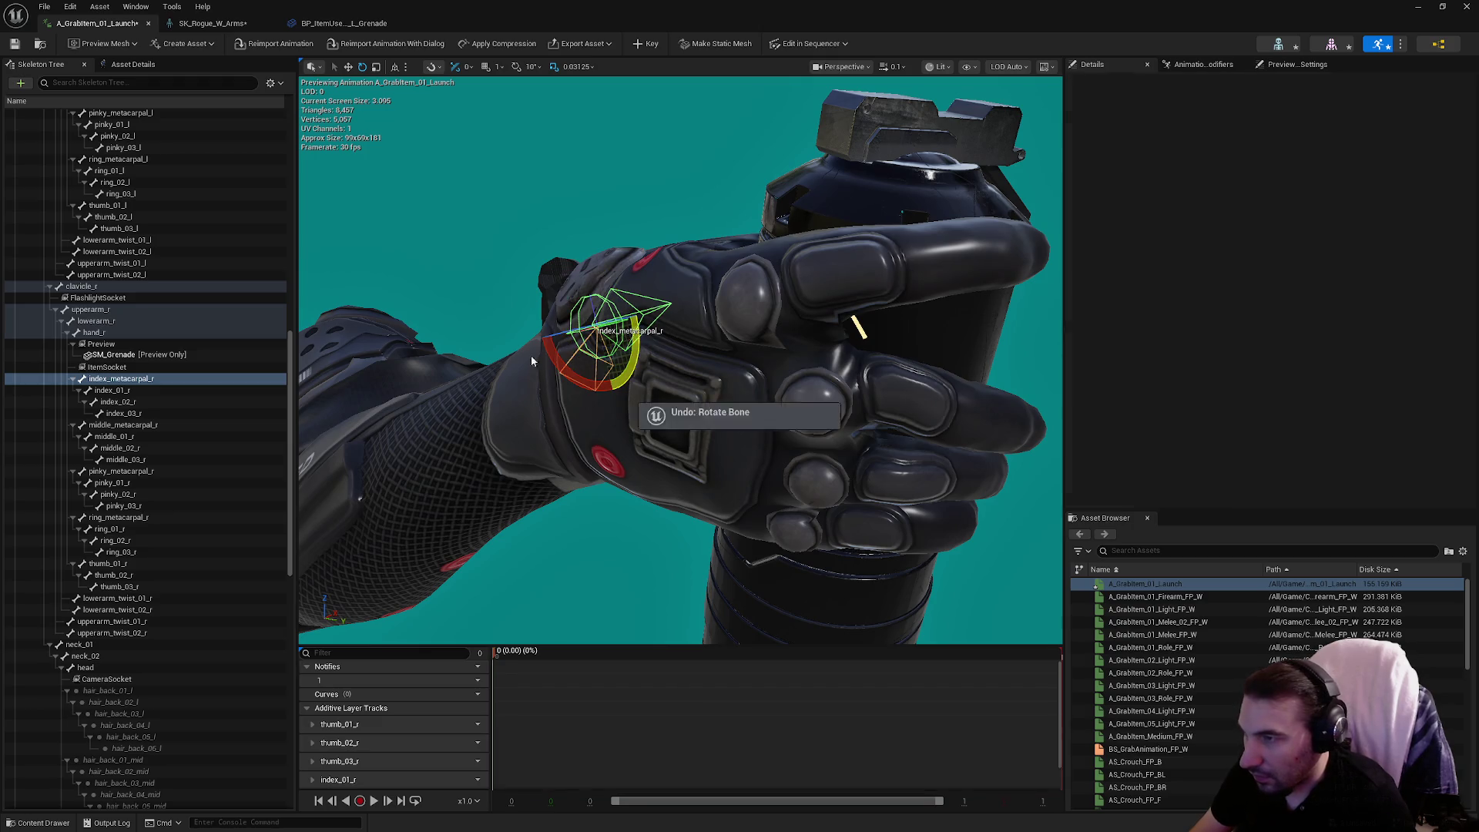
pyautogui.click(112, 389)
pyautogui.moveTo(742, 267)
pyautogui.mouseDown()
pyautogui.moveTo(648, 305)
pyautogui.moveTo(827, 203)
pyautogui.mouseUp()
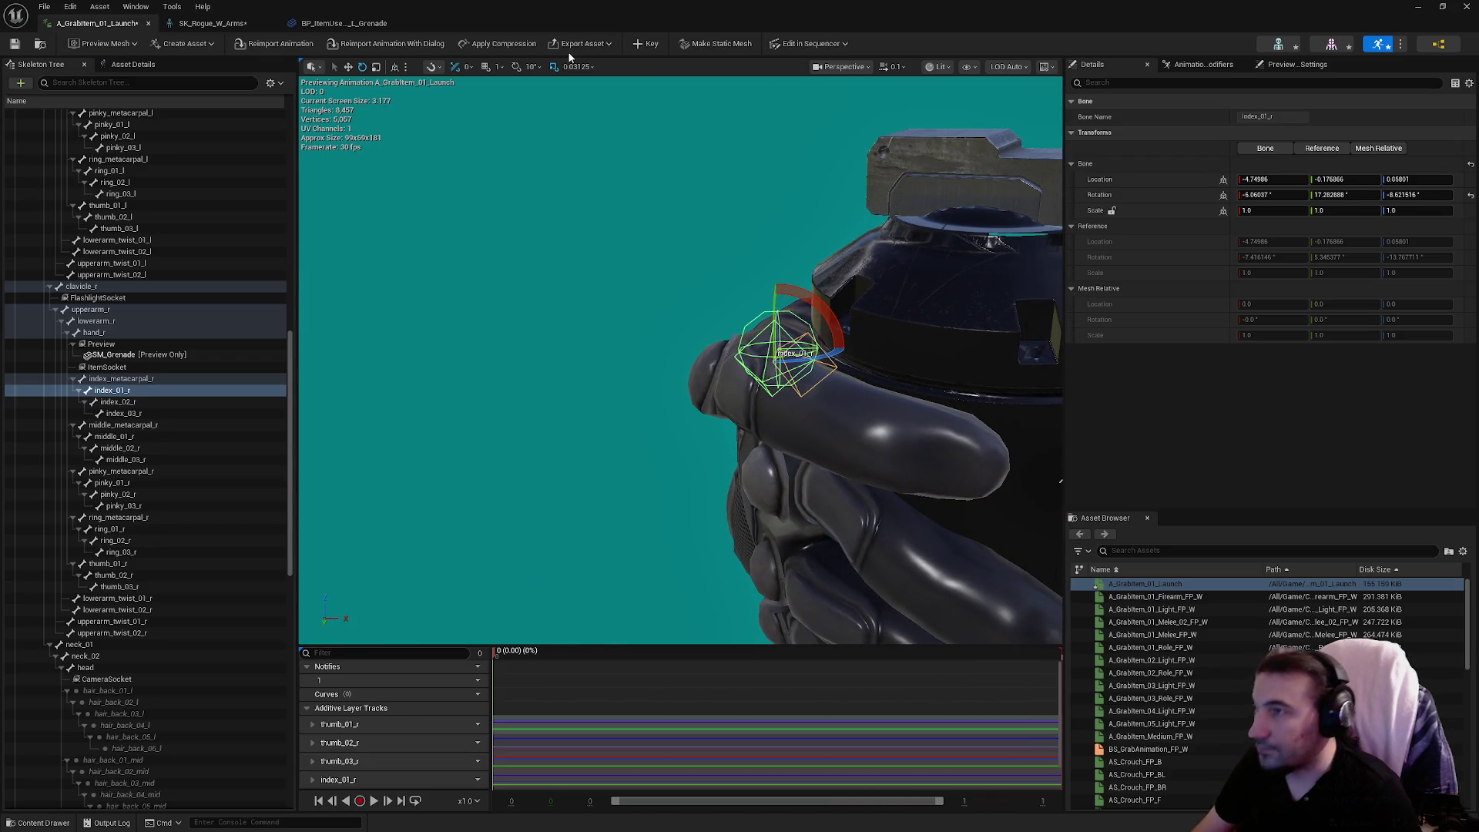
pyautogui.click(649, 44)
pyautogui.moveTo(694, 346)
pyautogui.mouseDown()
pyautogui.moveTo(770, 316)
pyautogui.moveTo(816, 308)
pyautogui.moveTo(832, 323)
pyautogui.mouseUp()
pyautogui.press('f')
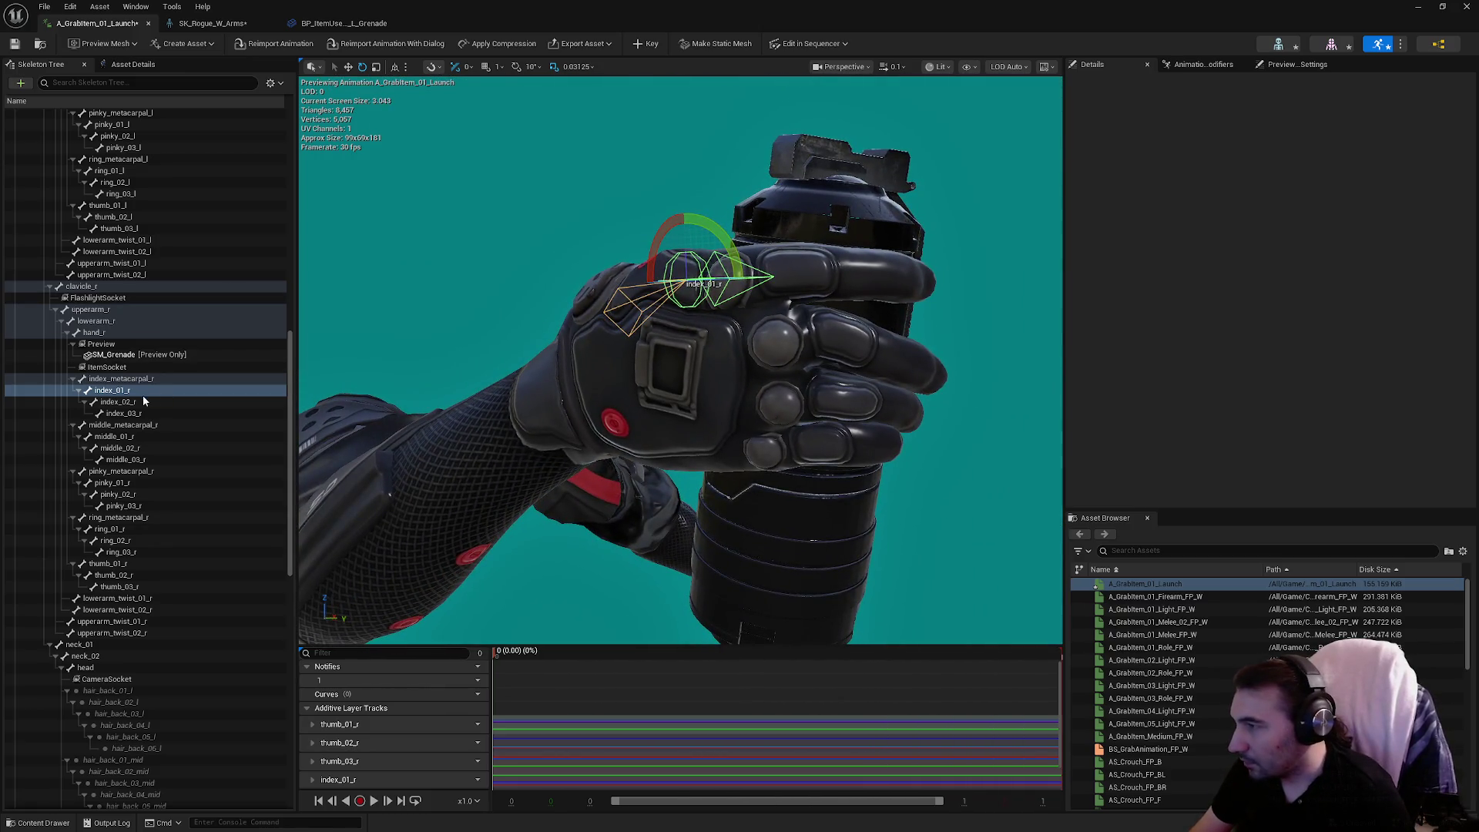
# Rotate middle_metacarpal_r slightly and key it along with middle_01_r.
pyautogui.click(131, 426)
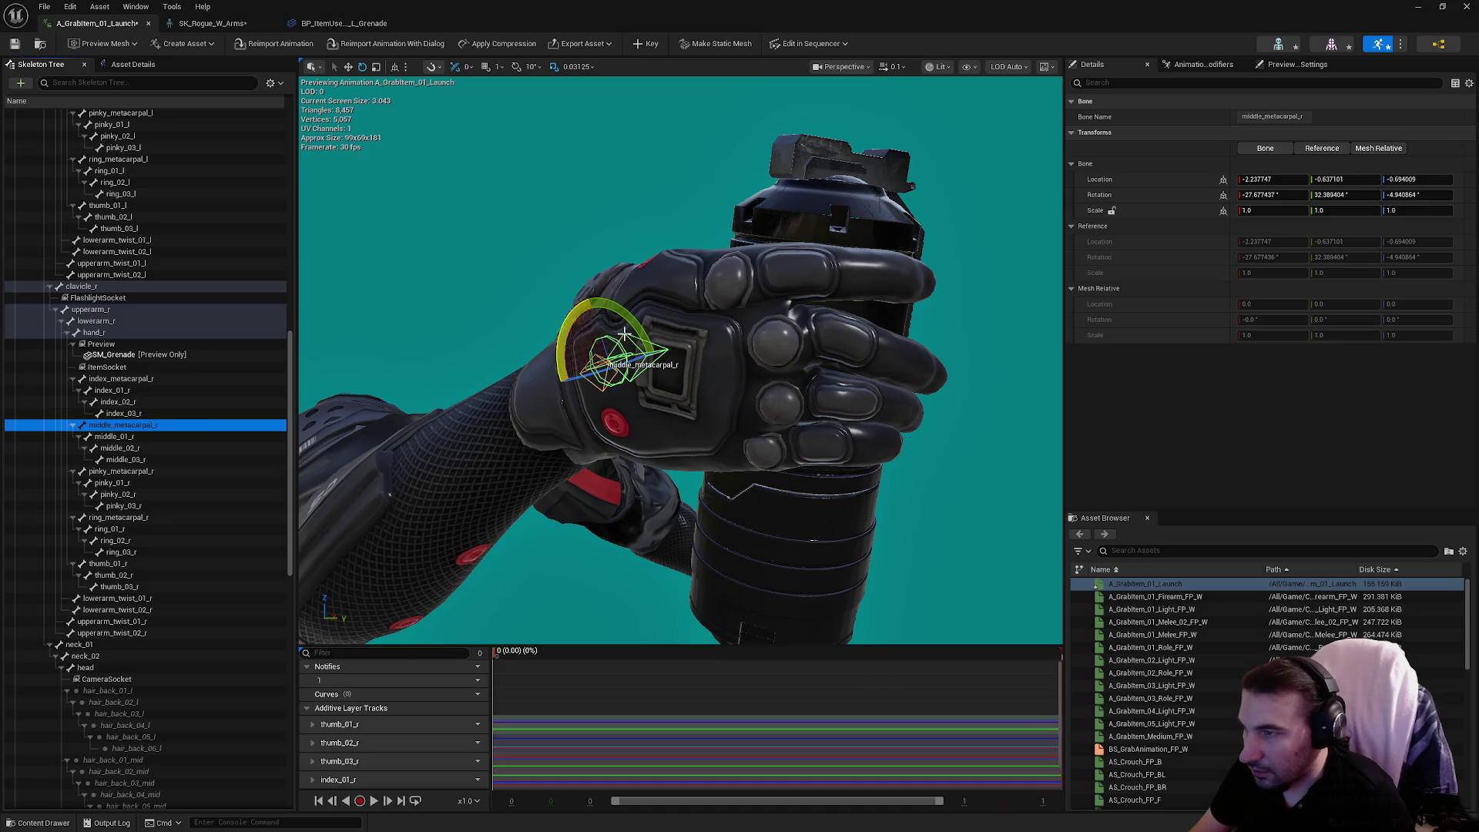
pyautogui.moveTo(644, 333); pyautogui.dragTo(567, 370)
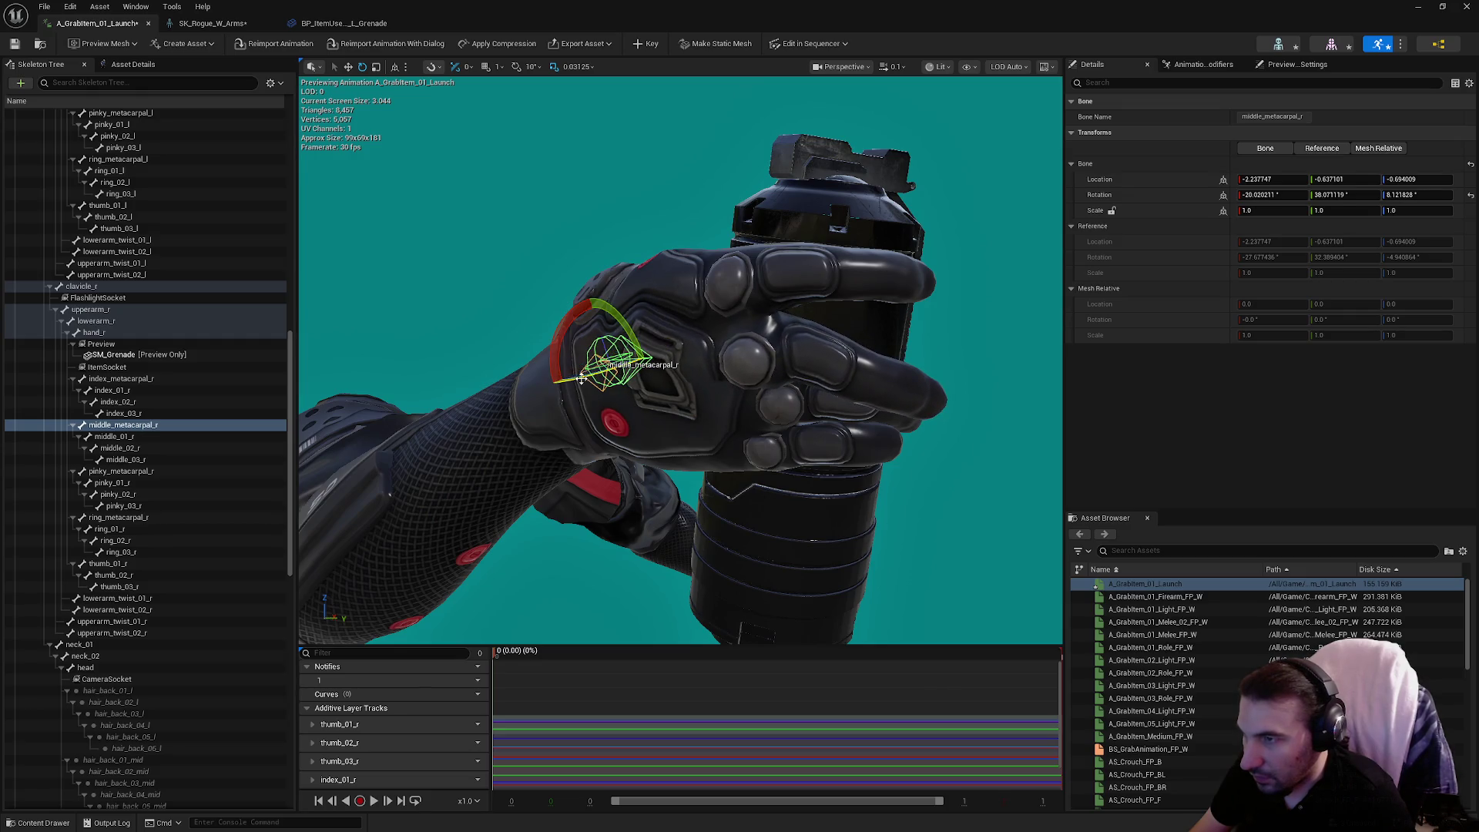
pyautogui.click(801, 291)
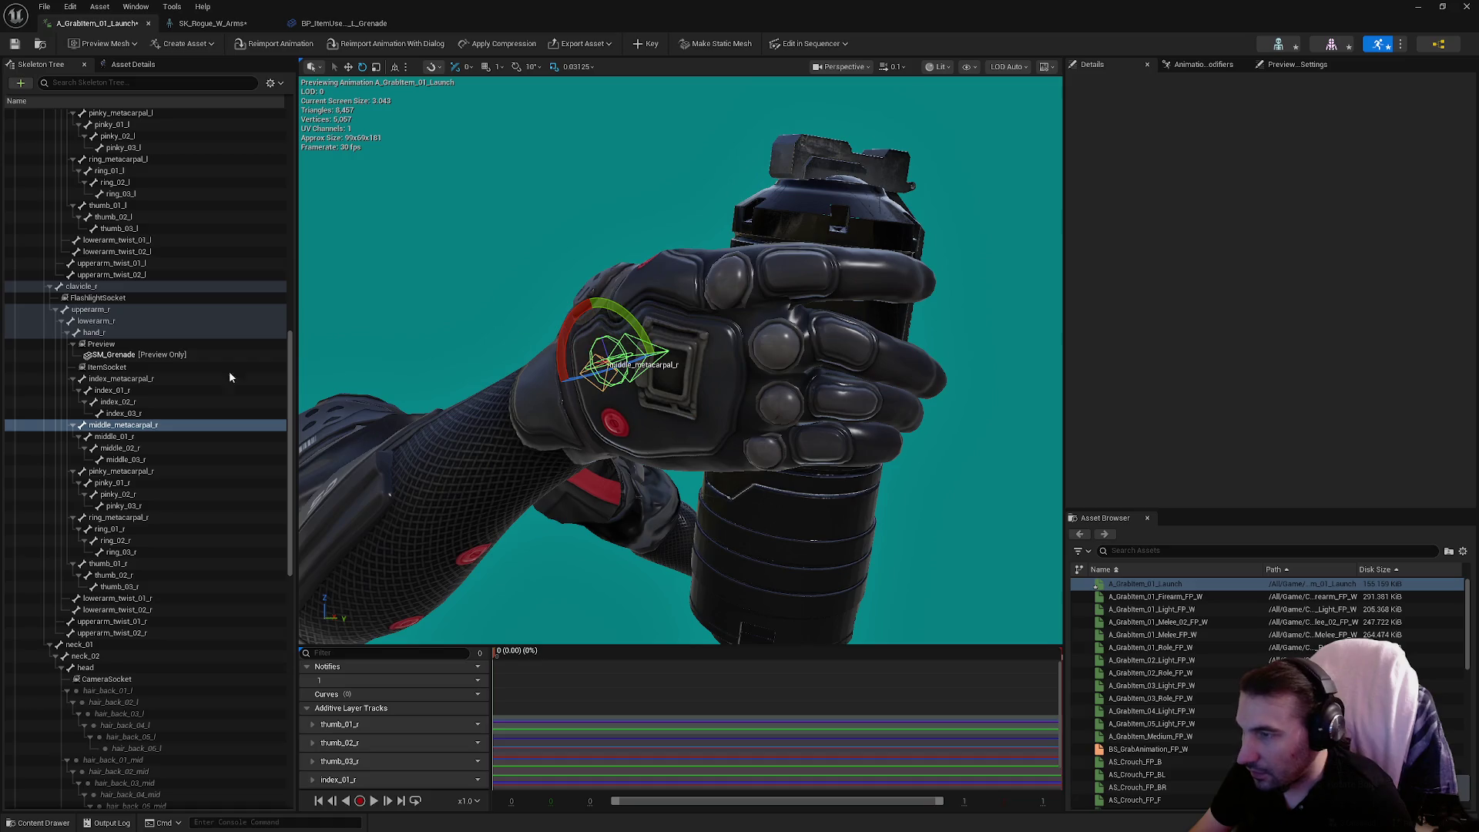
pyautogui.click(145, 436)
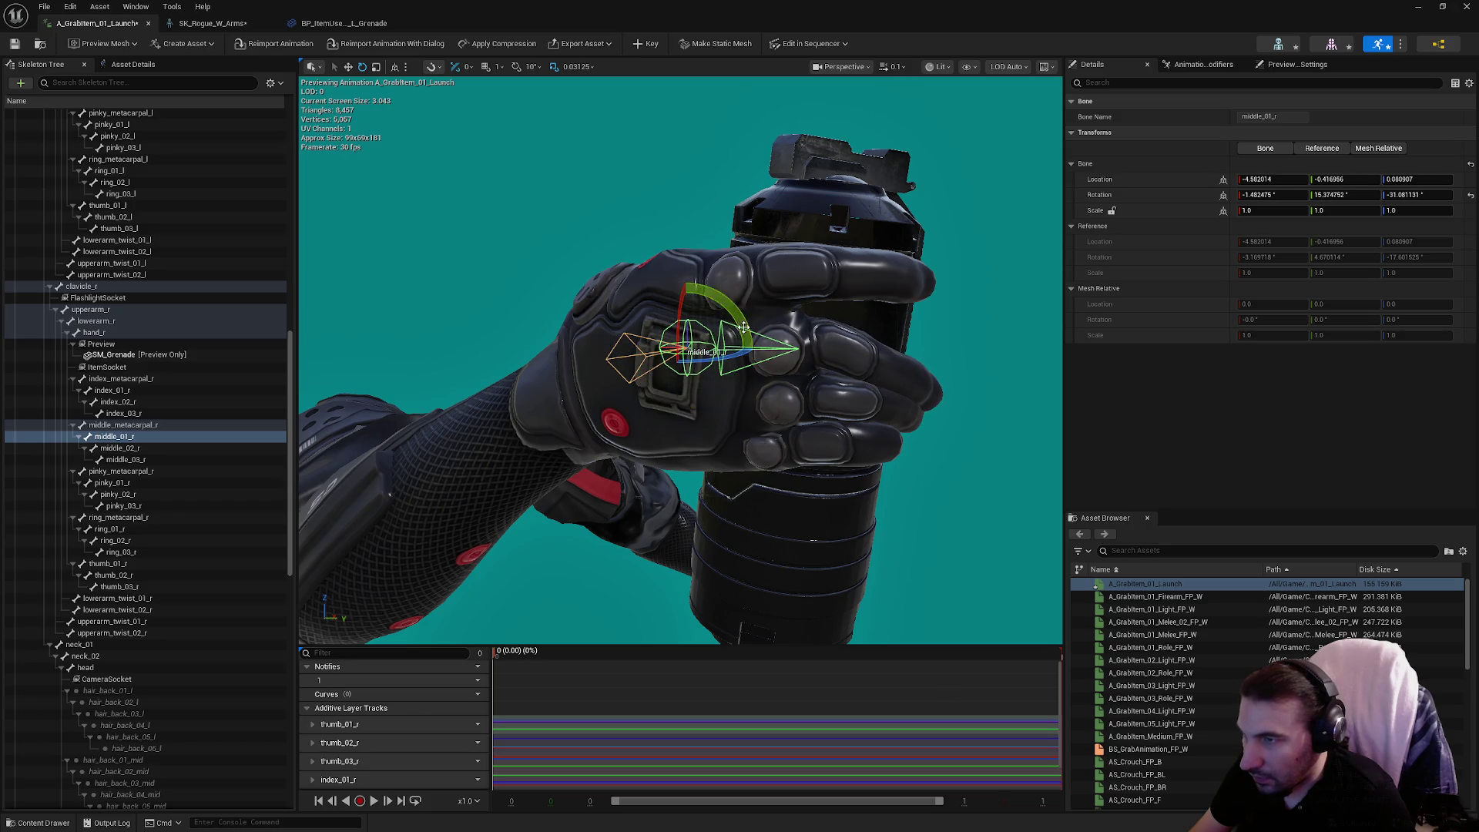
pyautogui.click(416, 286)
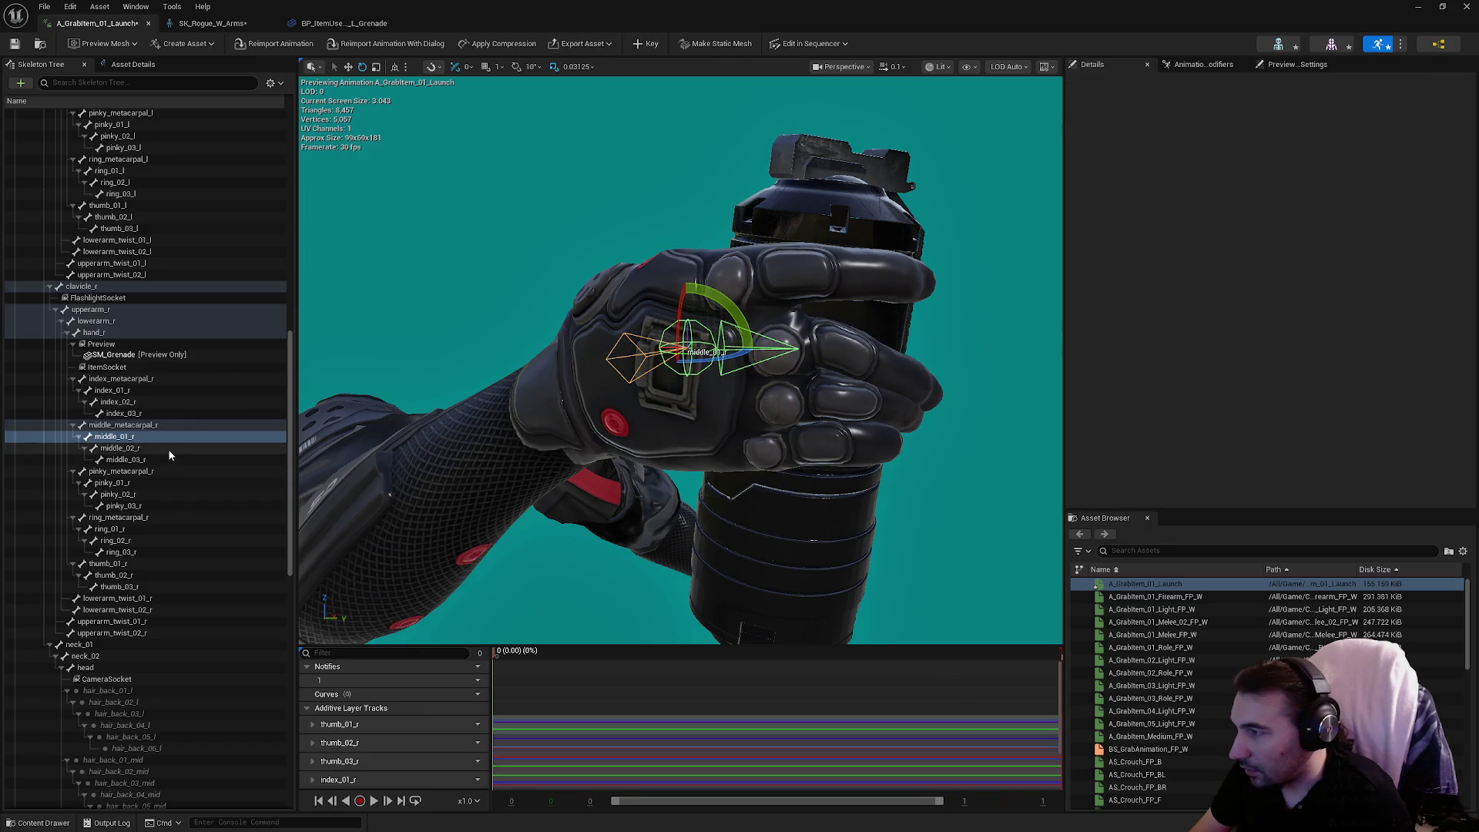
# Bend middle_02_r and the middle metacarpal to curl the finger, then key the pose.
pyautogui.click(168, 449)
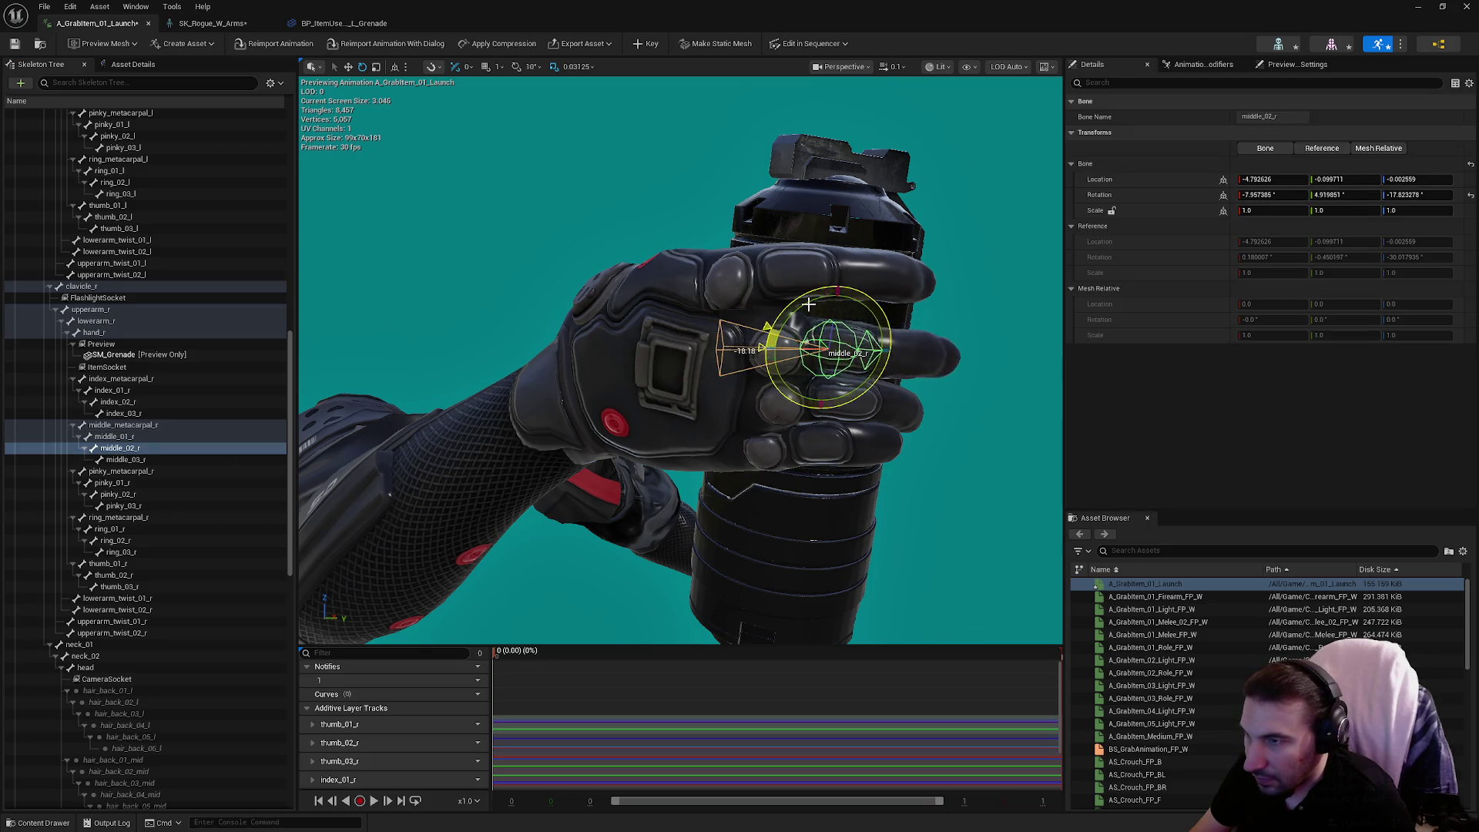
pyautogui.press('f')
pyautogui.scroll(5, 681, 359)
pyautogui.moveTo(693, 320); pyautogui.dragTo(621, 352)
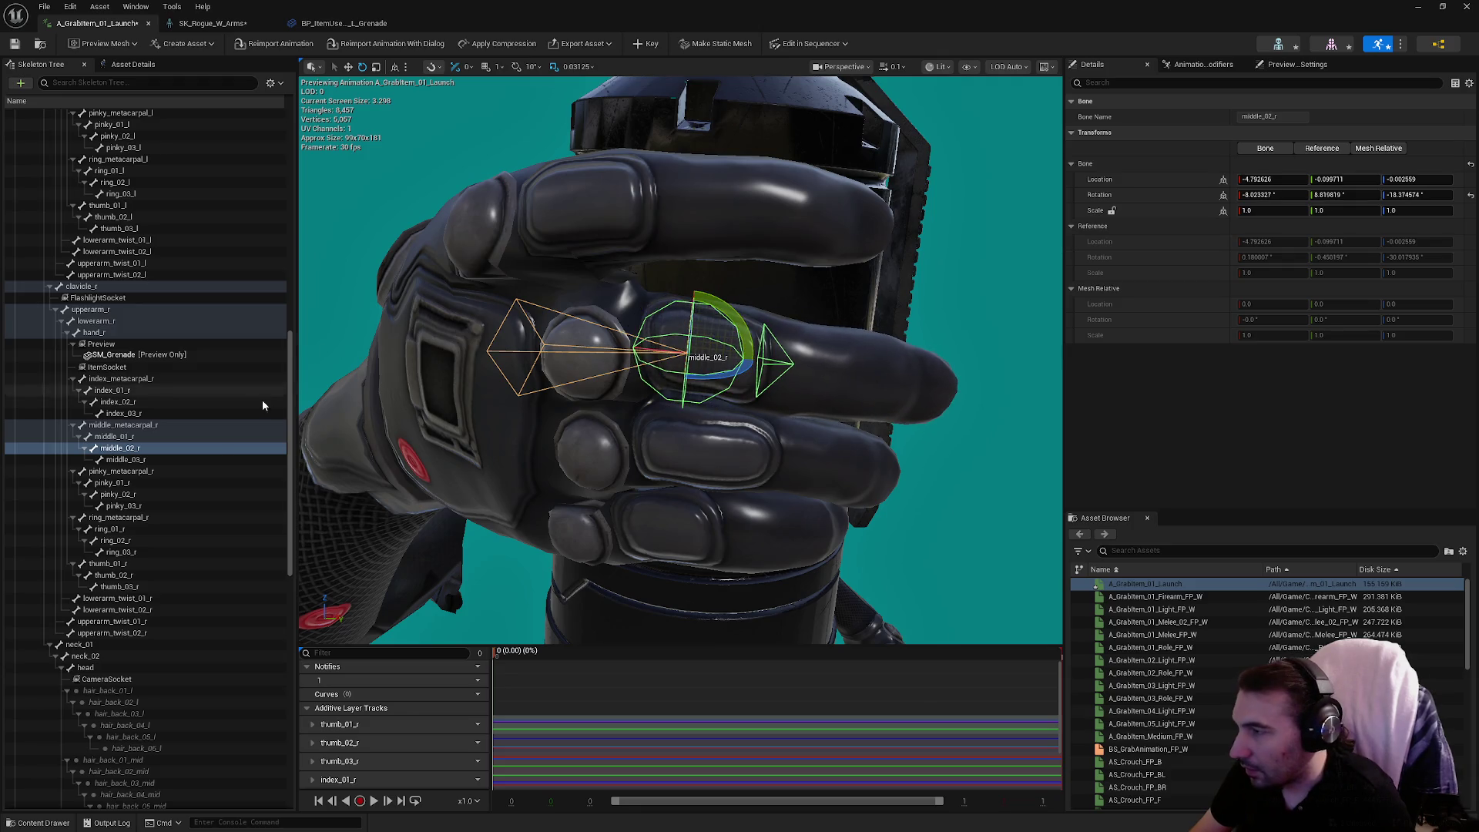
pyautogui.moveTo(539, 463); pyautogui.dragTo(653, 392)
pyautogui.moveTo(597, 446); pyautogui.dragTo(566, 393)
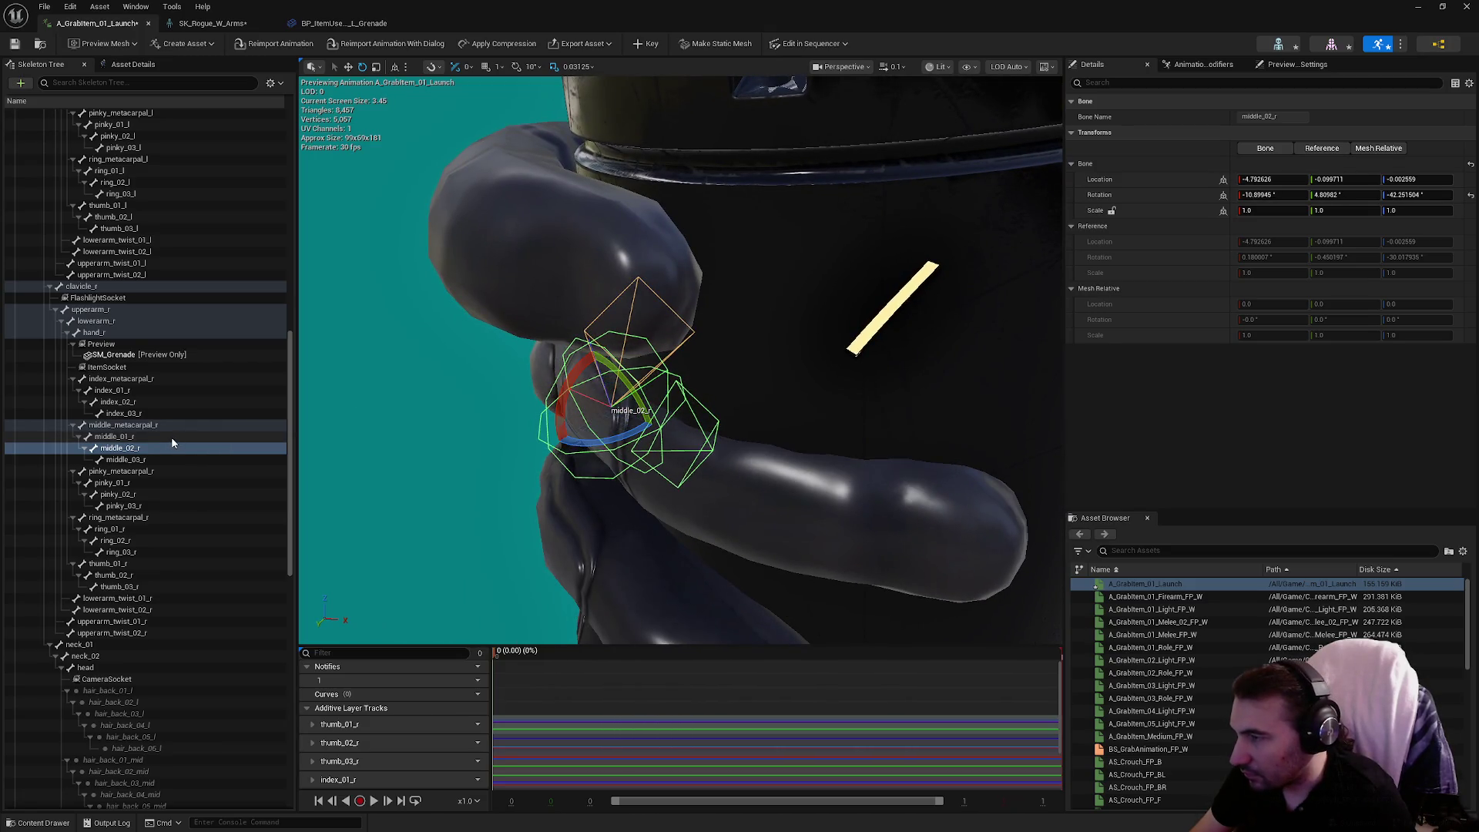
pyautogui.click(171, 437)
pyautogui.click(150, 426)
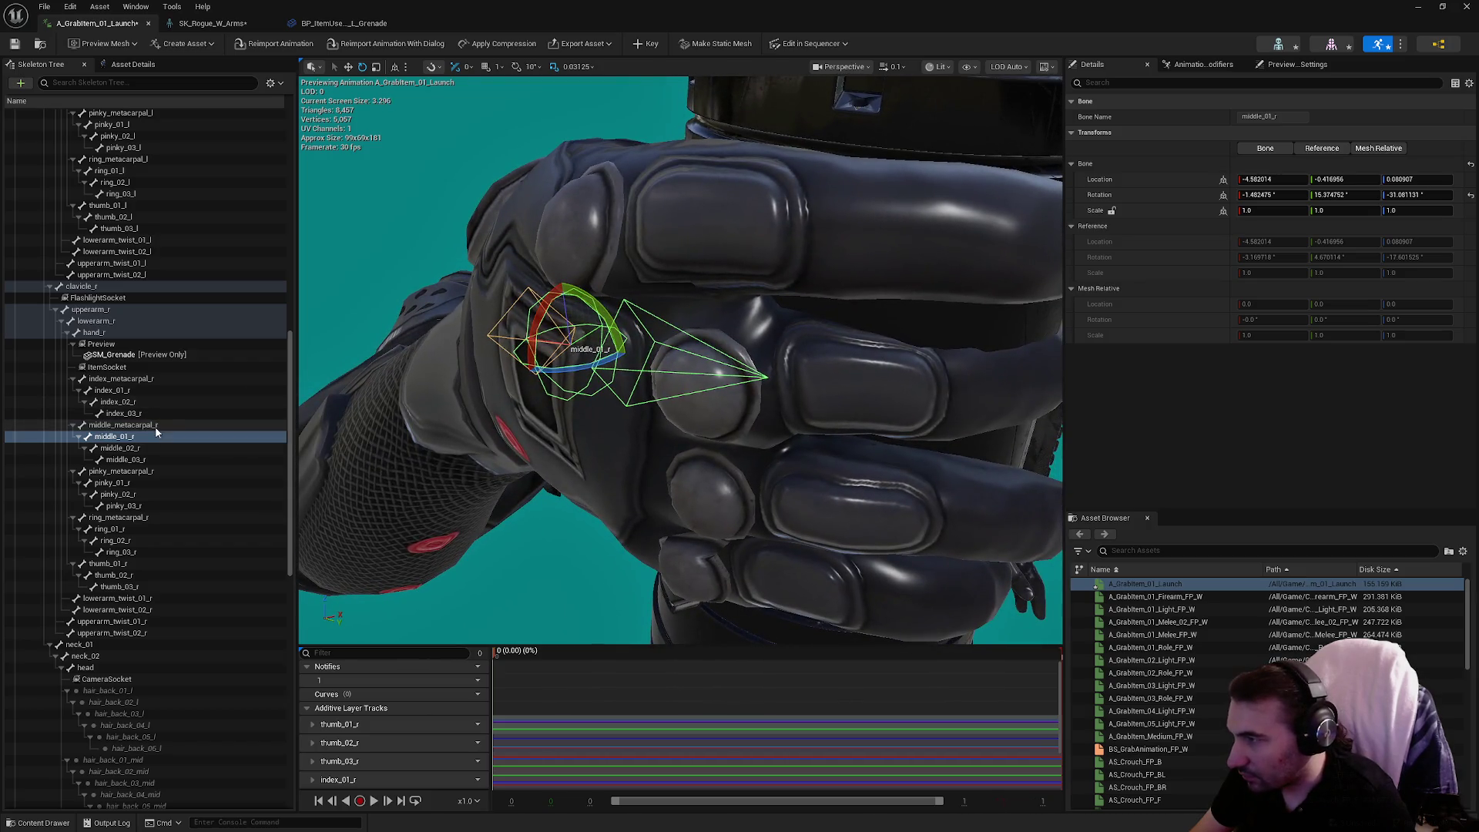
pyautogui.moveTo(515, 340); pyautogui.dragTo(692, 352)
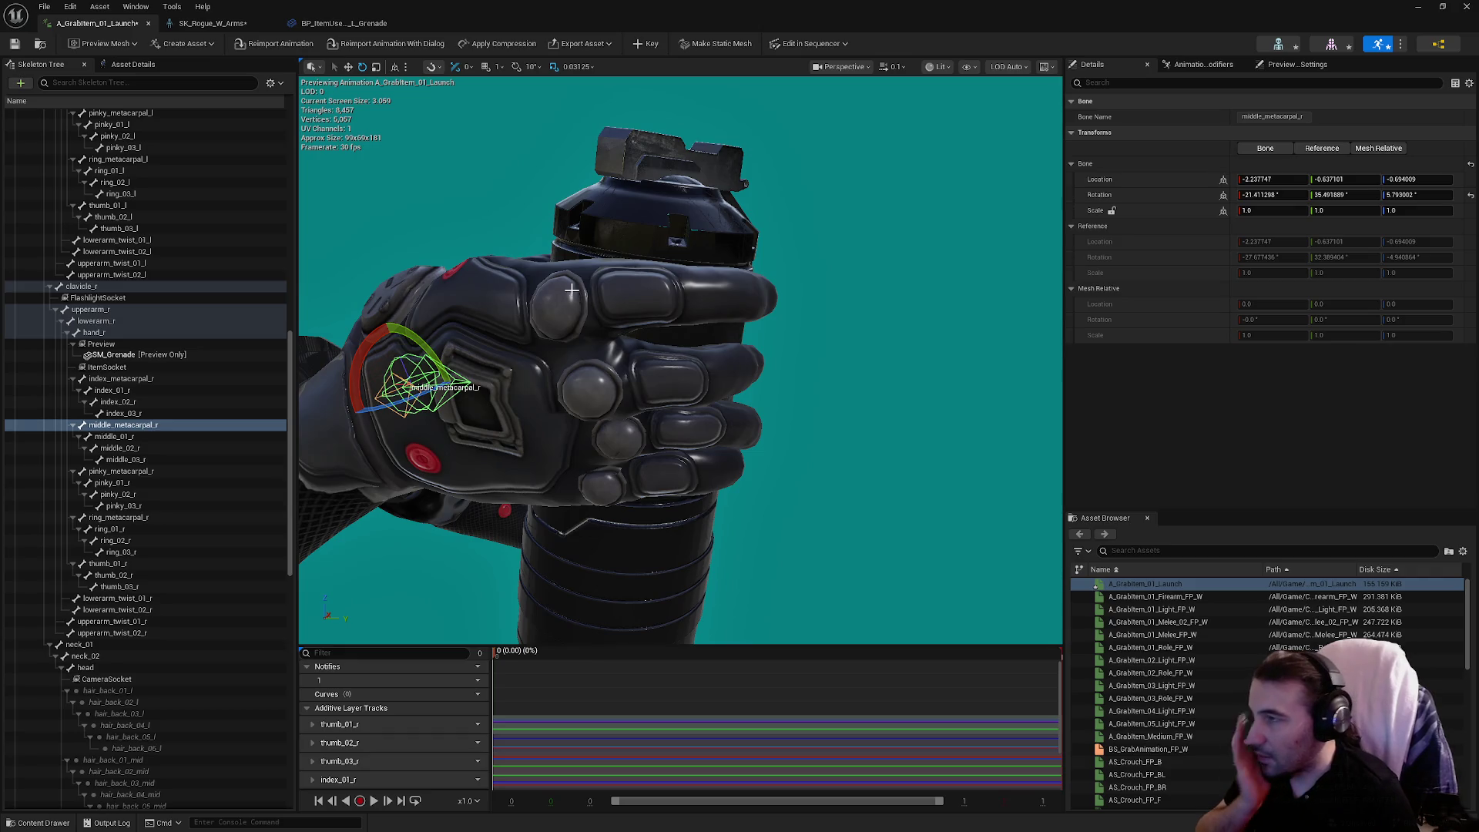
pyautogui.click(645, 43)
# Bend middle_01_r down onto the grenade to about -1.91, 14.67, -32.70.
pyautogui.click(113, 436)
pyautogui.press('f')
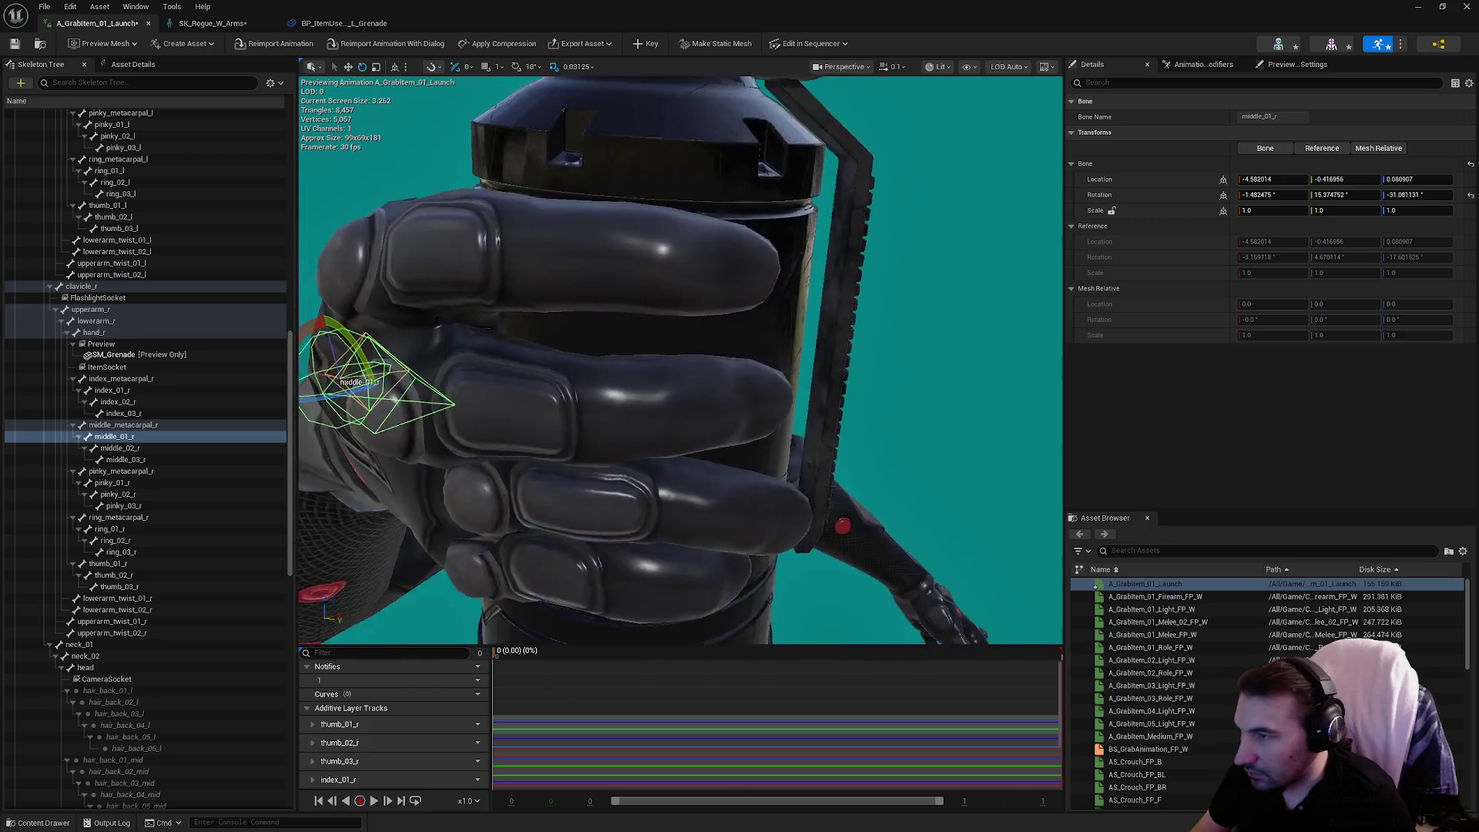
pyautogui.moveTo(609, 419)
pyautogui.mouseDown()
pyautogui.moveTo(585, 416)
pyautogui.moveTo(609, 418)
pyautogui.mouseUp()
pyautogui.moveTo(627, 312)
pyautogui.mouseDown()
pyautogui.moveTo(532, 339)
pyautogui.moveTo(567, 381)
pyautogui.mouseUp()
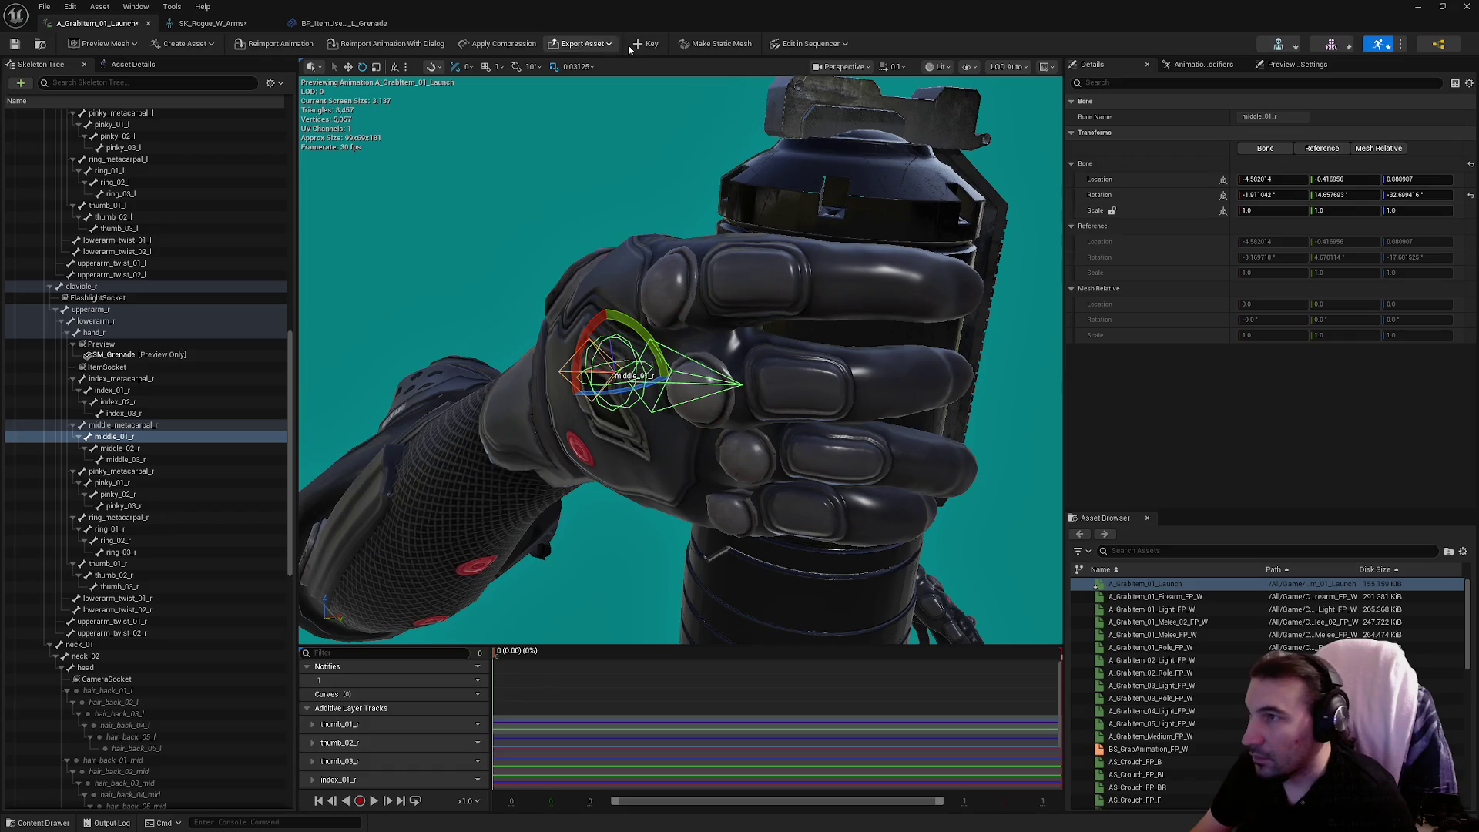
pyautogui.click(121, 470)
# Curl ring_metacarpal_r and ring_01_r toward the grenade.
pyautogui.moveTo(504, 477)
pyautogui.mouseDown()
pyautogui.moveTo(493, 423)
pyautogui.moveTo(482, 478)
pyautogui.mouseUp()
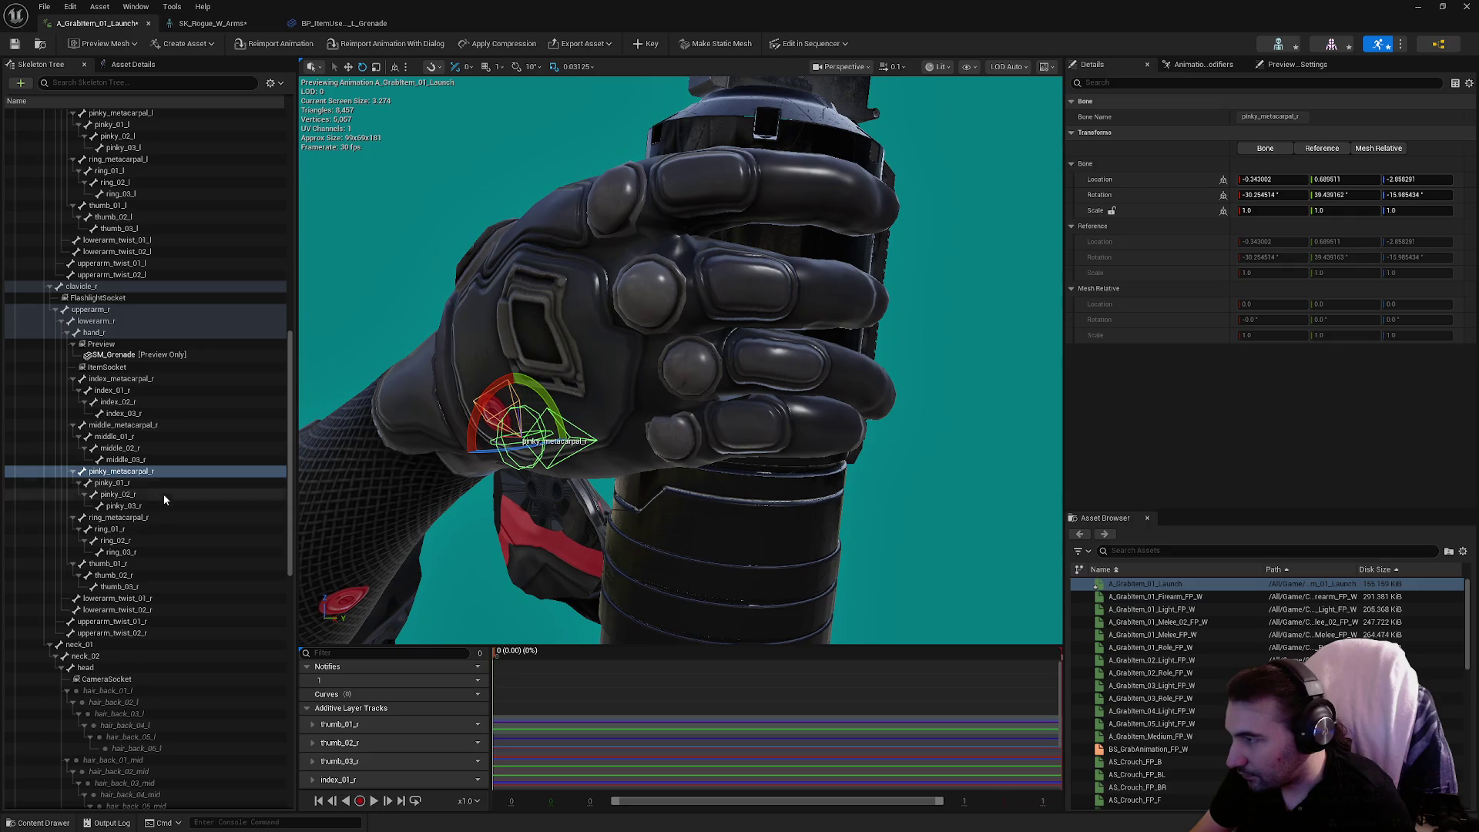
pyautogui.click(142, 517)
pyautogui.moveTo(540, 375); pyautogui.dragTo(632, 358)
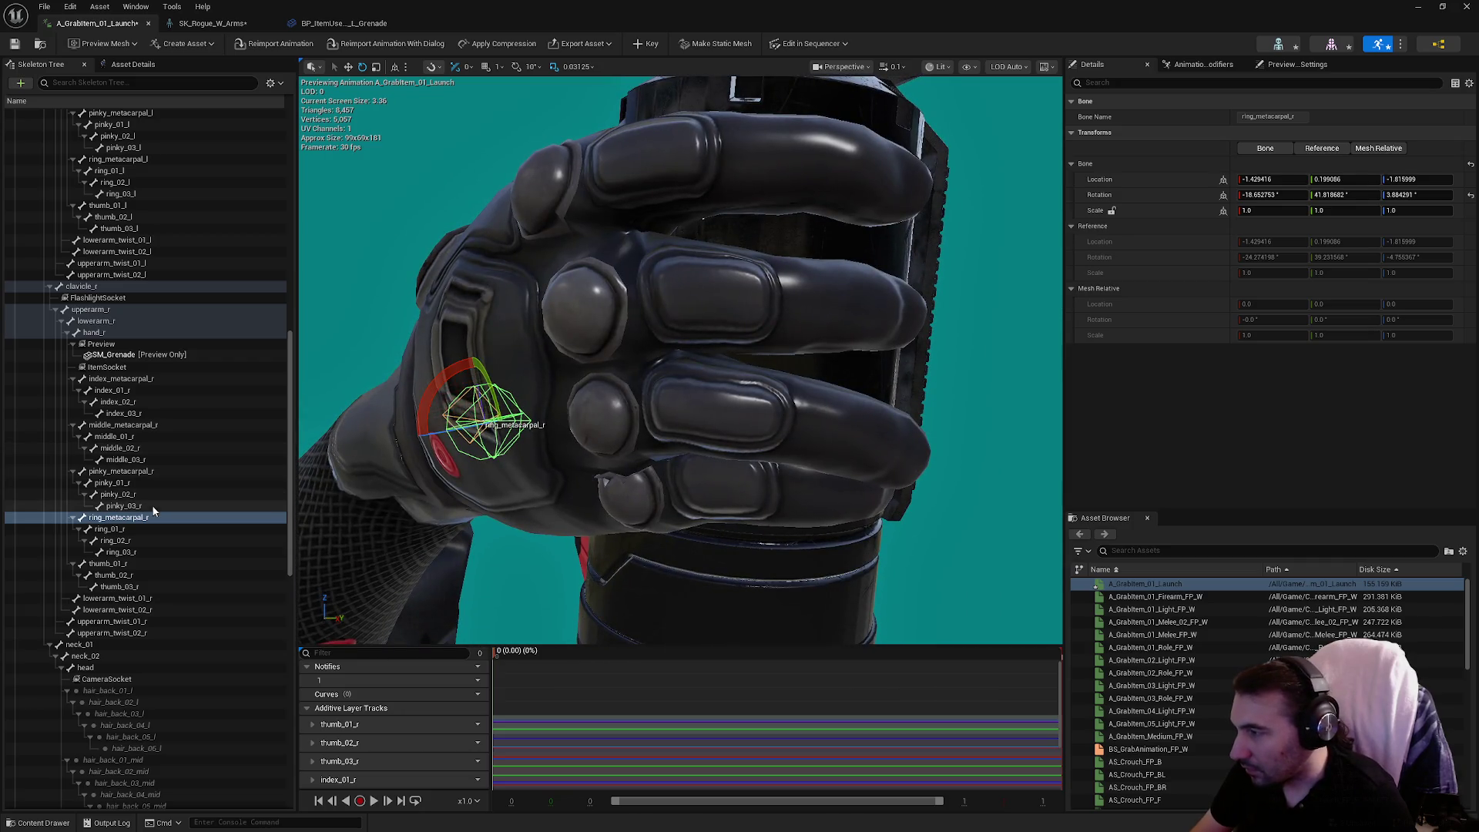
pyautogui.click(123, 529)
pyautogui.moveTo(560, 386); pyautogui.dragTo(569, 392)
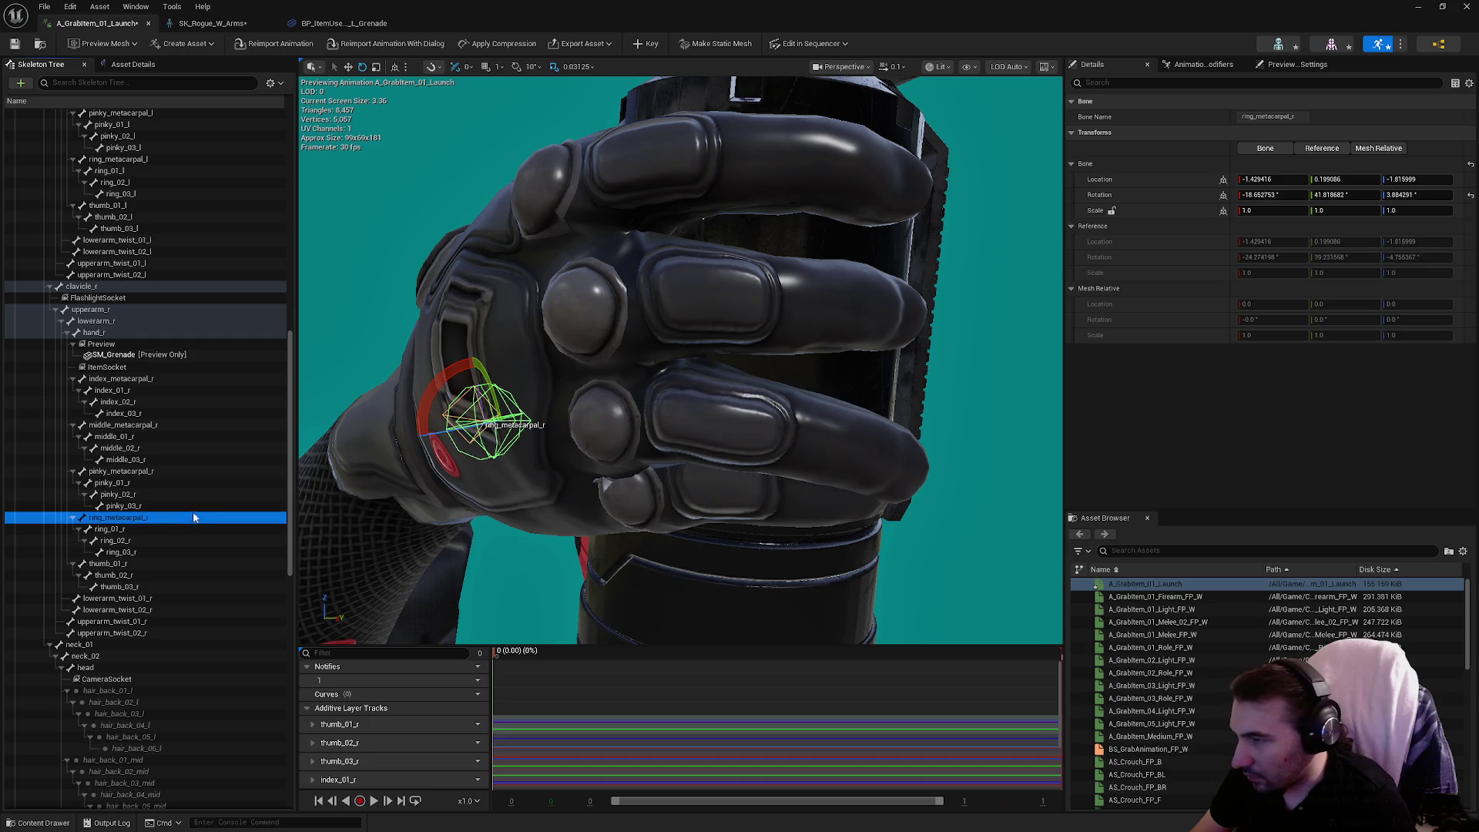
# Wrap ring_02_r and ring_03_r onto the grenade and key the ring finger pose.
pyautogui.click(168, 539)
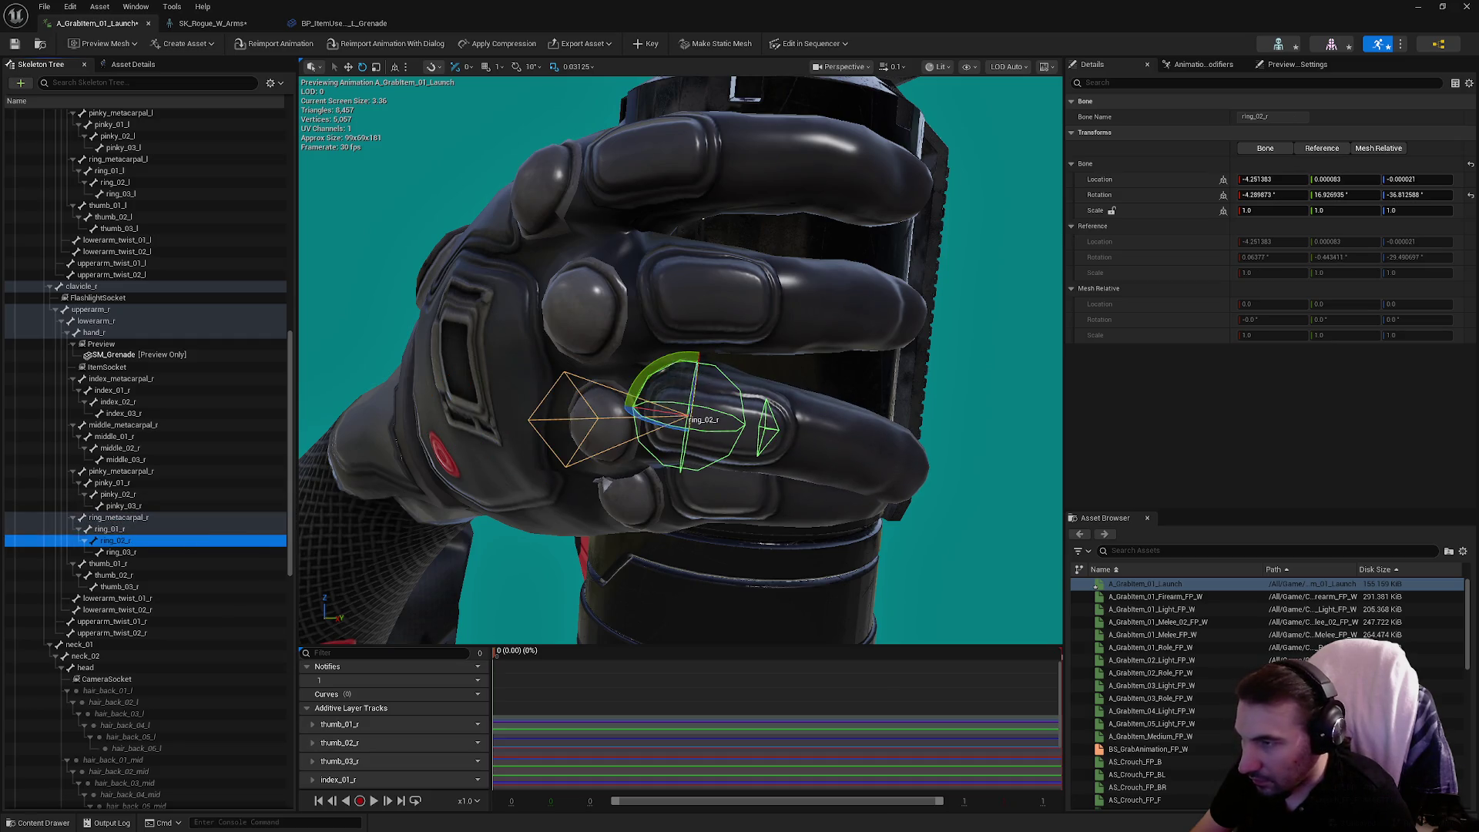
pyautogui.moveTo(590, 411); pyautogui.dragTo(620, 456)
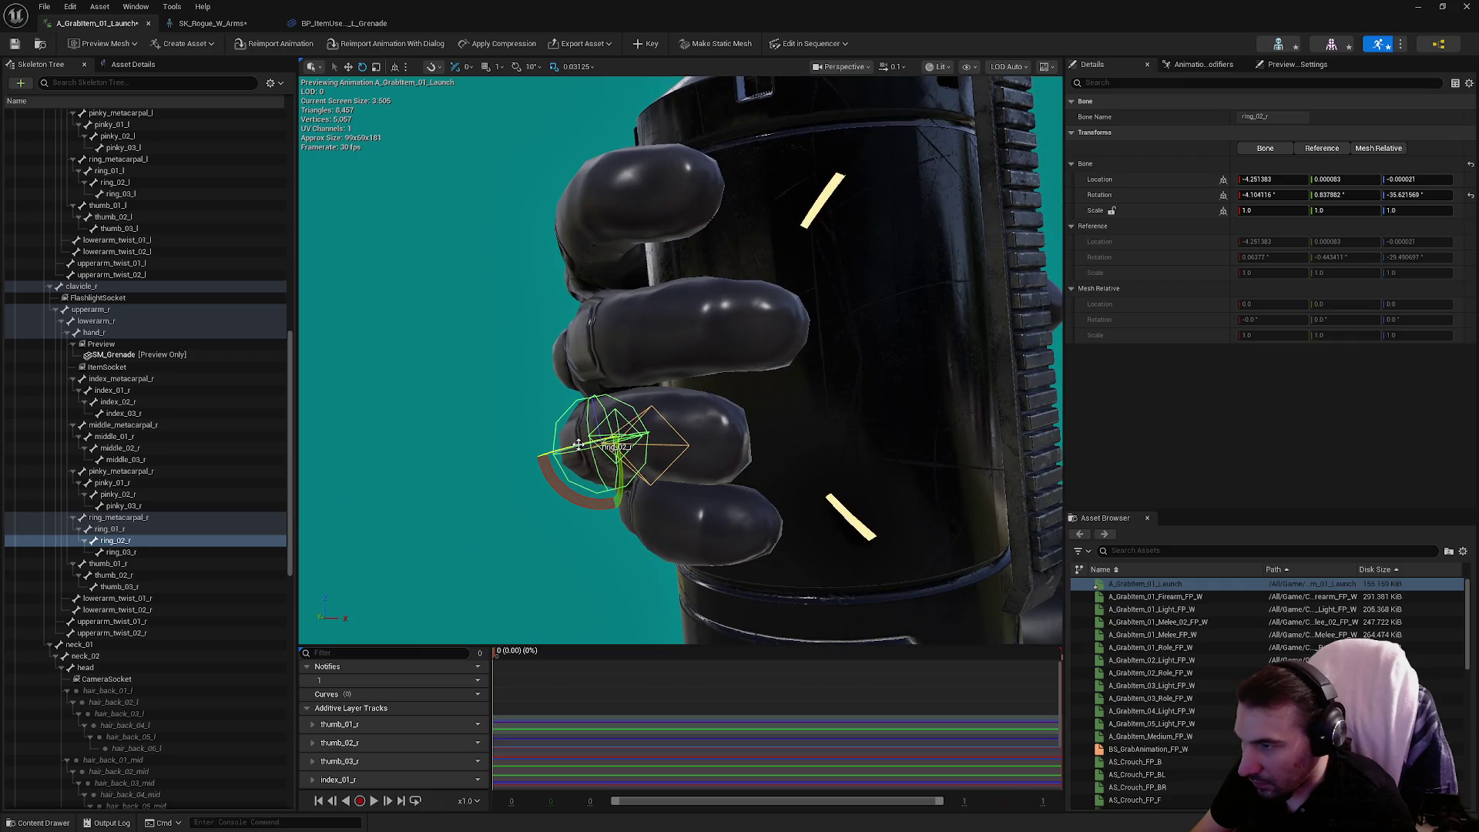
pyautogui.click(189, 551)
pyautogui.moveTo(605, 435); pyautogui.dragTo(613, 422)
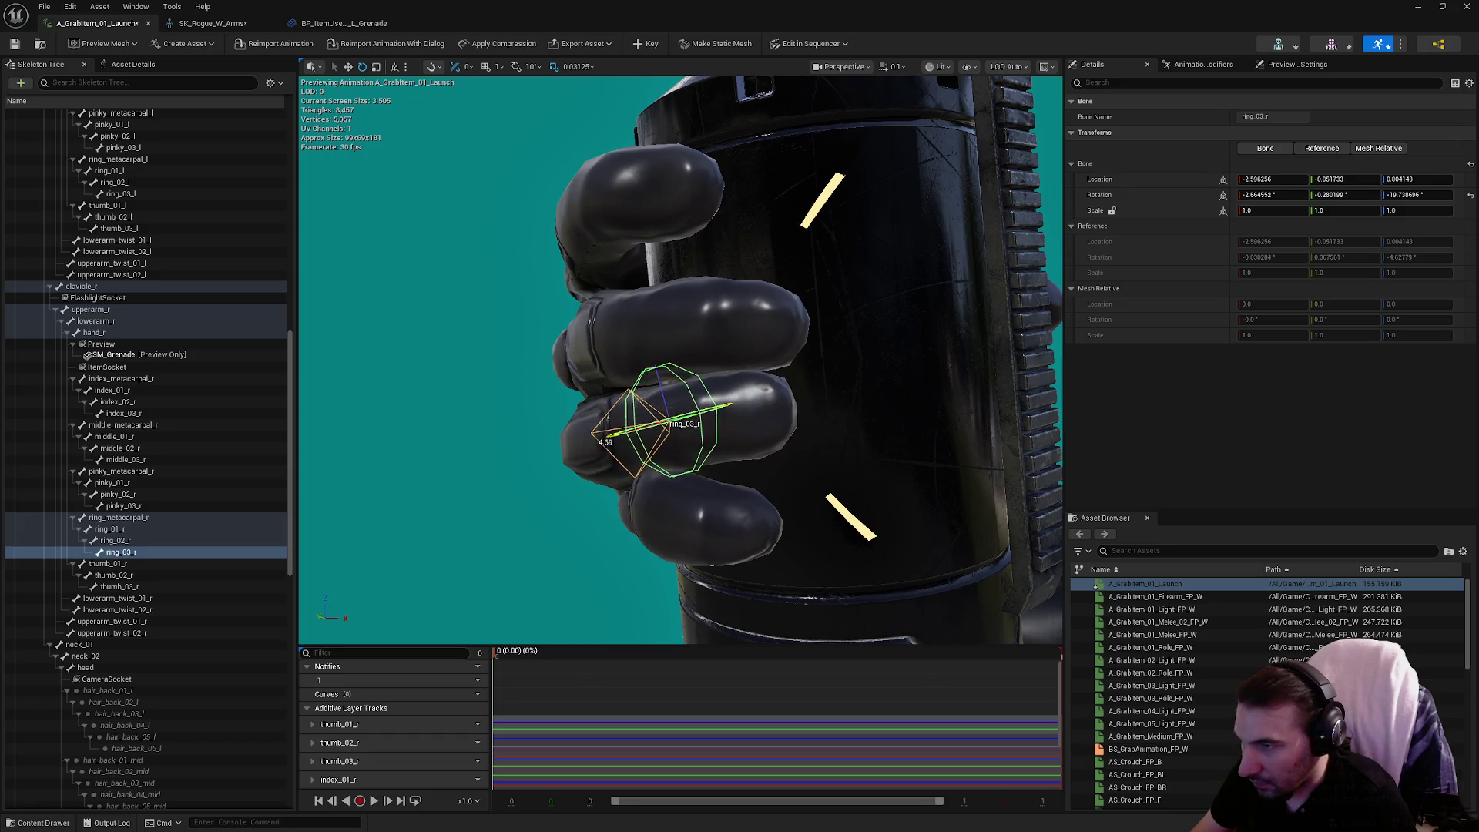
pyautogui.click(659, 45)
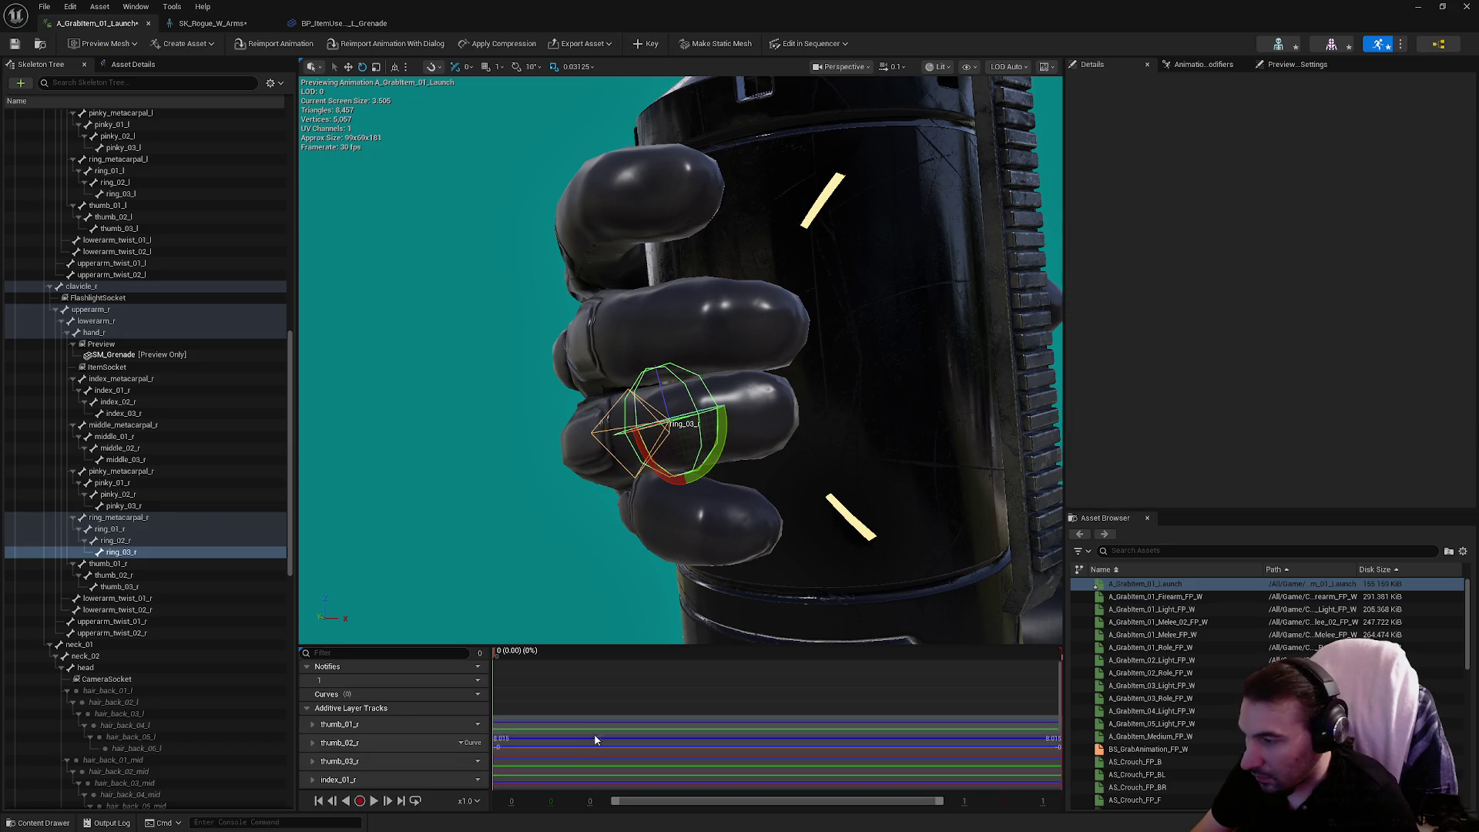
pyautogui.scroll(-5, 591, 742)
pyautogui.moveTo(602, 600); pyautogui.dragTo(539, 555)
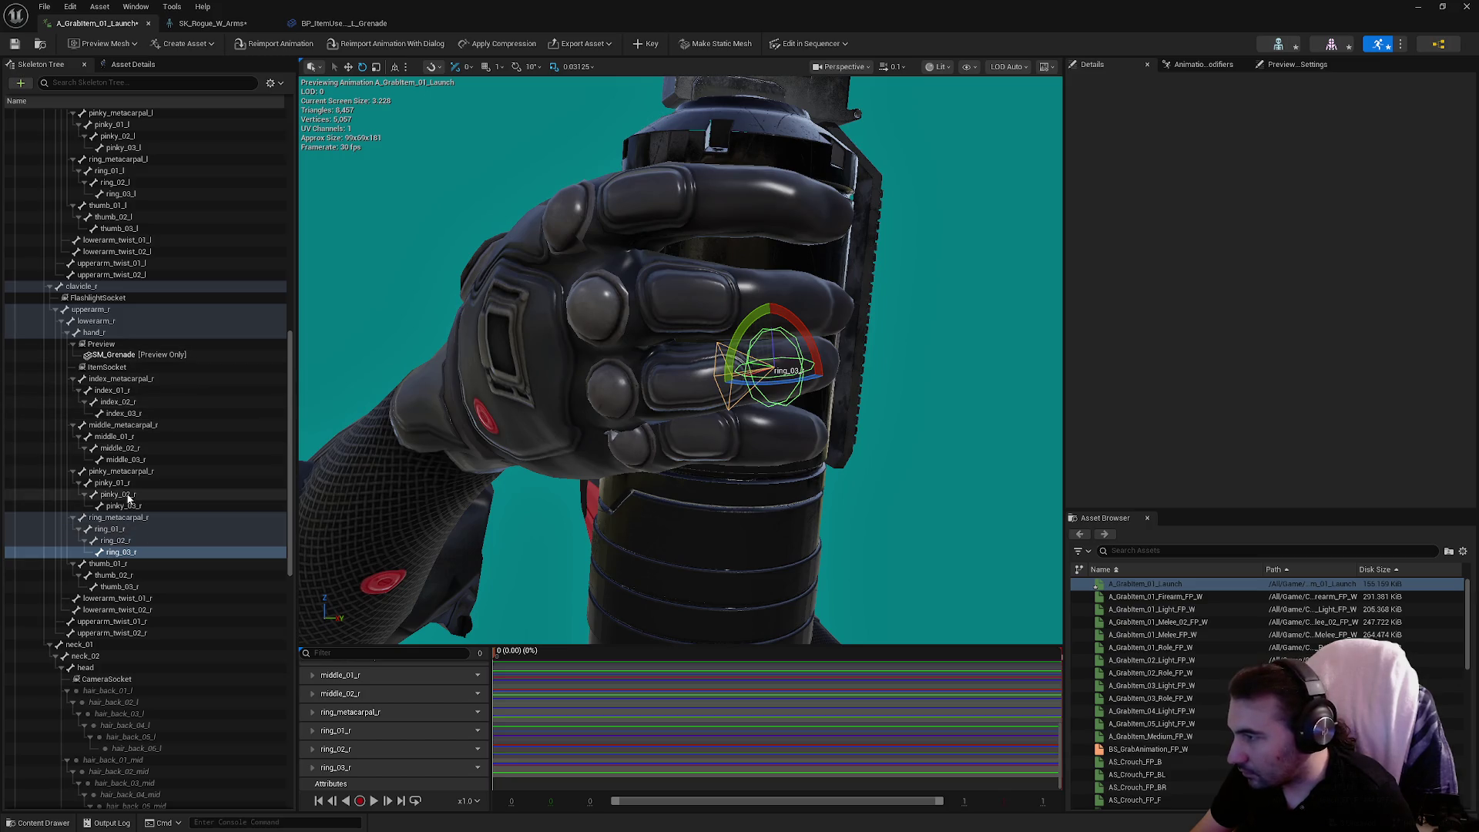
pyautogui.click(116, 471)
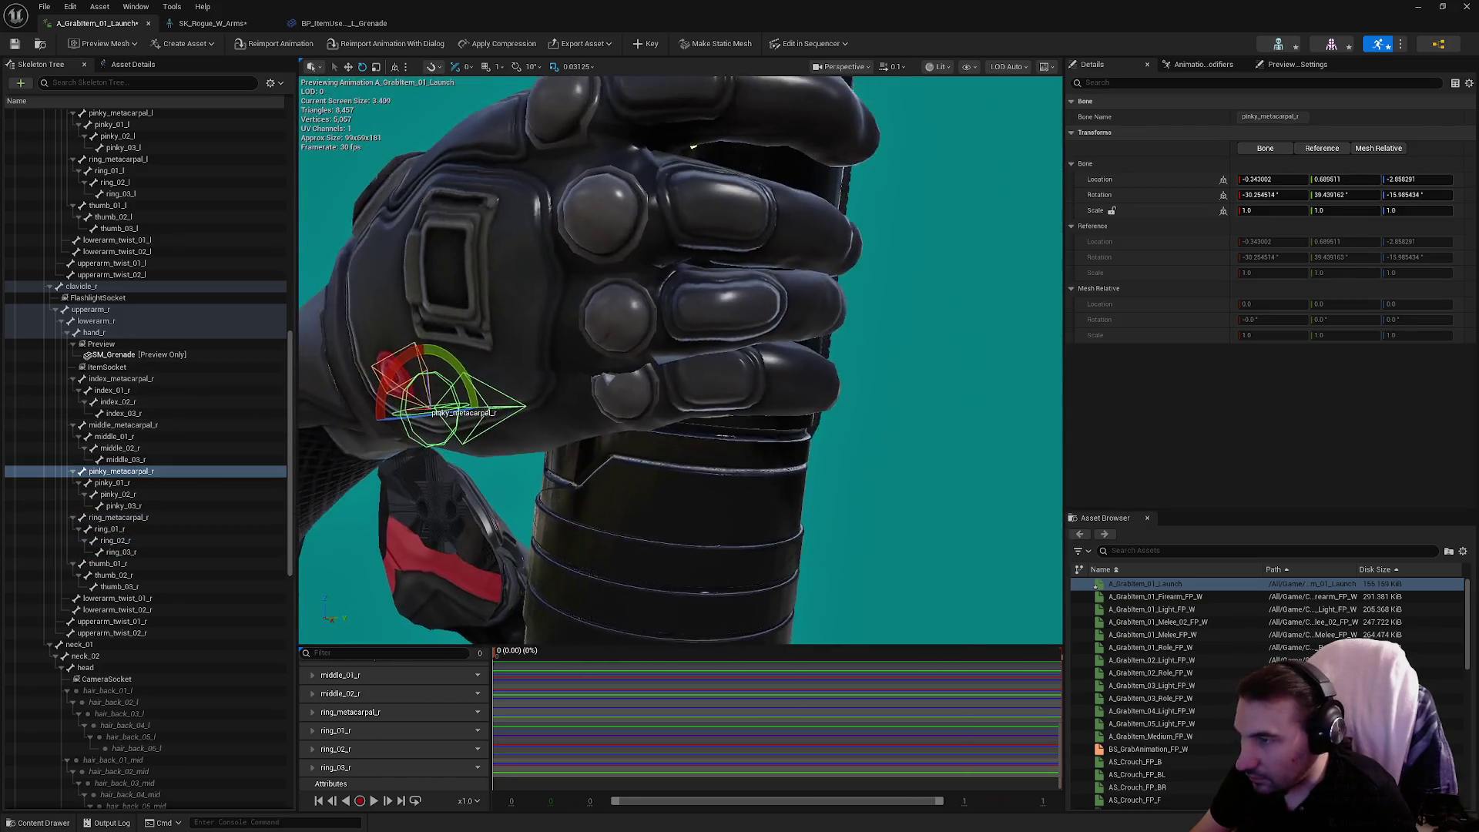
# Rotate pinky_metacarpal_r and pinky_01_r to curl the pinky toward the grenade.
pyautogui.moveTo(387, 389)
pyautogui.mouseDown()
pyautogui.moveTo(408, 414)
pyautogui.moveTo(386, 410)
pyautogui.mouseUp()
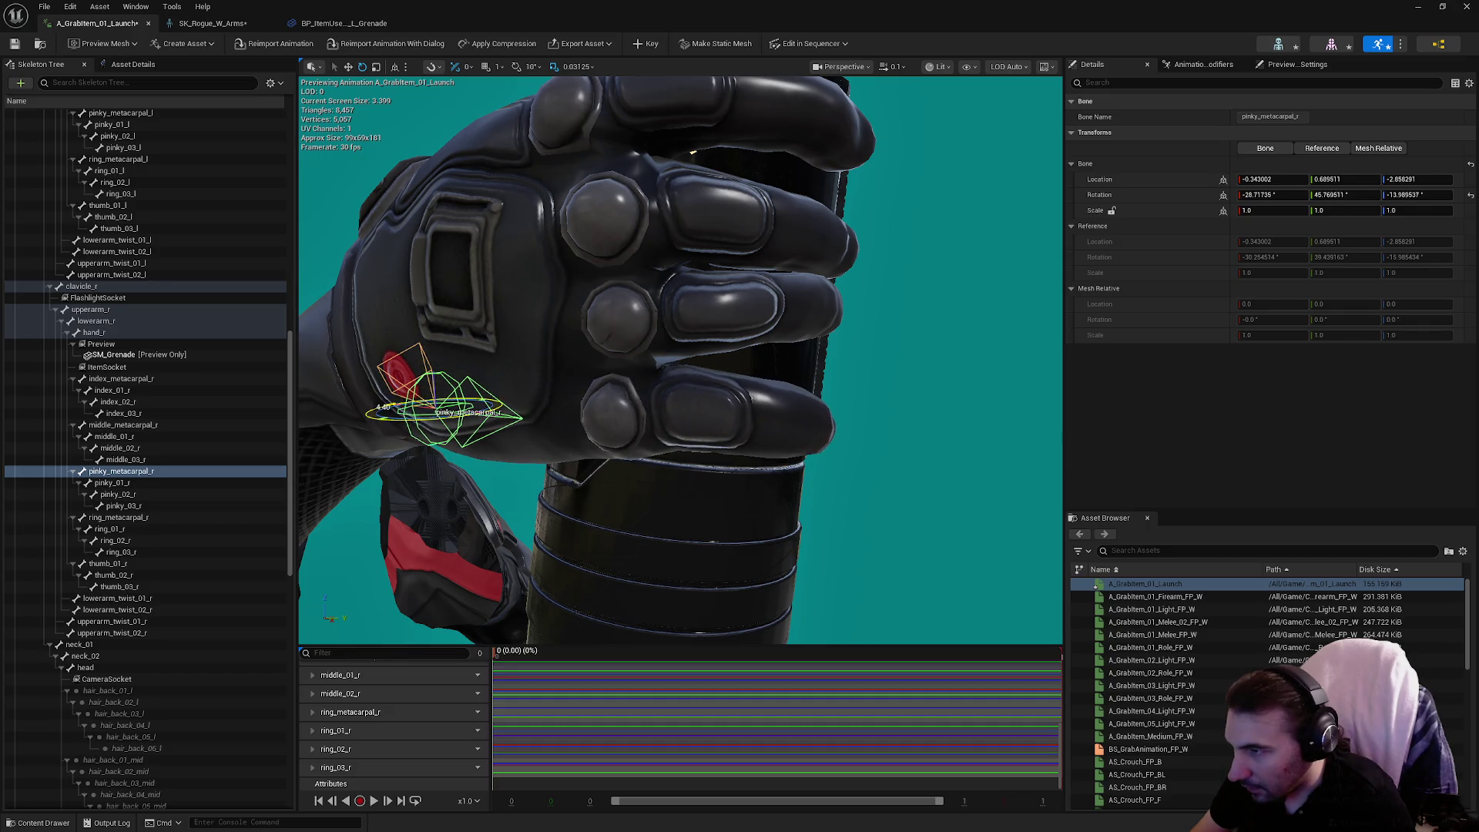
pyautogui.moveTo(653, 428)
pyautogui.mouseDown()
pyautogui.moveTo(613, 442)
pyautogui.moveTo(712, 423)
pyautogui.mouseUp()
pyautogui.click(169, 479)
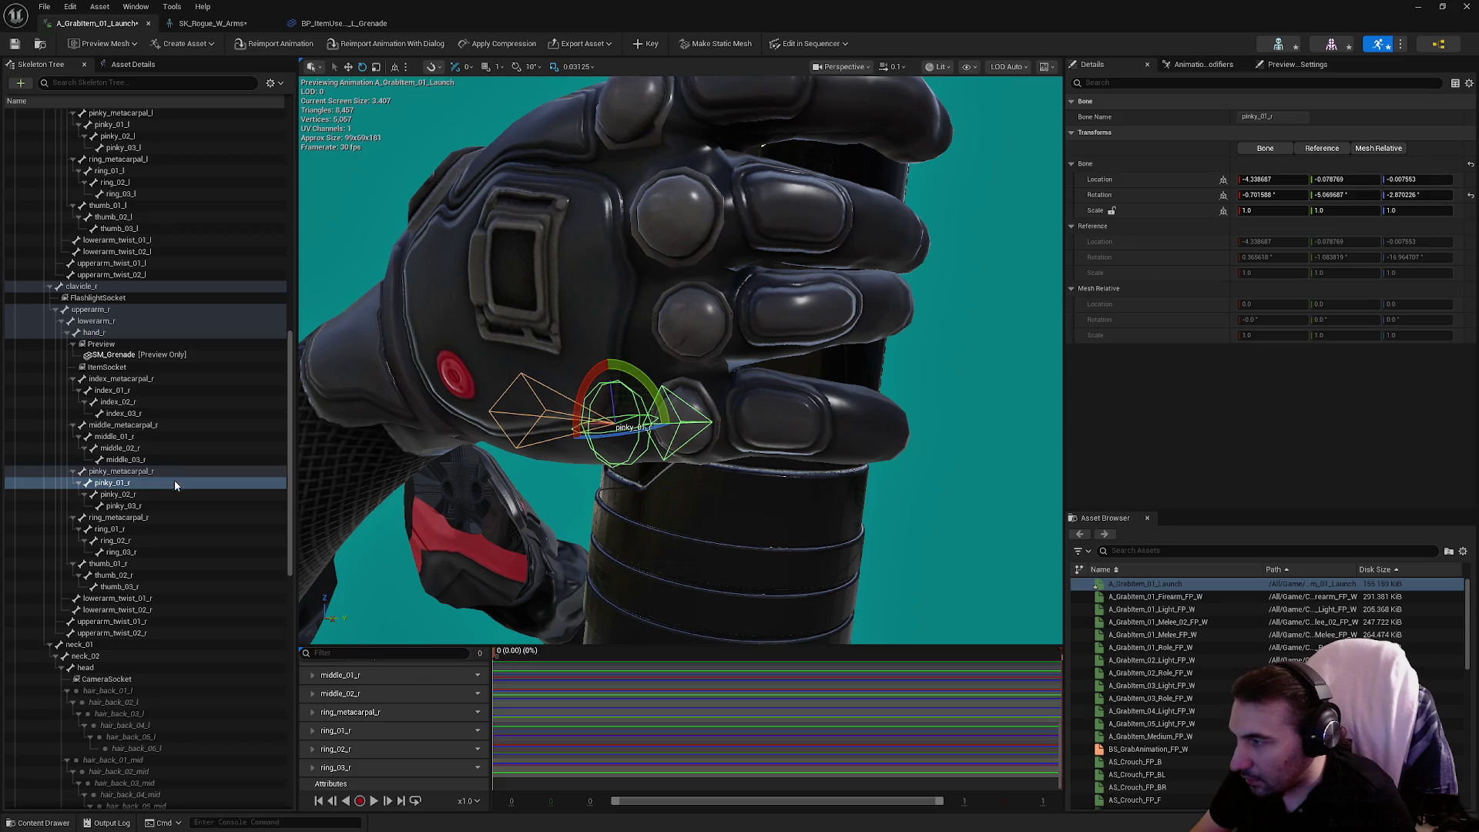
pyautogui.moveTo(654, 396); pyautogui.dragTo(657, 398)
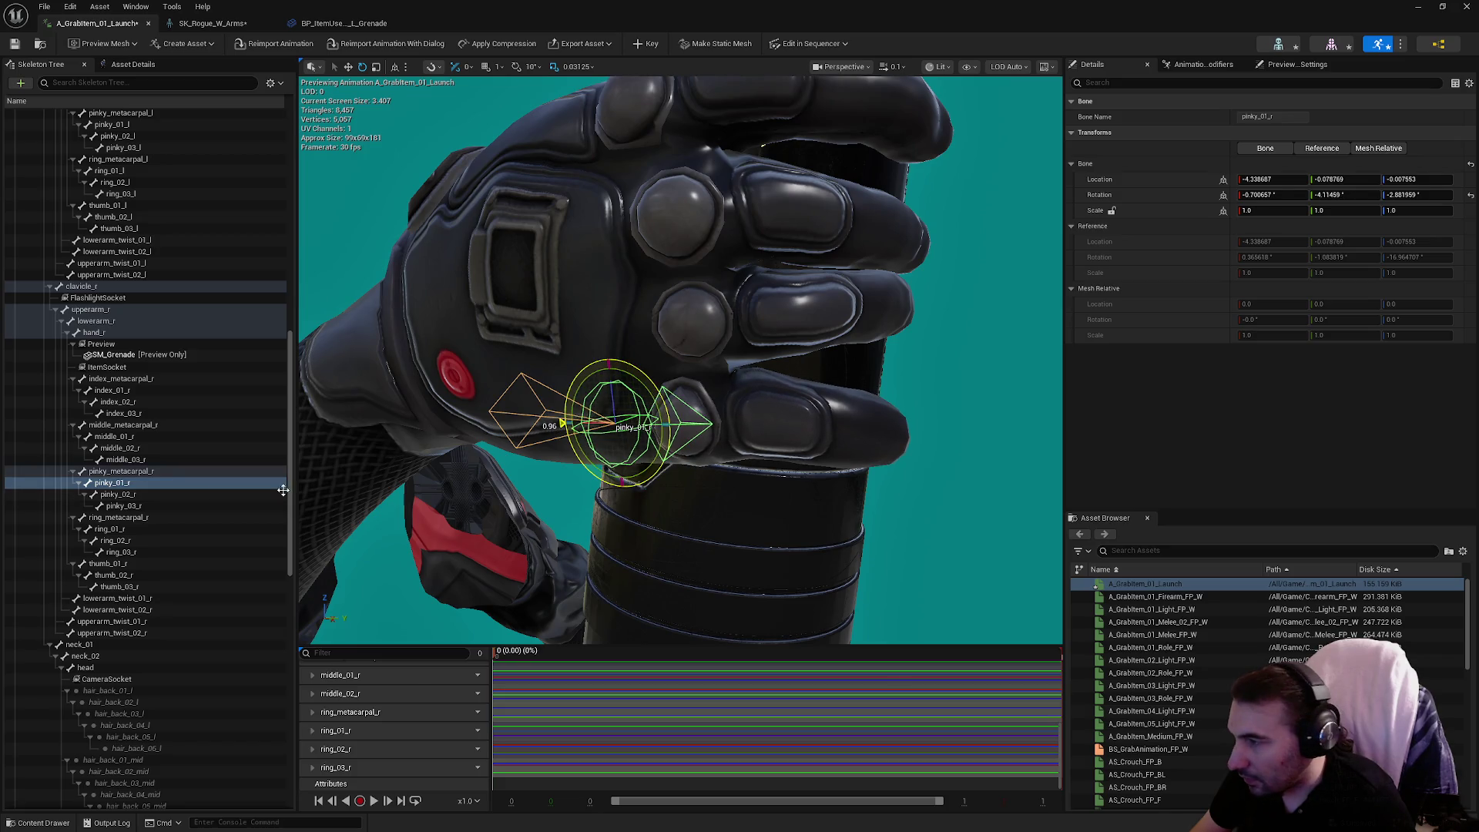
# Bend pinky_02_r to about -1.66, -1.23, -39.77, key the pinky, and save.
pyautogui.click(204, 496)
pyautogui.moveTo(750, 375); pyautogui.dragTo(713, 371)
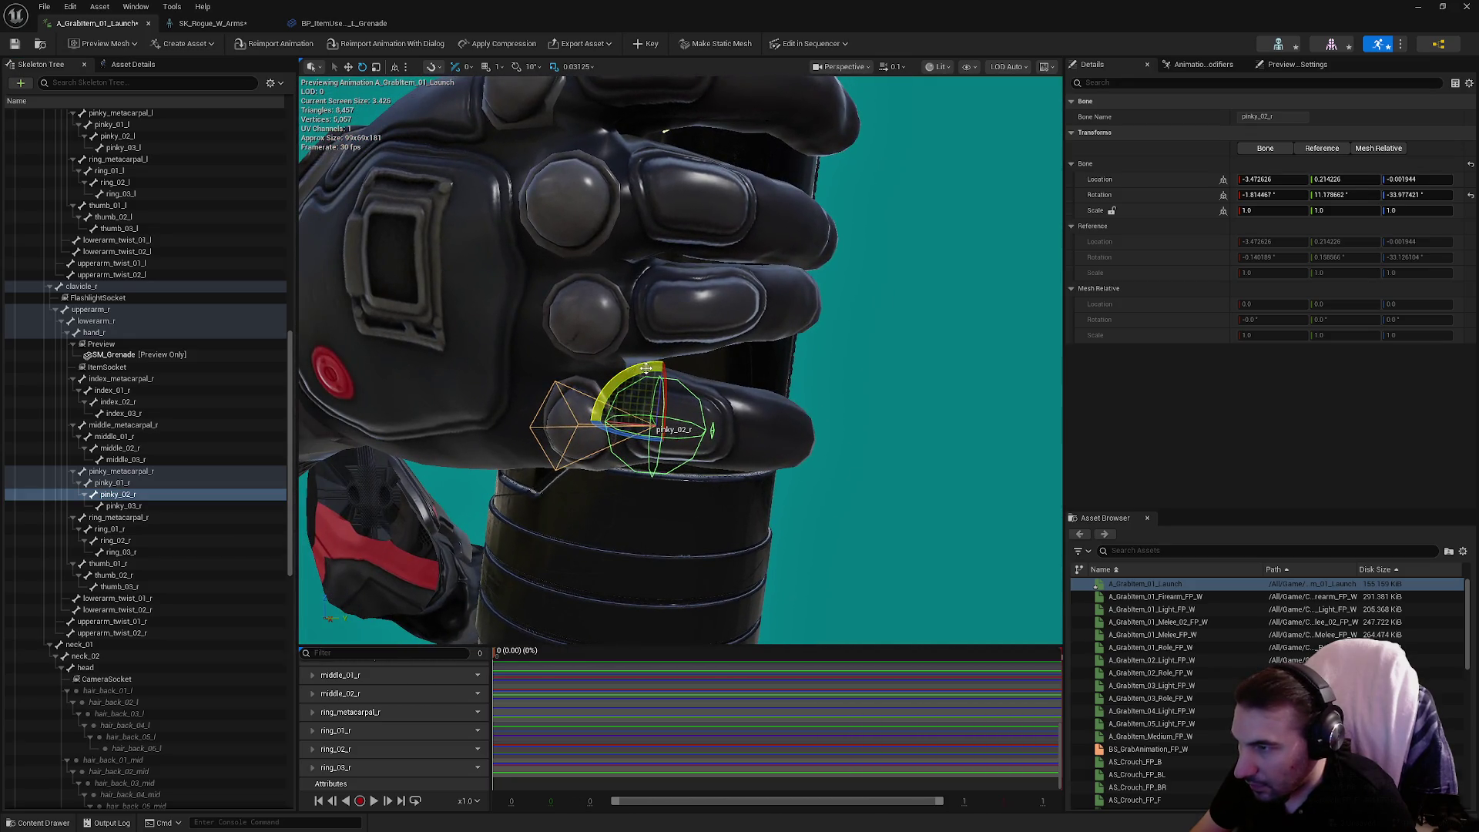
pyautogui.moveTo(745, 376); pyautogui.dragTo(670, 422)
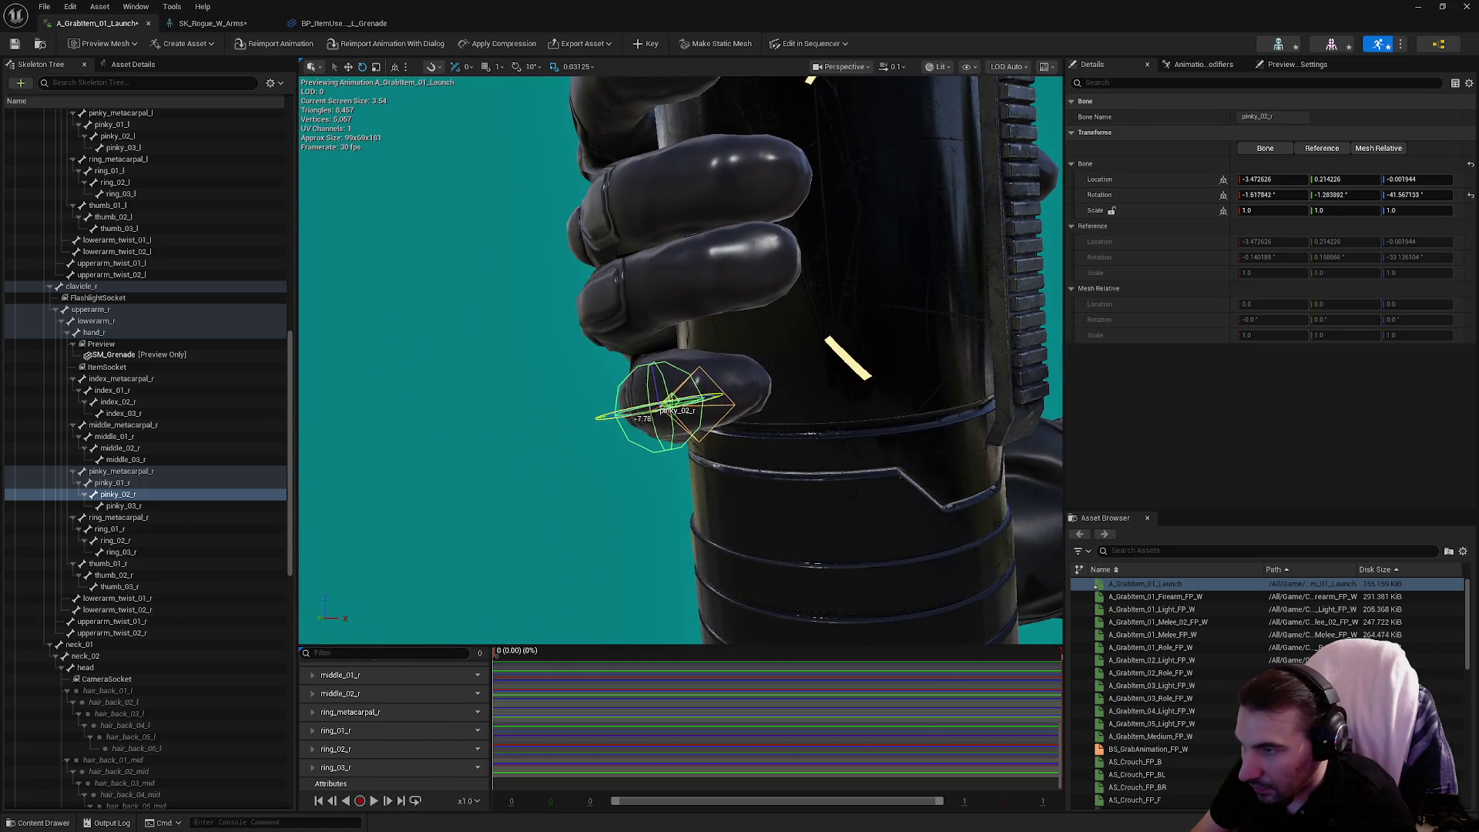
pyautogui.moveTo(738, 406); pyautogui.dragTo(677, 171)
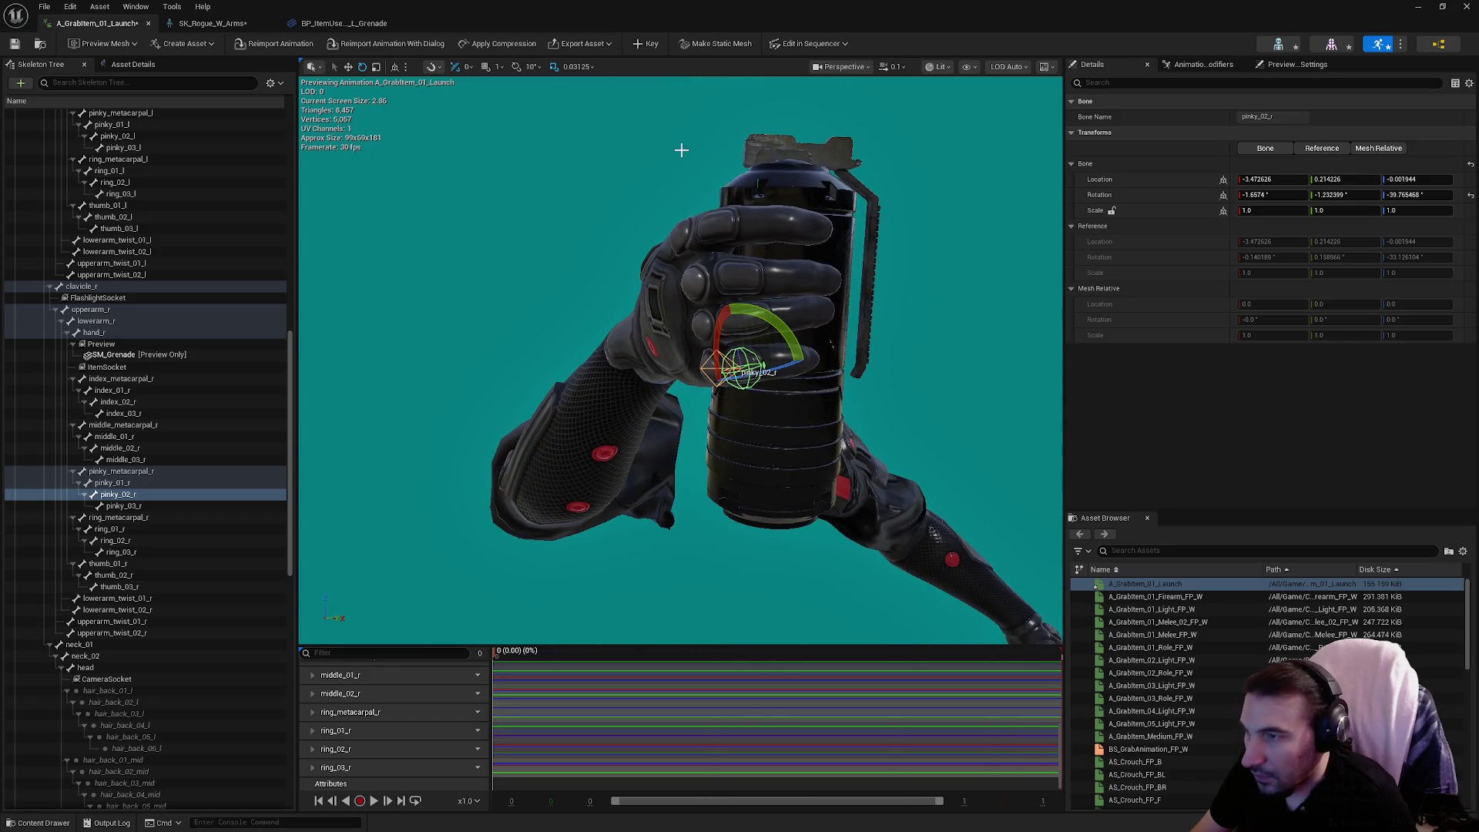
pyautogui.click(636, 46)
pyautogui.click(14, 48)
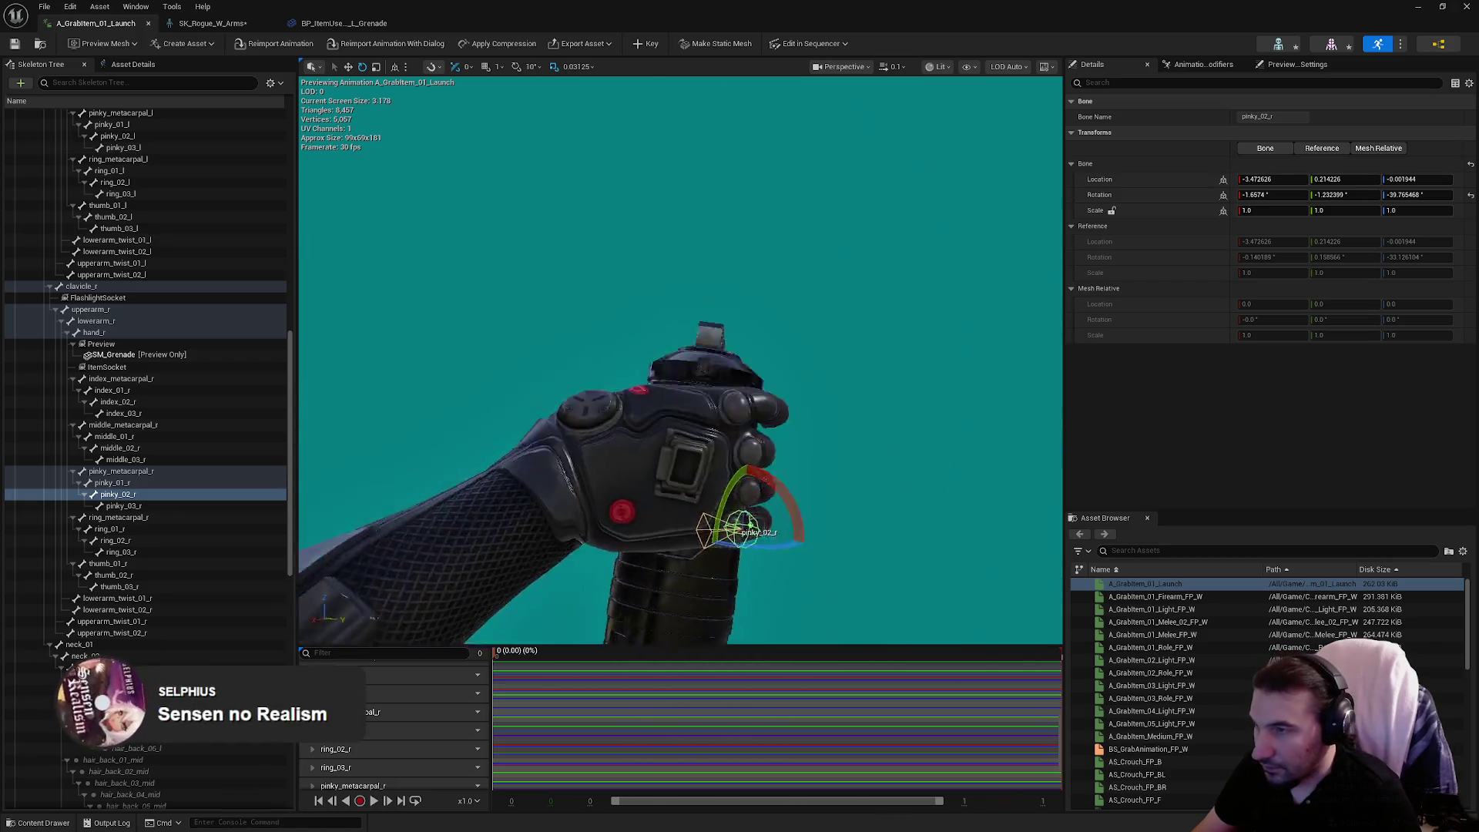